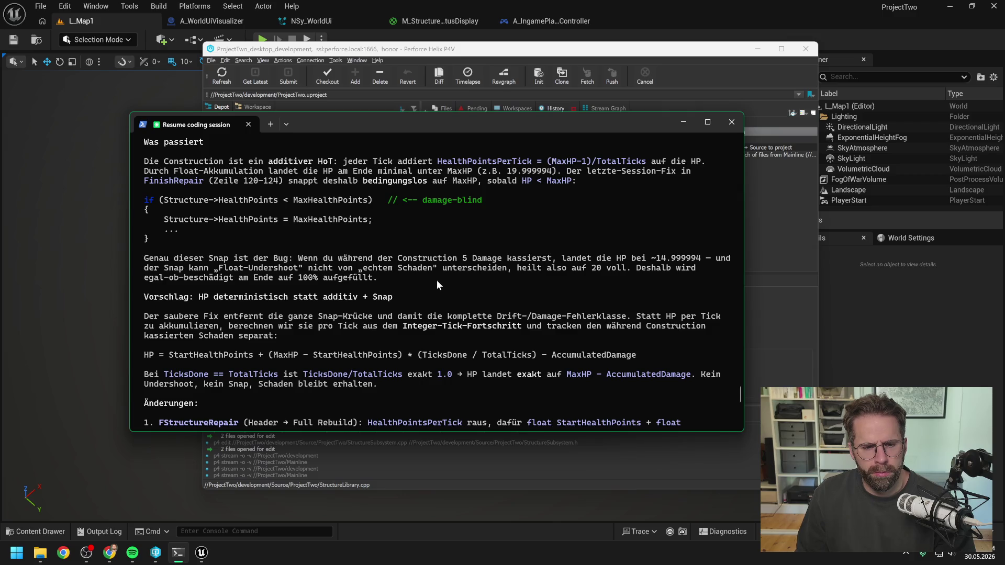
Reply 'wir bauen deine variante los gehts' to approve Claude's deterministic variant.
scroll(429, 285, down, 2)
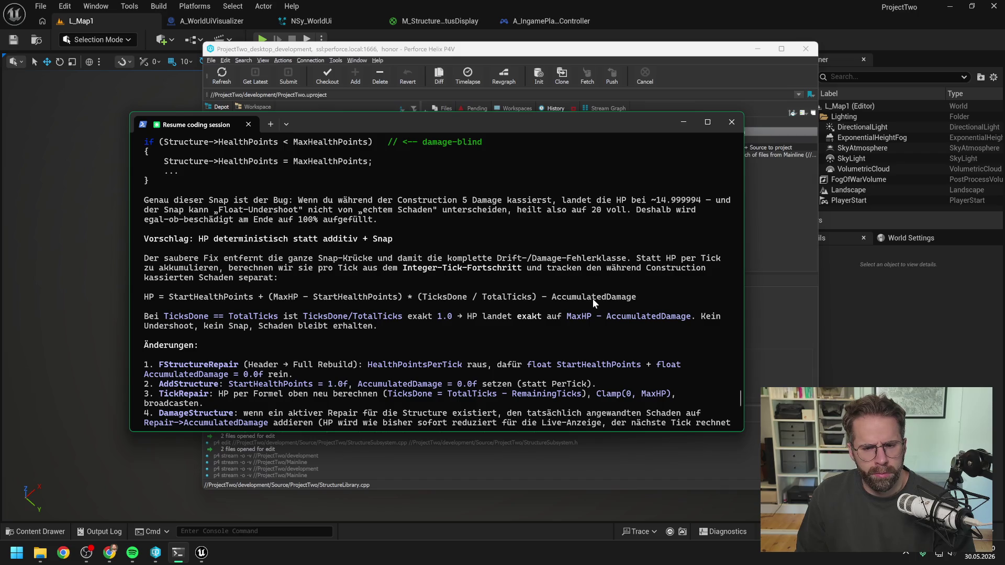
scroll(444, 272, down, 1)
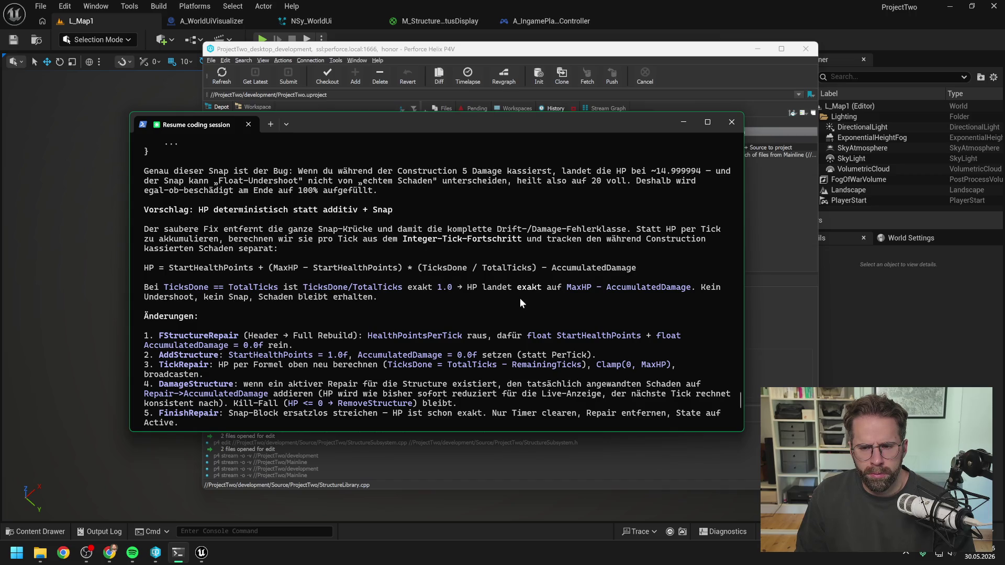
scroll(347, 275, down, 4)
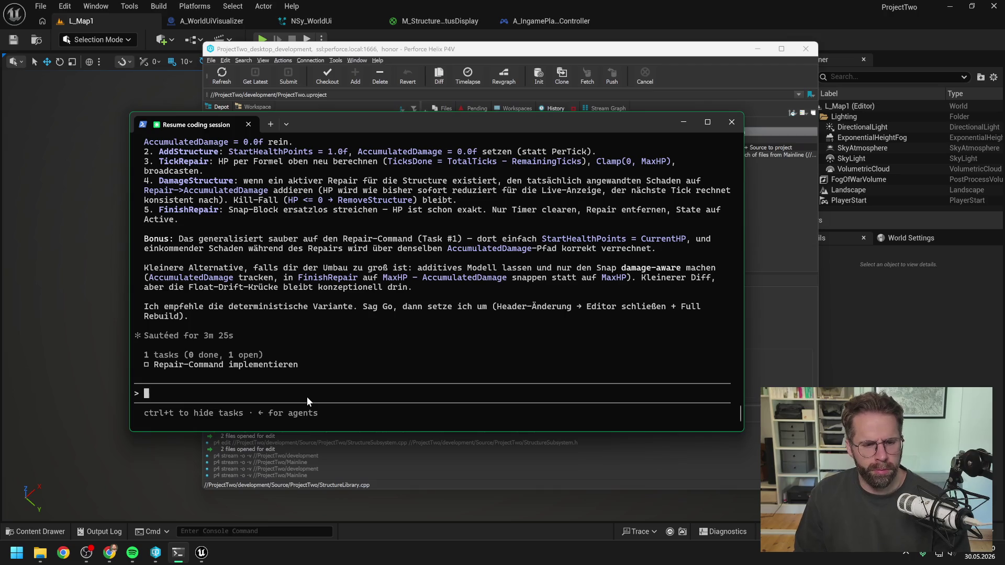
text(wir bauen deine varia)
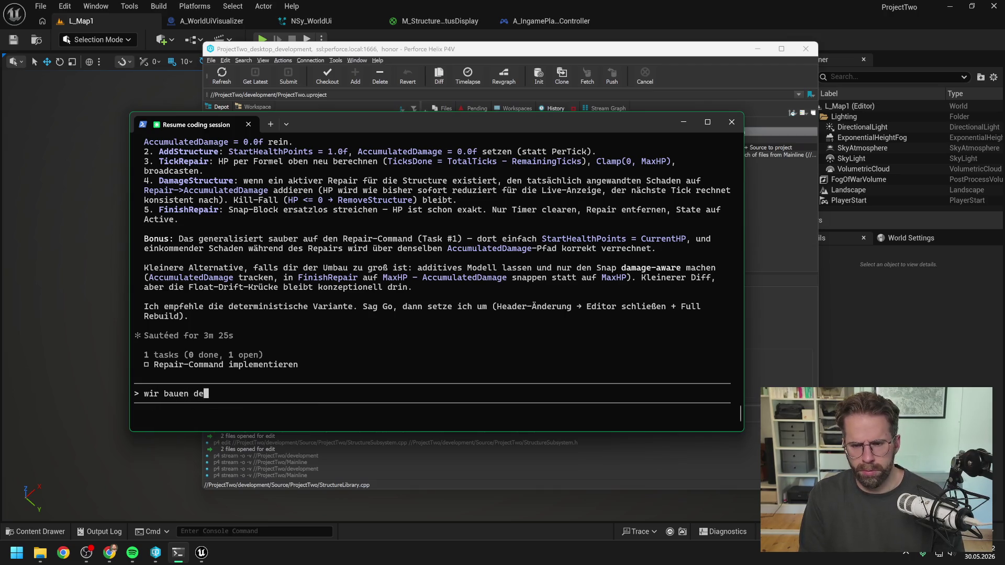
text(nte)
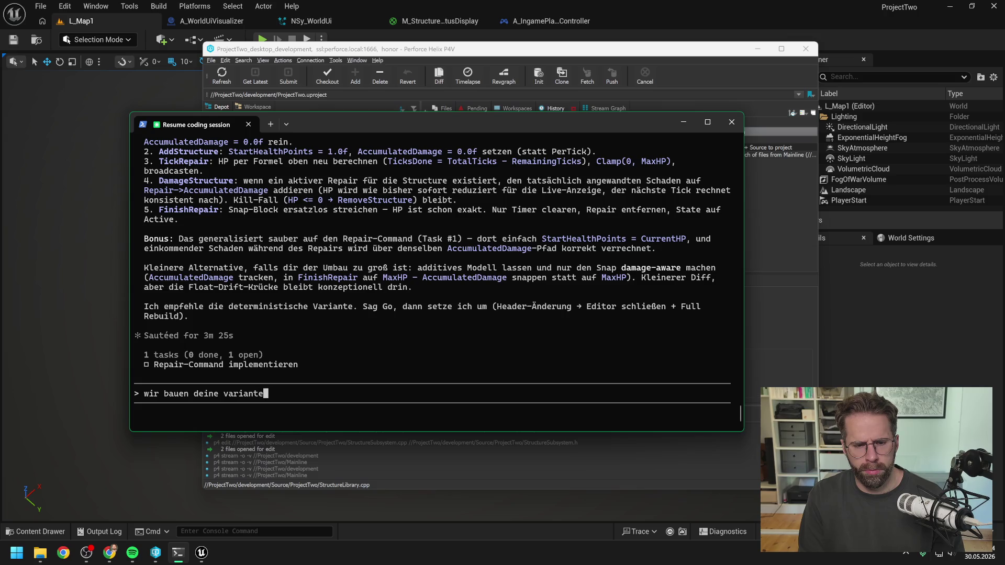
text( los gehts)
key(Return)
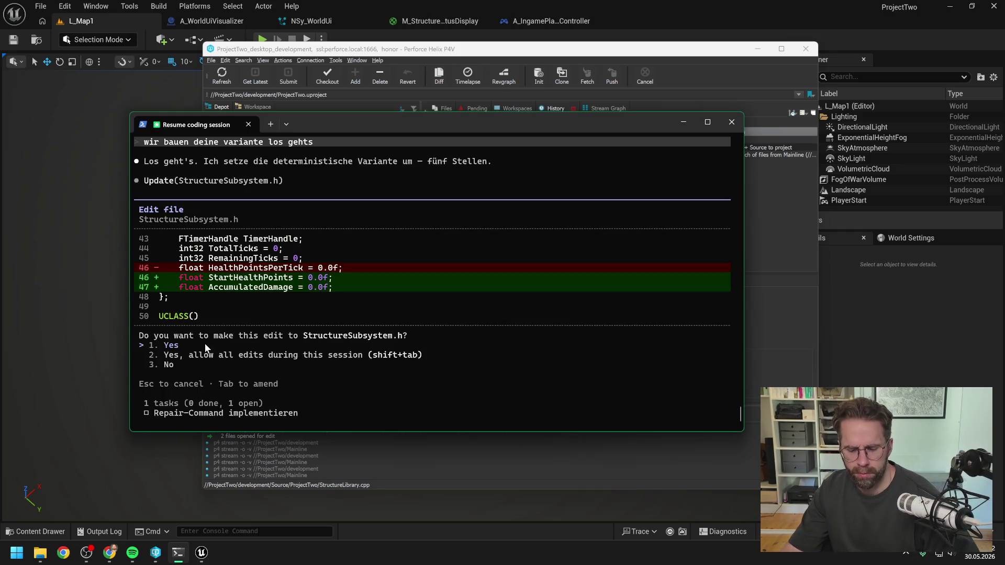
Approve the header, AddStructure, TickRepair, FinishRepair-snap removal and DamageStructure edits.
key(Return)
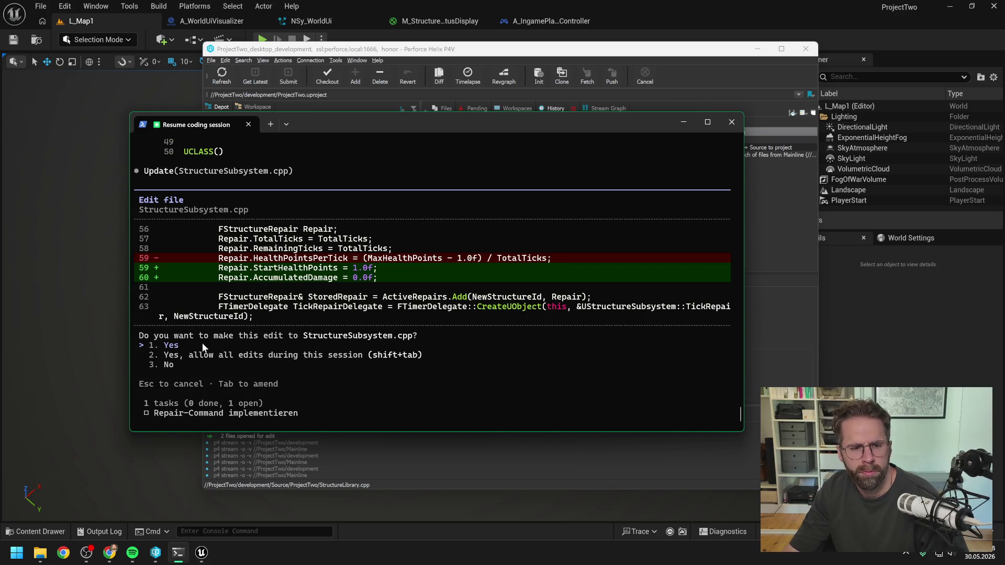
key(Return)
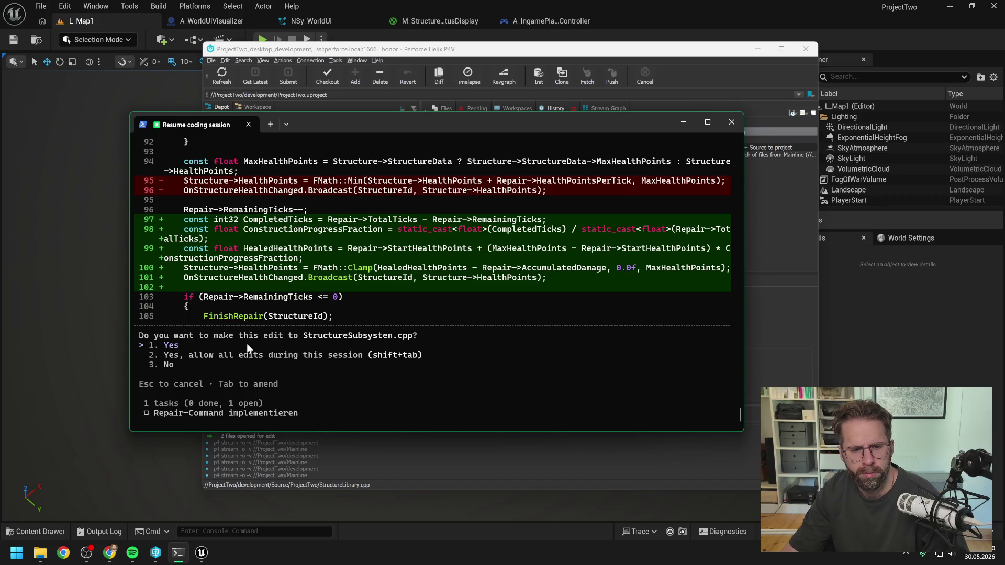
key(Return)
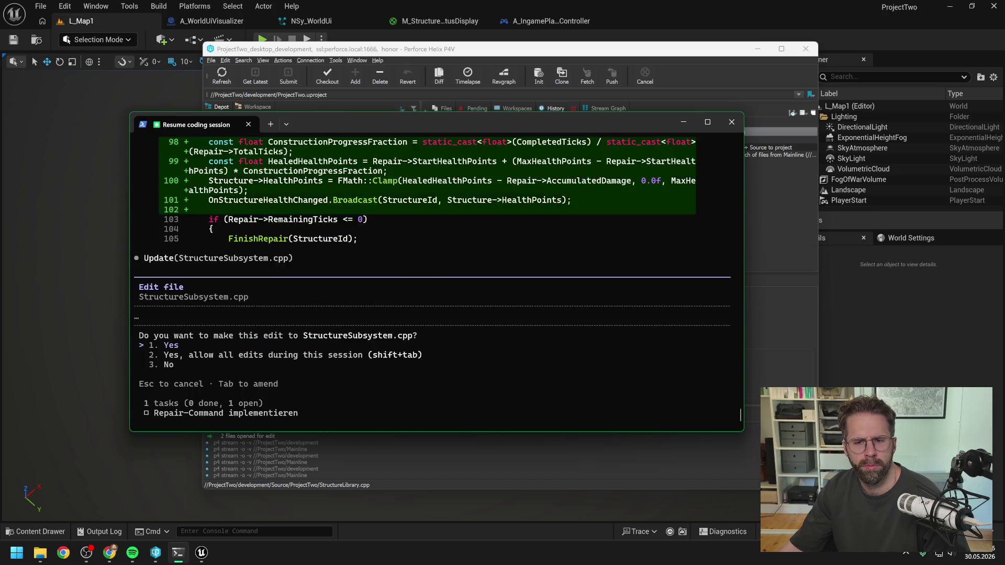
key(Return)
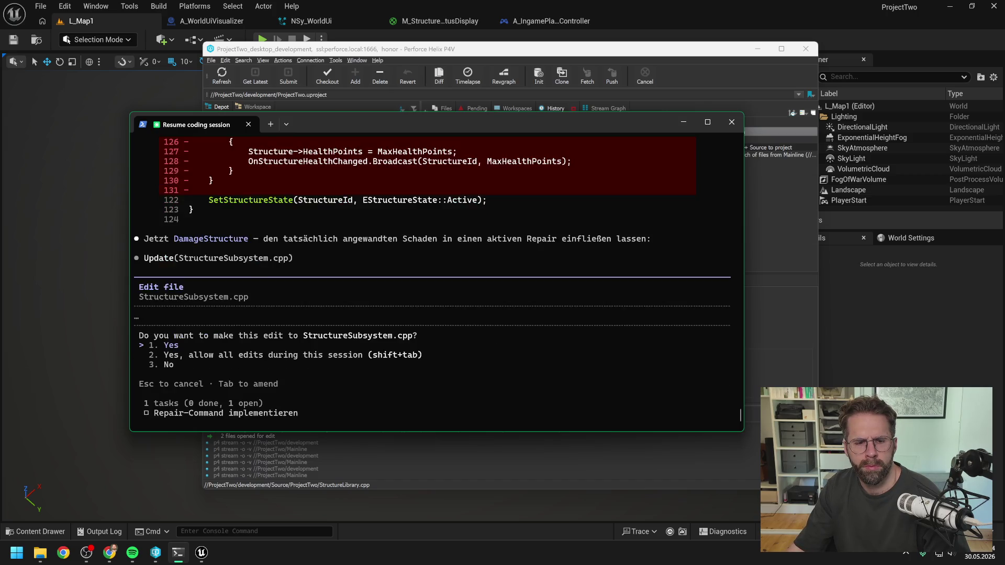
key(Return)
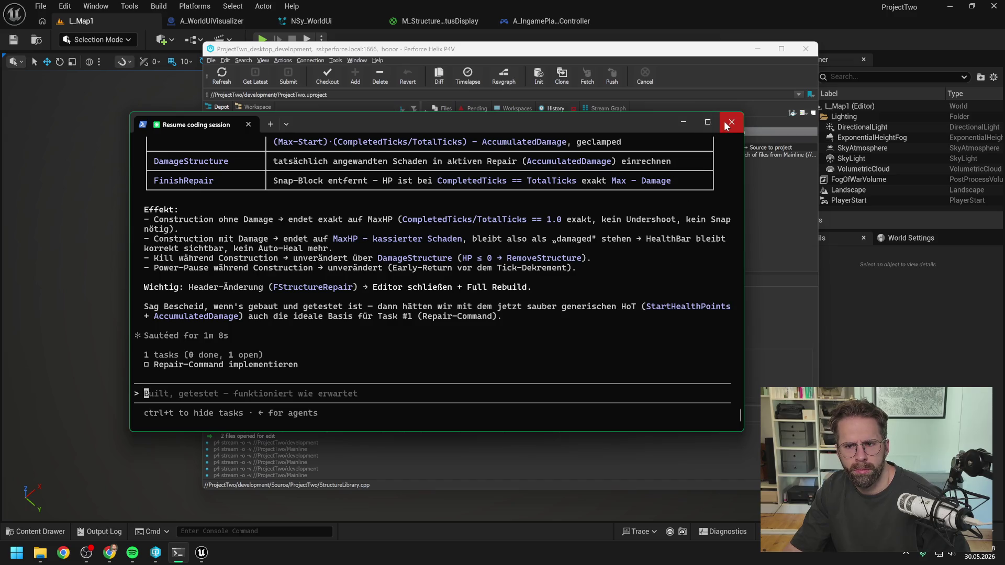
Close the Unreal editor and open ProjectTwo.sln in Visual Studio.
click(840, 9)
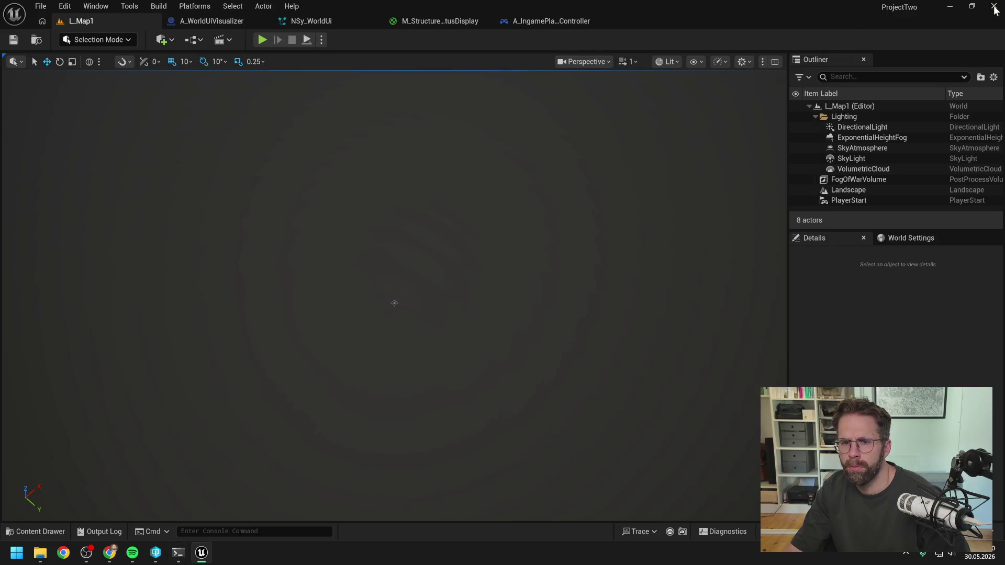
click(994, 6)
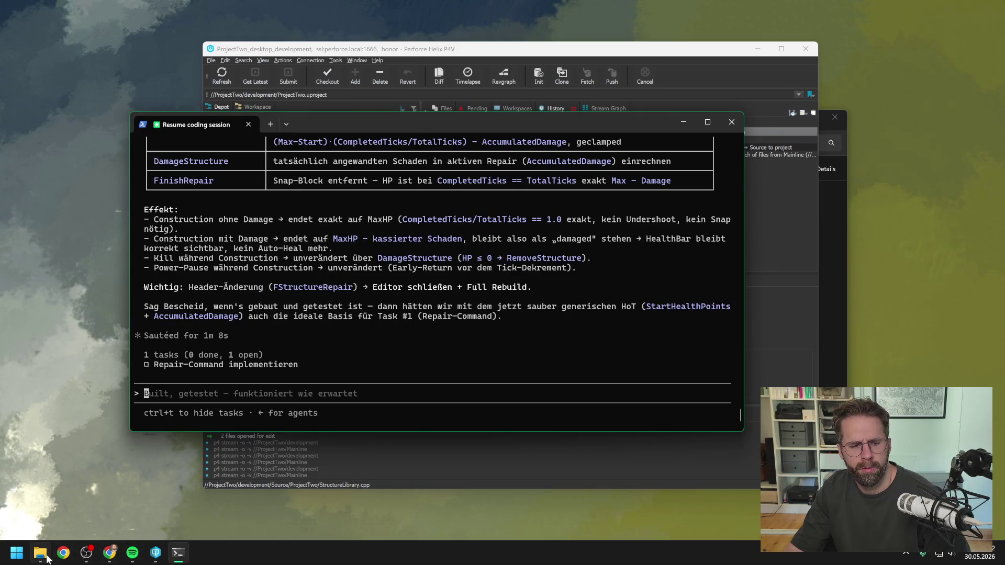
click(40, 553)
double_click(390, 393)
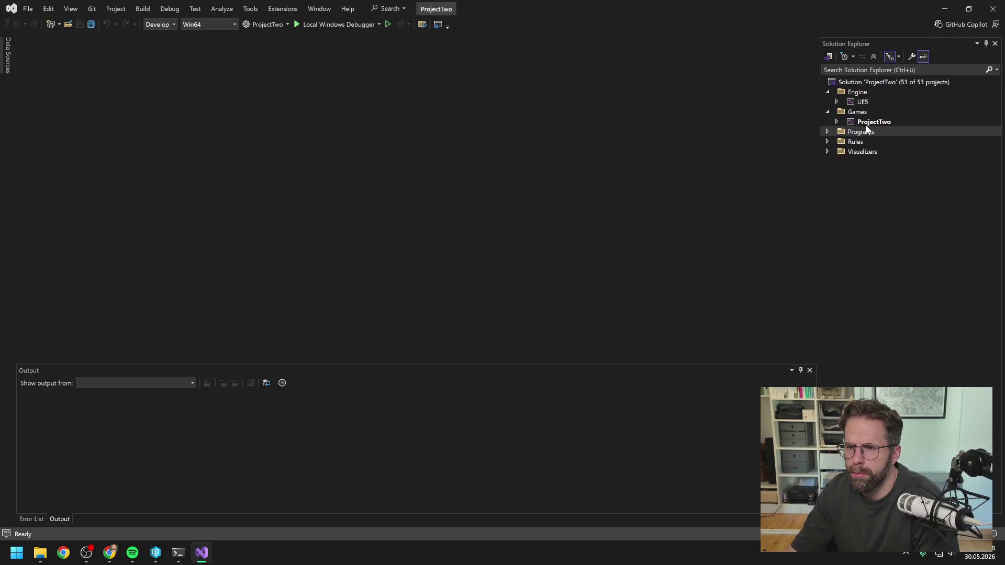
Run a full Rebuild of the ProjectTwo project.
click(872, 124)
right_click(871, 123)
click(865, 133)
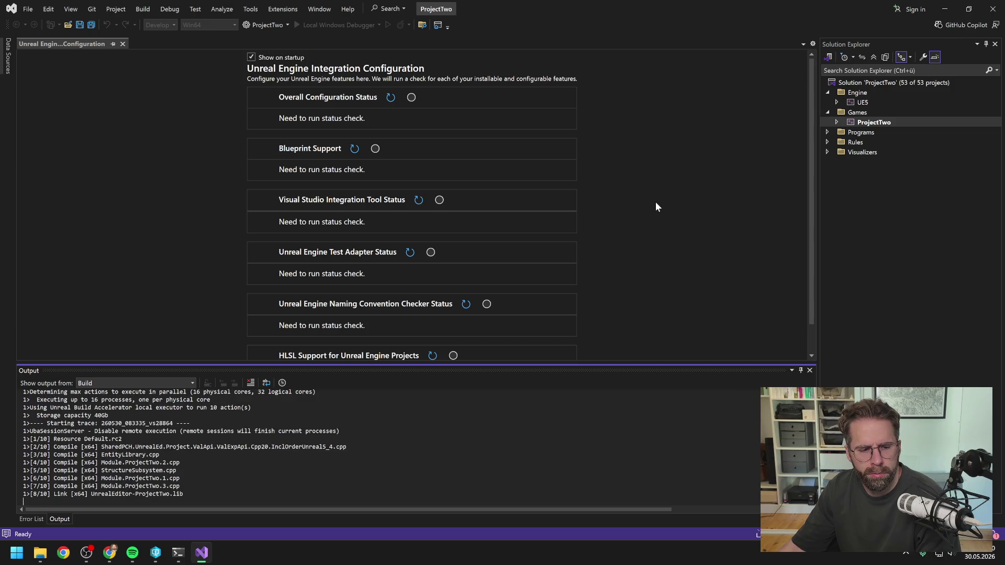
Close Visual Studio after the successful rebuild and relaunch ProjectTwo.uproject from P4V.
click(989, 6)
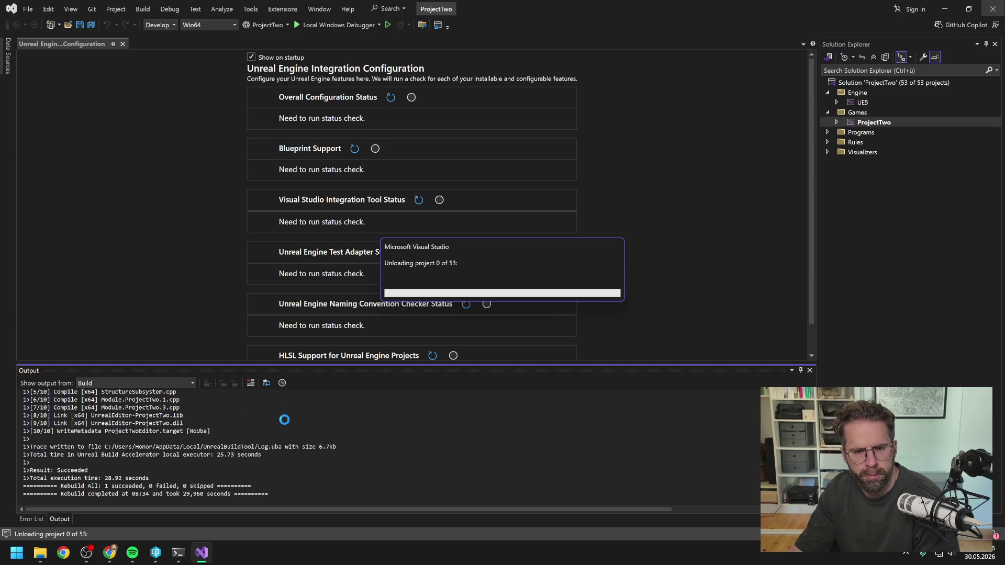
click(155, 553)
double_click(276, 393)
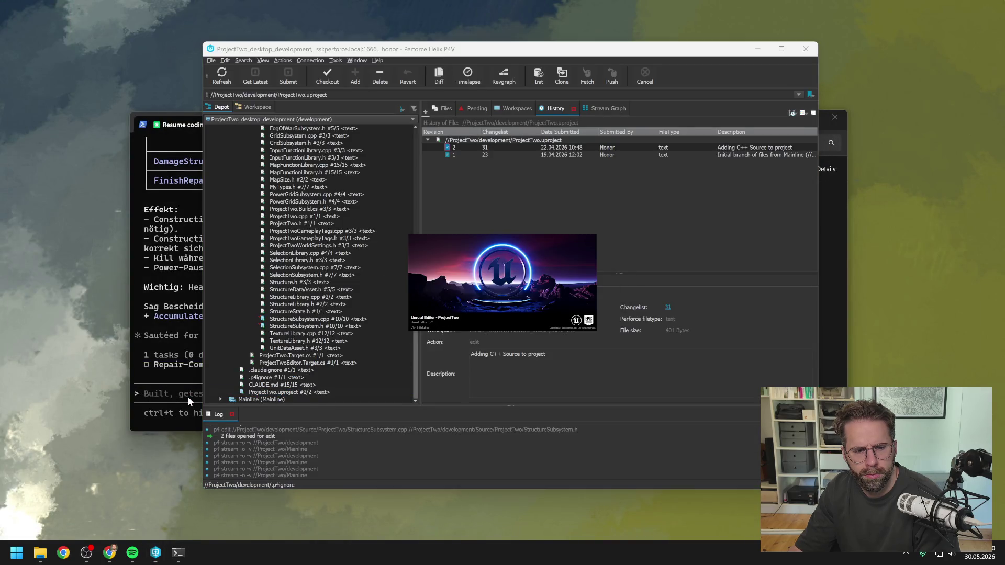
Scroll back through Claude Code's five-change summary table, then return to the Unreal editor.
click(184, 393)
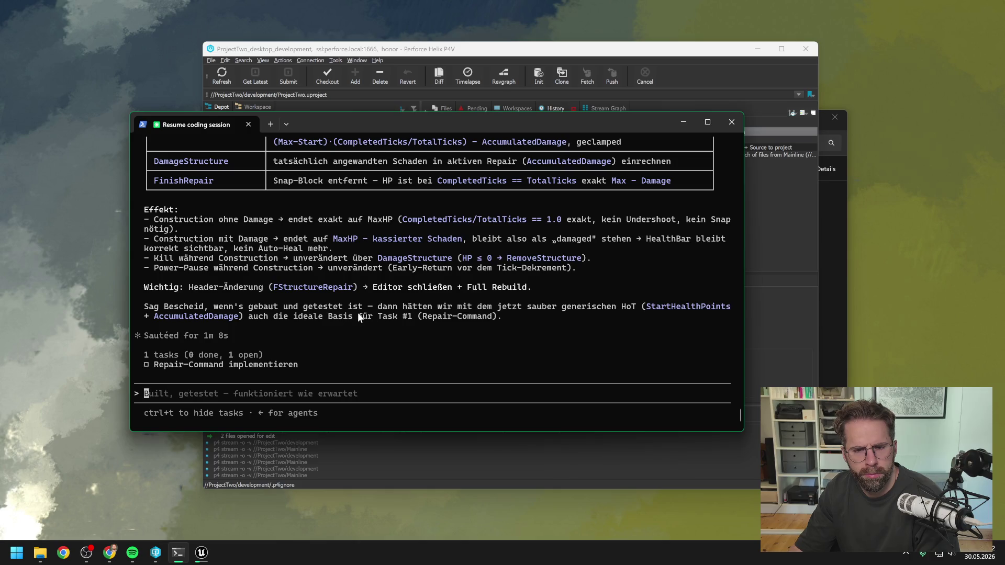
scroll(396, 310, up, 7)
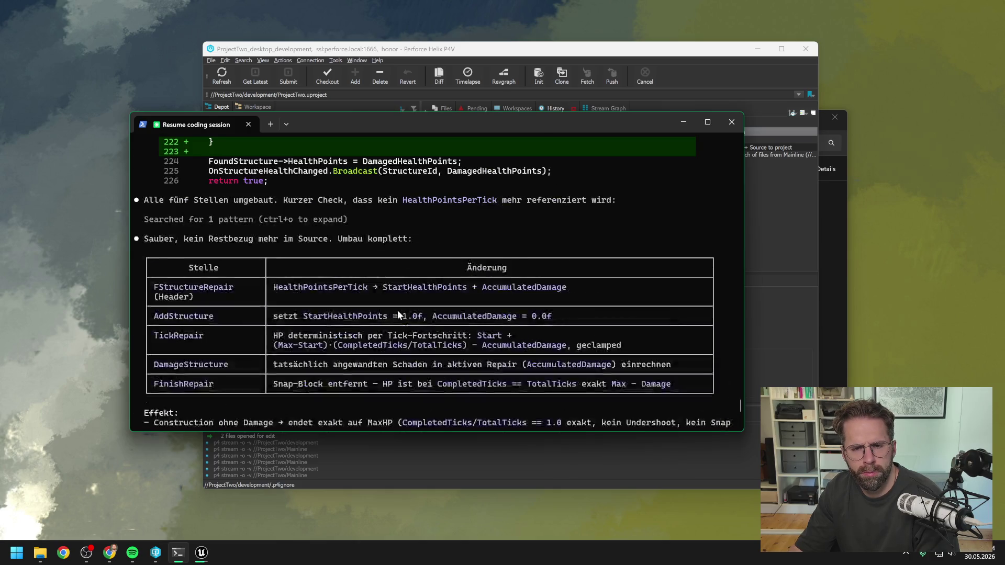
scroll(397, 314, up, 6)
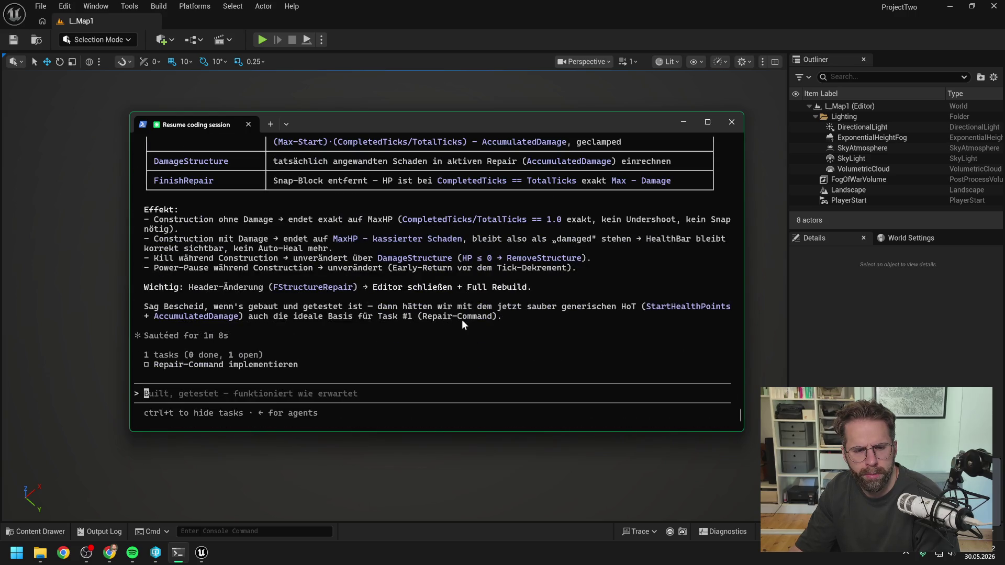
click(906, 345)
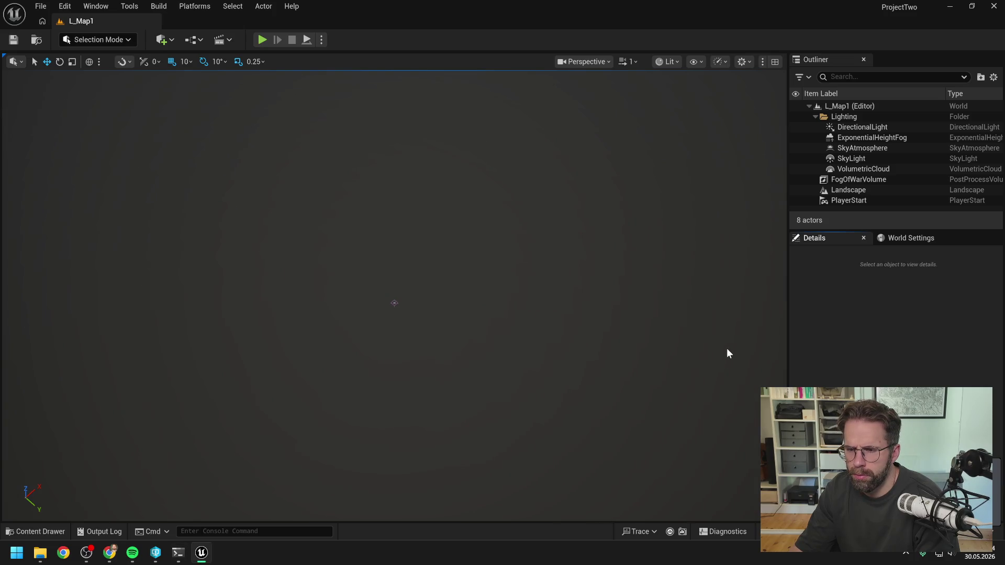
key(alt+Tab)
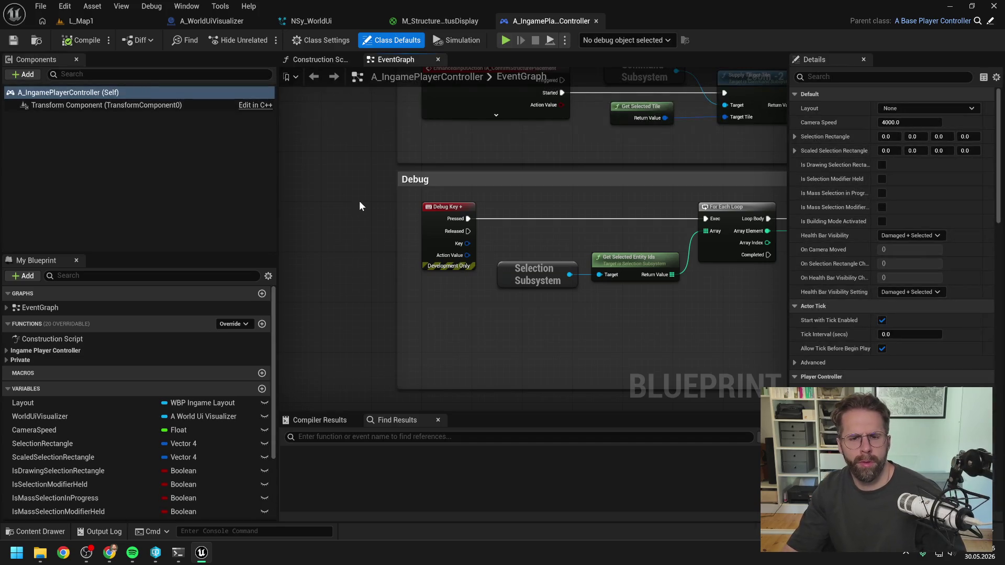
Start Play In Editor, select the Main Hall and try then cancel a Power Grid Generator placement.
key(alt+p)
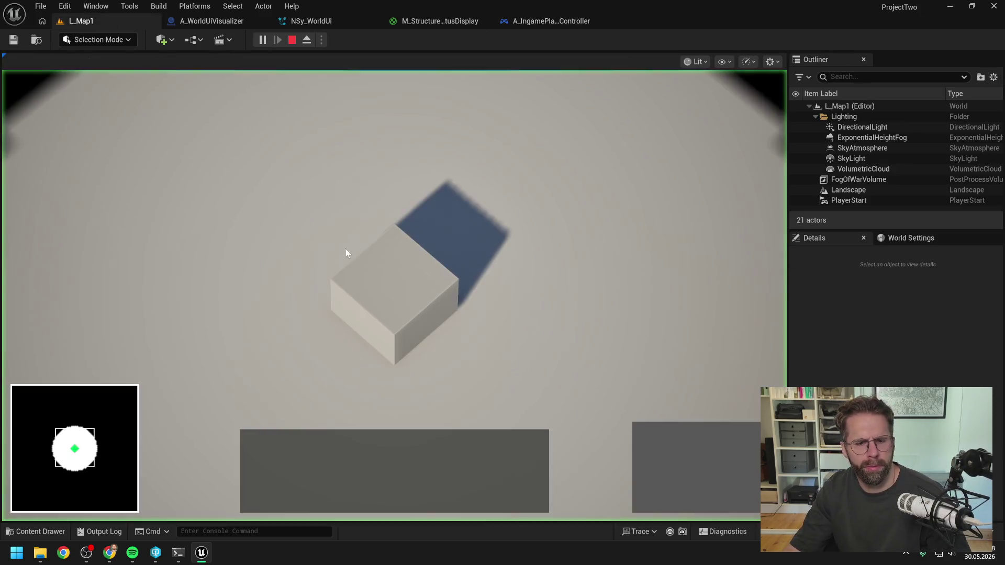
click(390, 305)
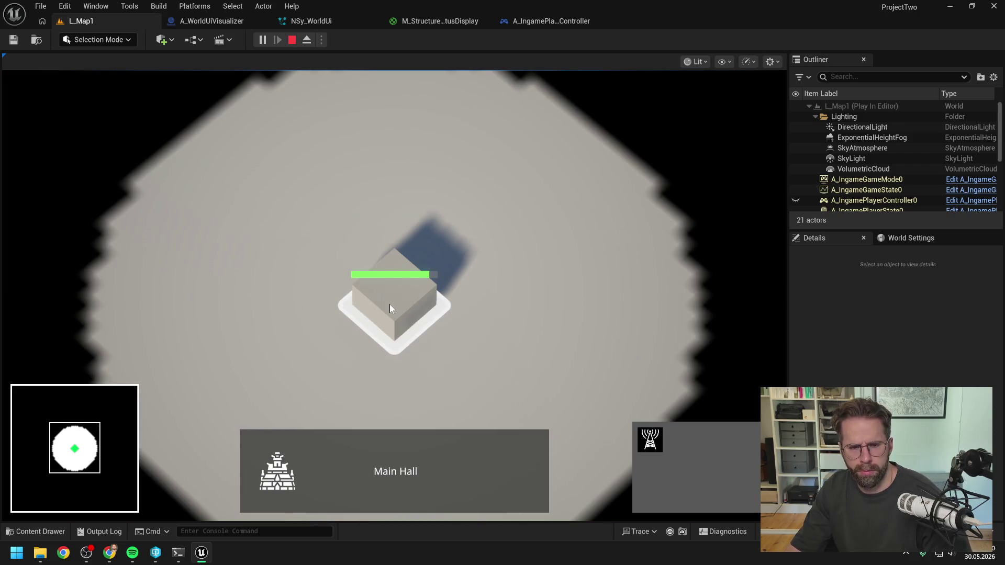
click(650, 440)
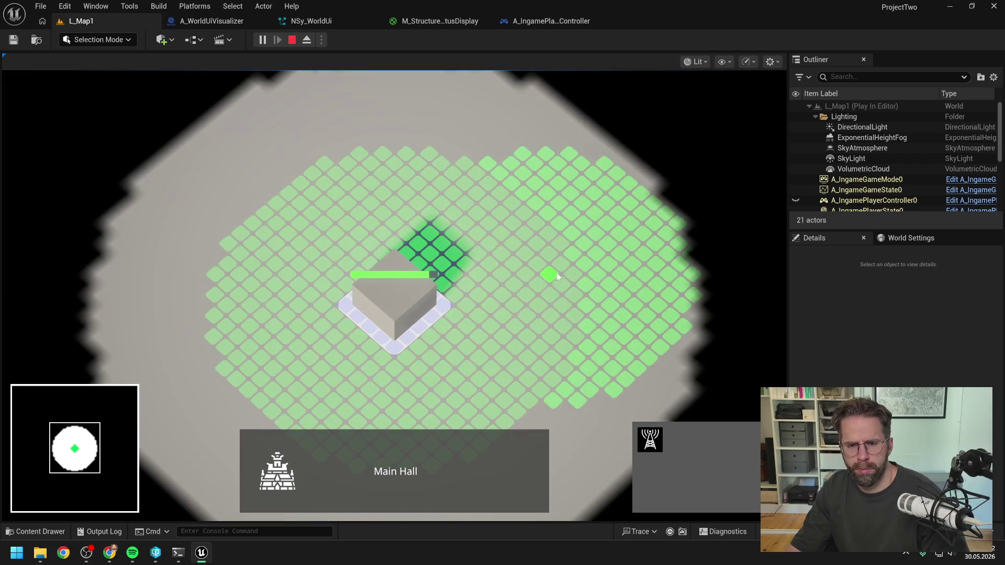
click(555, 296)
right_click(562, 283)
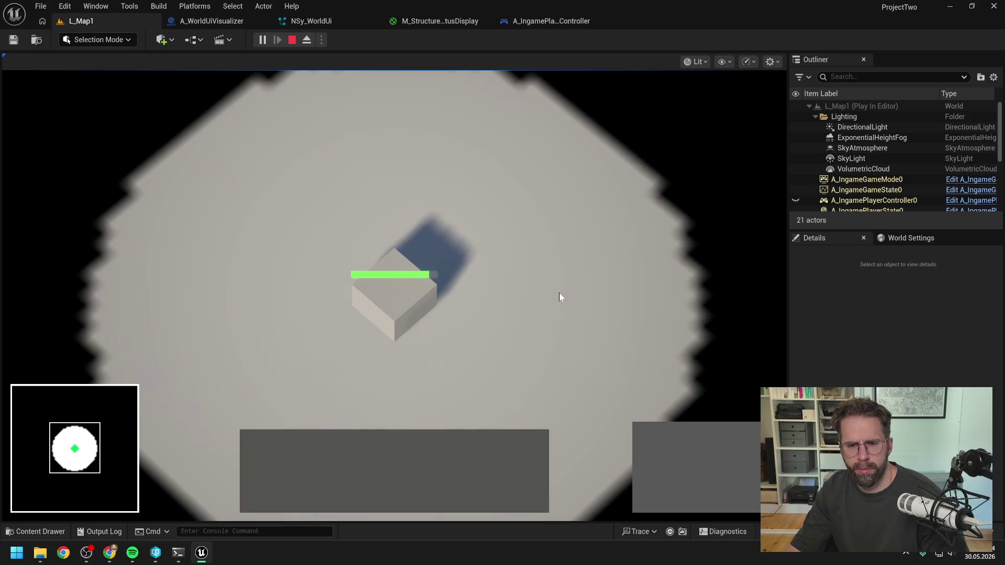
Reselect the Main Hall and place two Power Grid Generators.
click(438, 319)
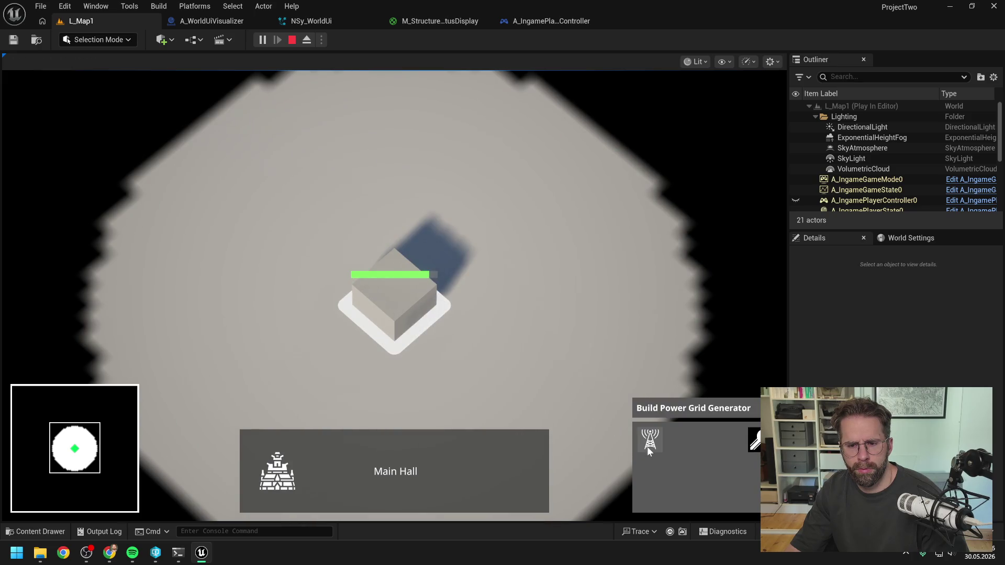
click(466, 335)
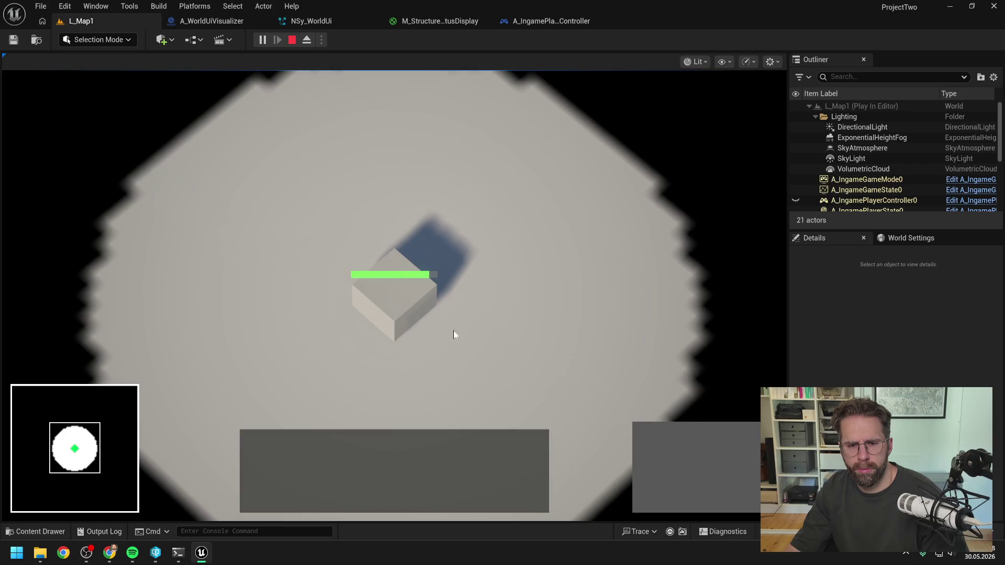
click(412, 313)
click(650, 439)
click(575, 272)
click(489, 203)
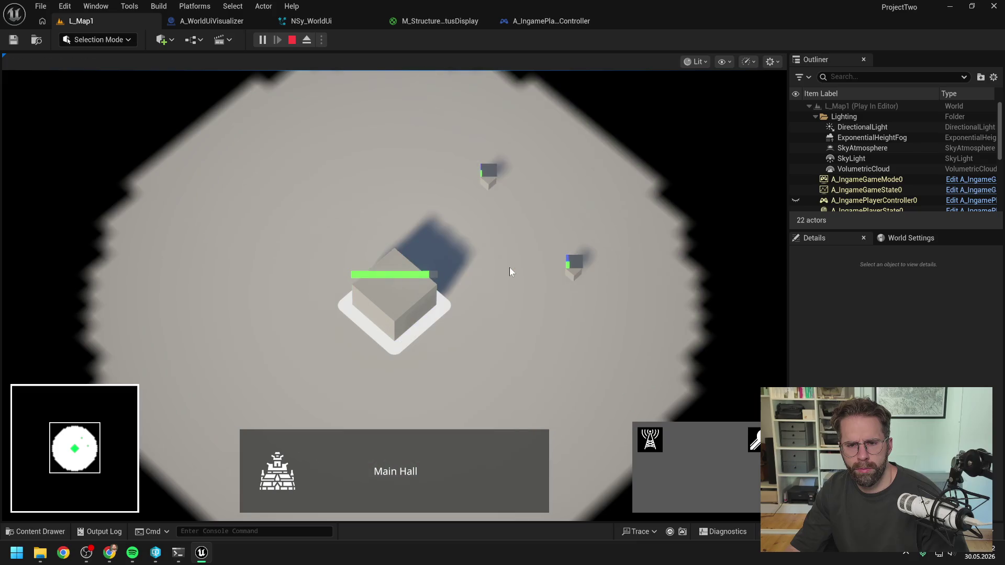
Select the right and upper Power Grid Generators to inspect their command cards.
click(570, 277)
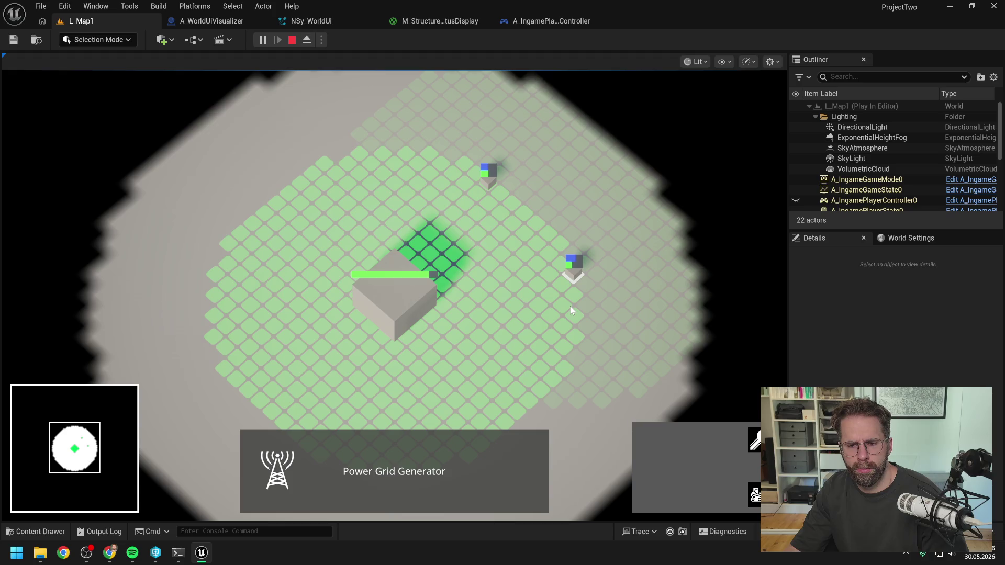
click(483, 184)
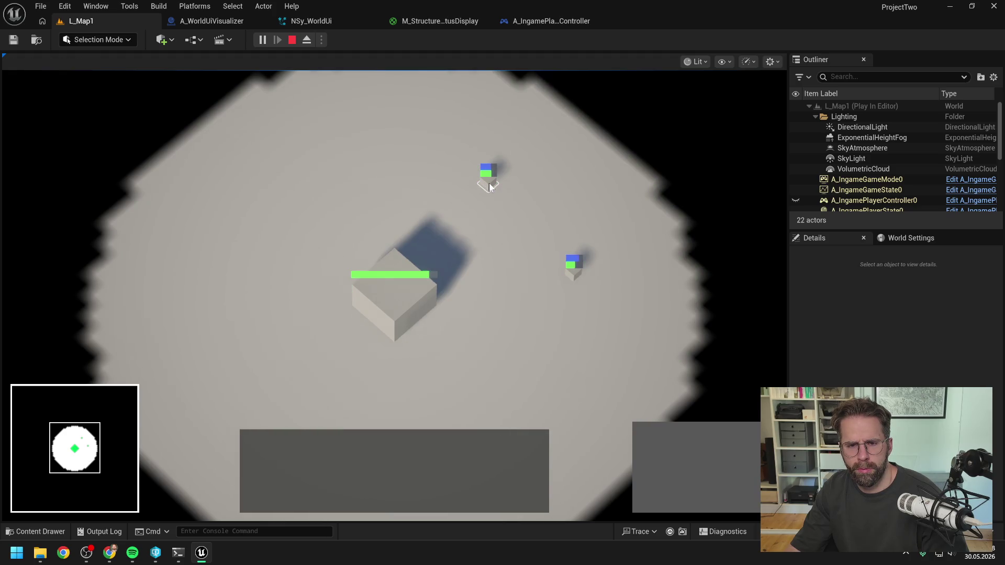
click(489, 183)
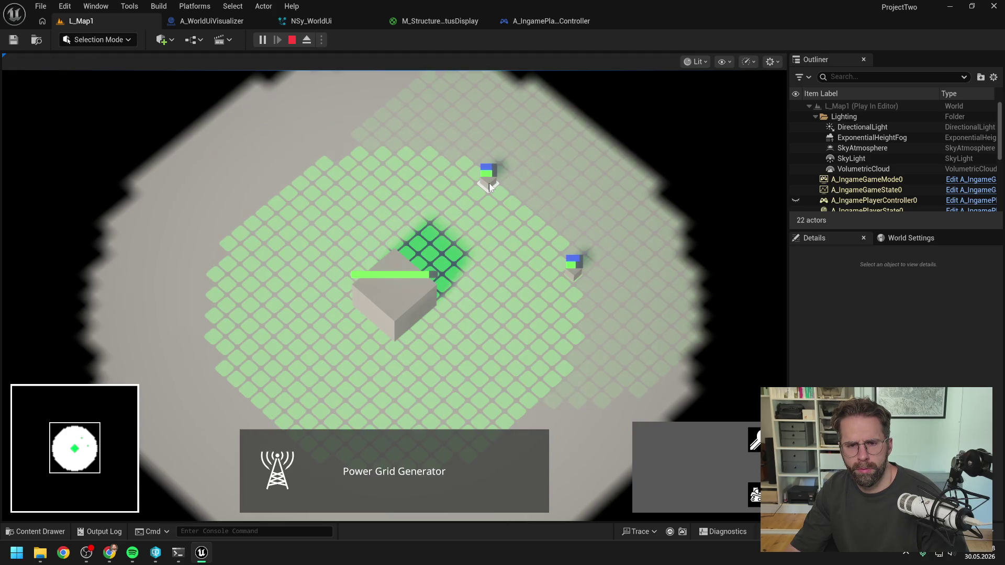
click(511, 256)
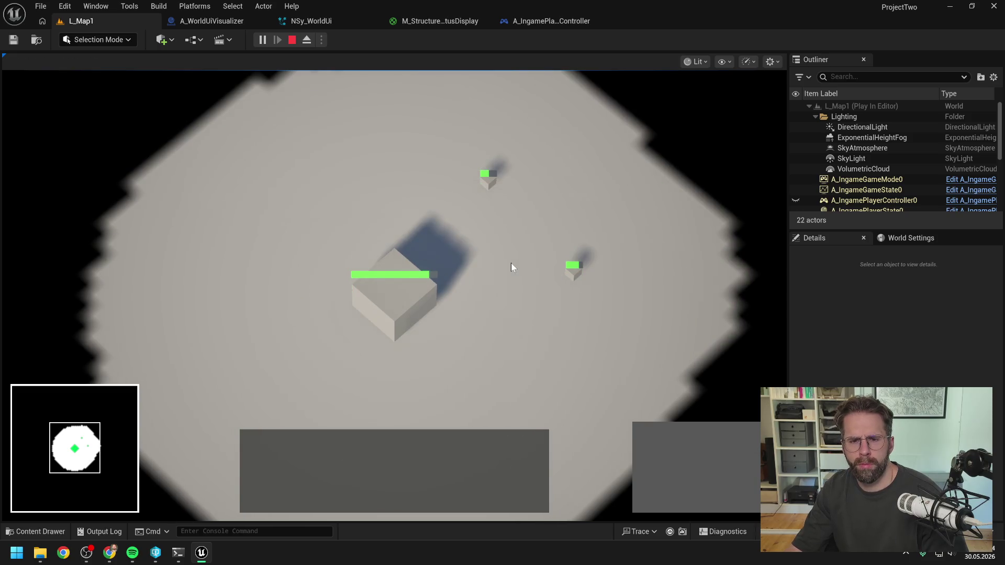
click(610, 306)
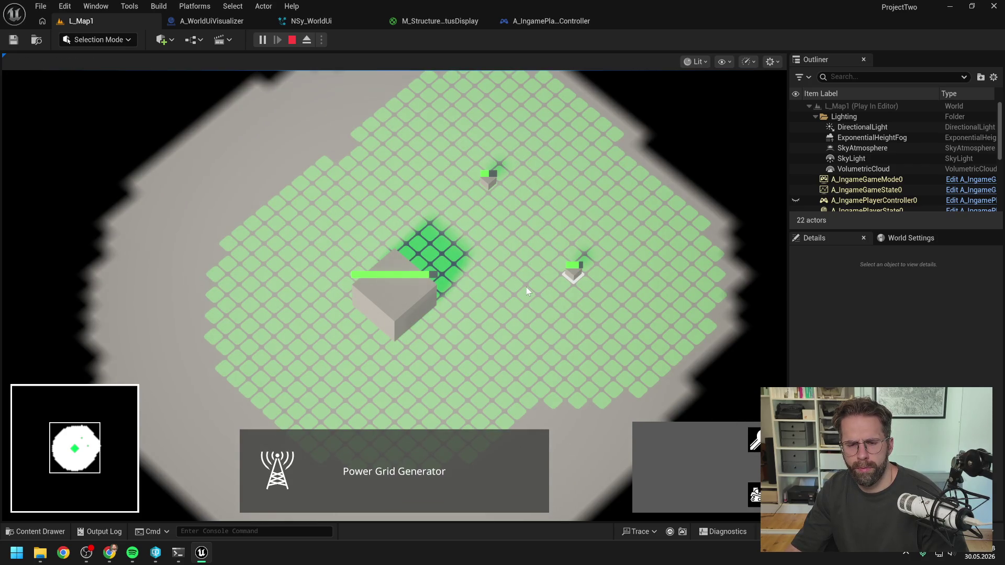
Compare the Main Hall and generator command cards, then stop Play In Editor.
click(403, 294)
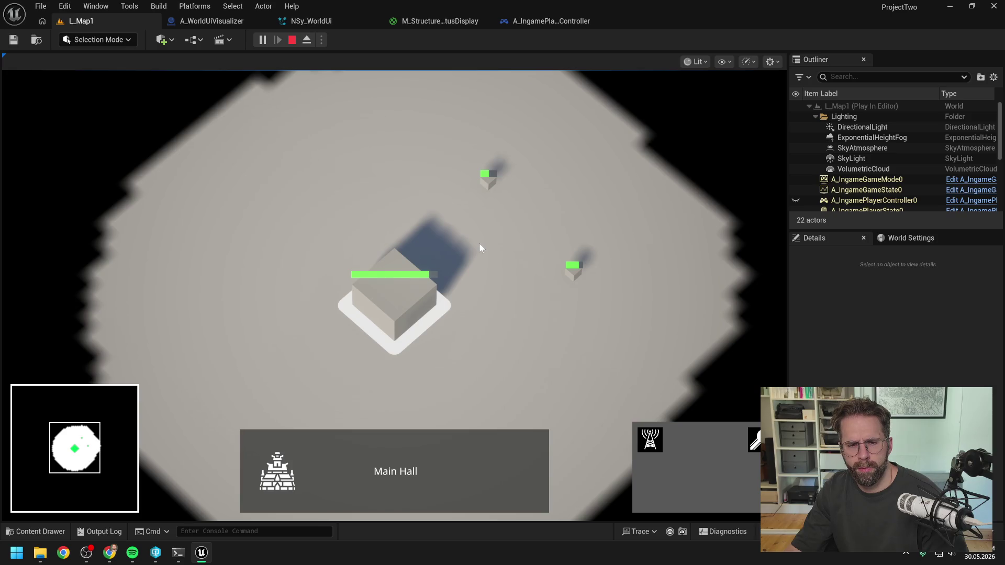
click(531, 338)
click(573, 273)
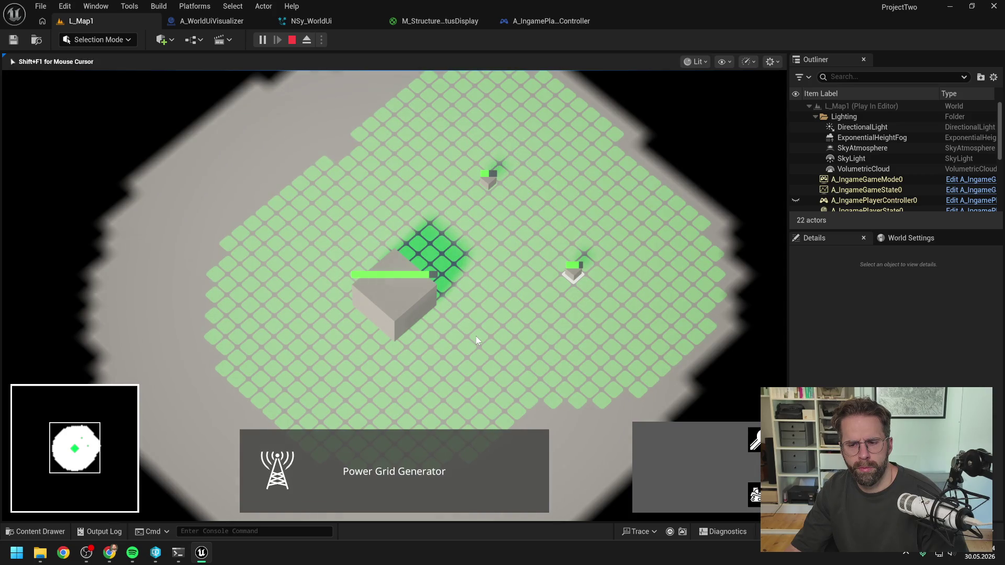
click(411, 306)
click(499, 345)
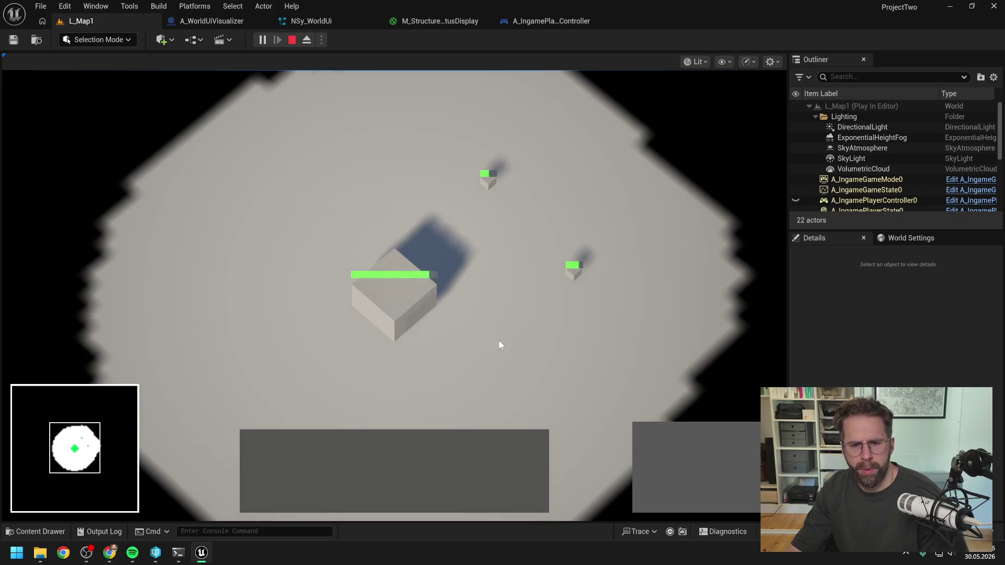
key(Escape)
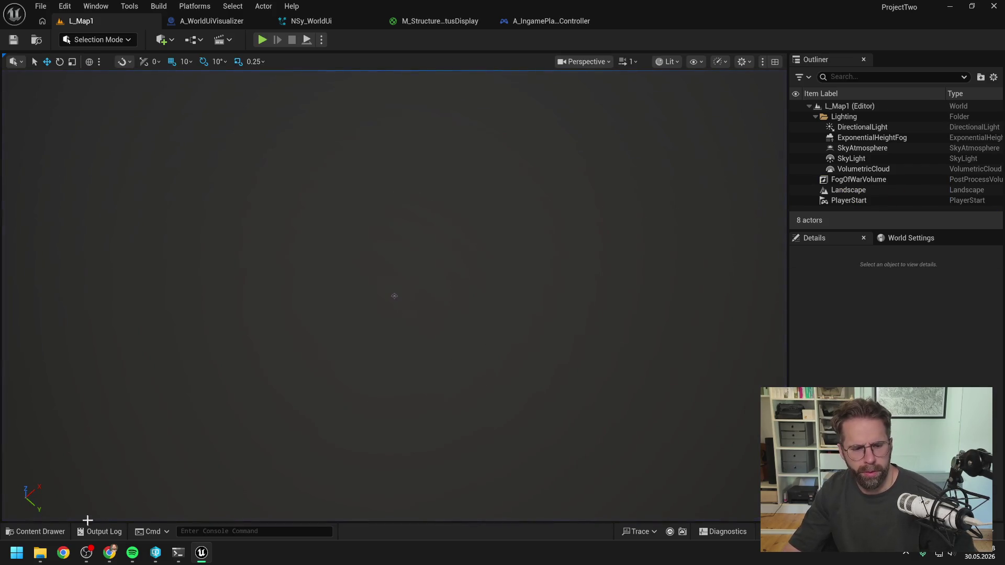
Launch Battle.net from a 'battle.net' Start search and close the What's New popup.
click(18, 553)
text(battle.net)
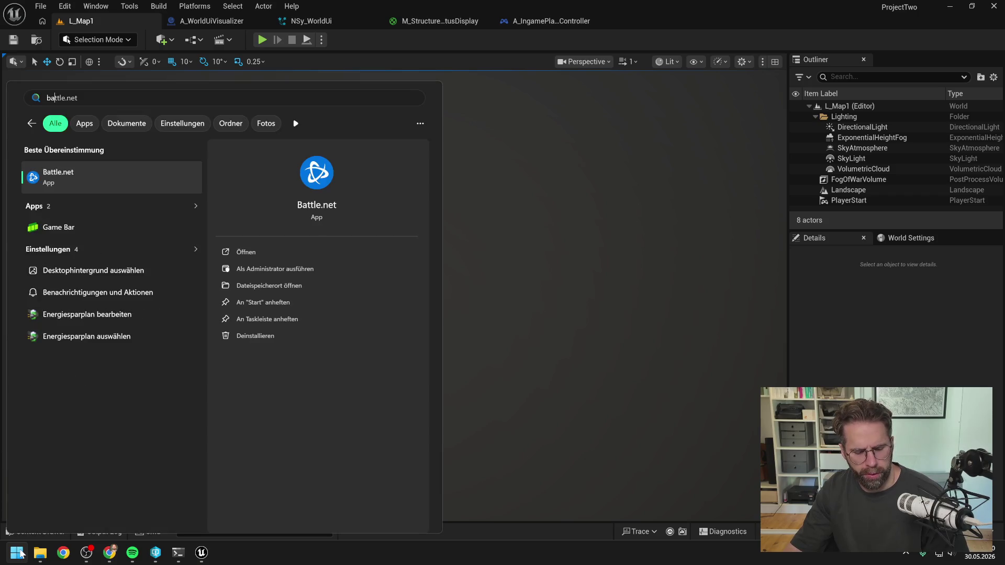
click(140, 177)
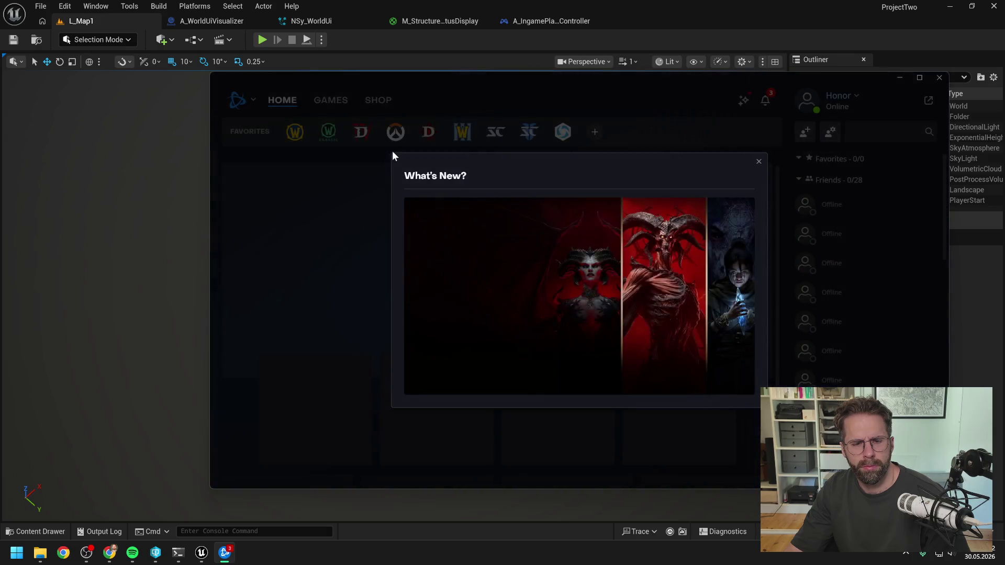
click(758, 161)
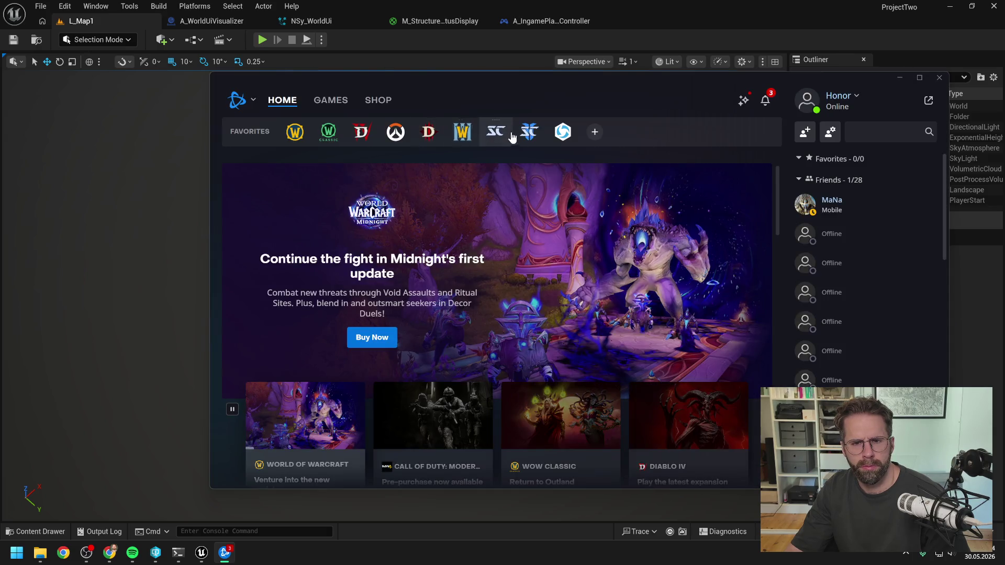
Select the StarCraft II favorite in Battle.net and press Play.
click(529, 132)
click(291, 433)
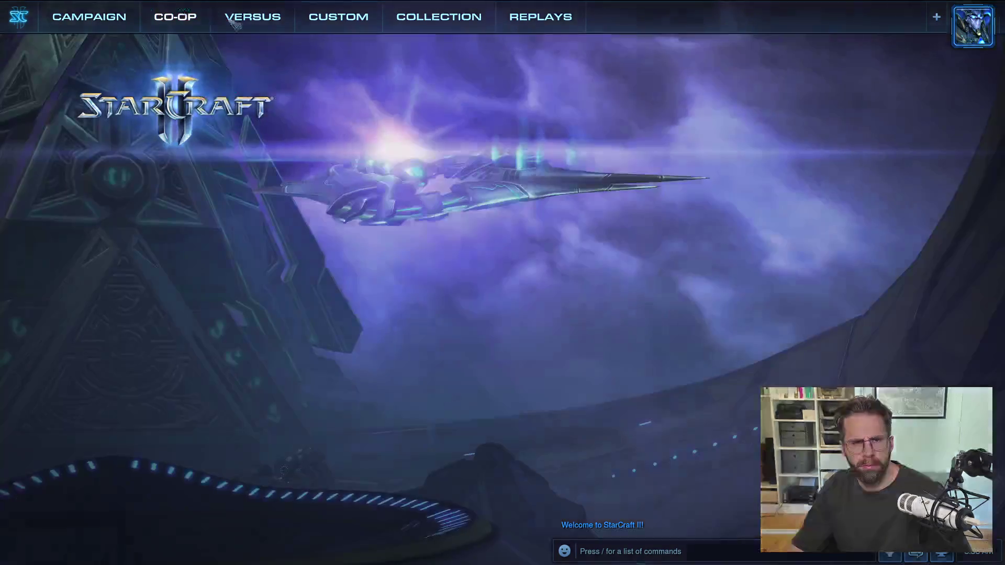
Create a Custom > Melee lobby on 10000 Feet LE and start the game.
click(339, 17)
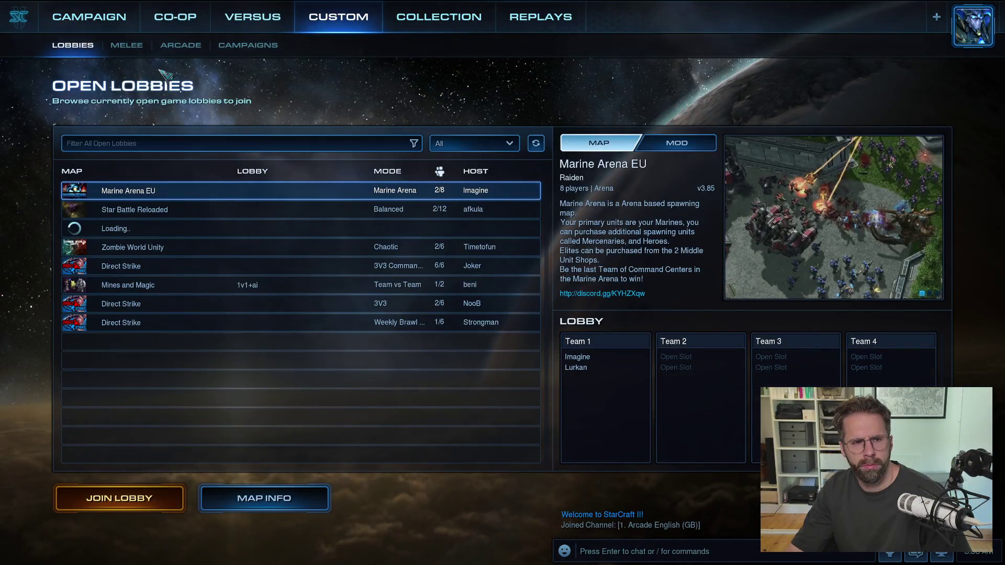
click(126, 45)
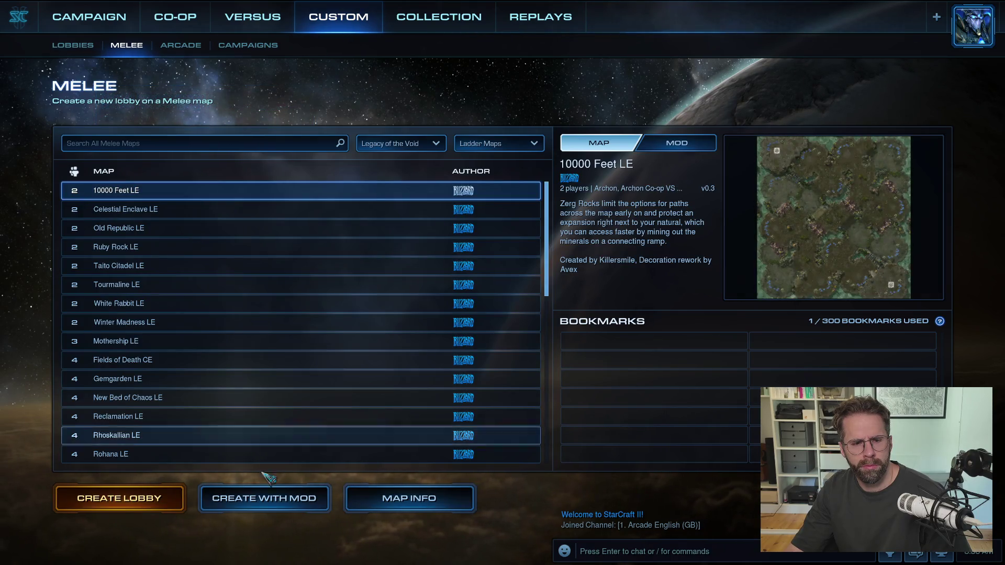
click(117, 505)
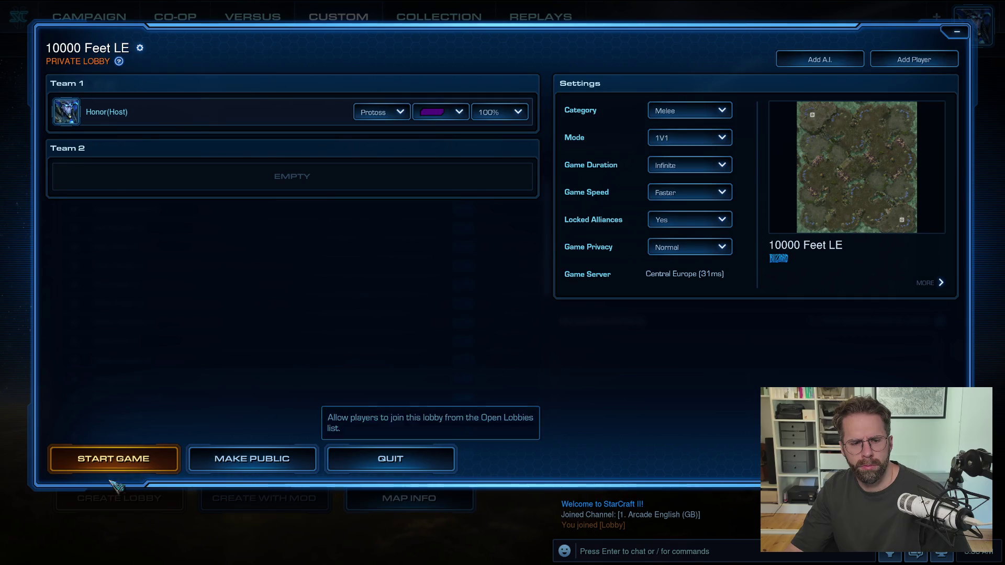
click(113, 459)
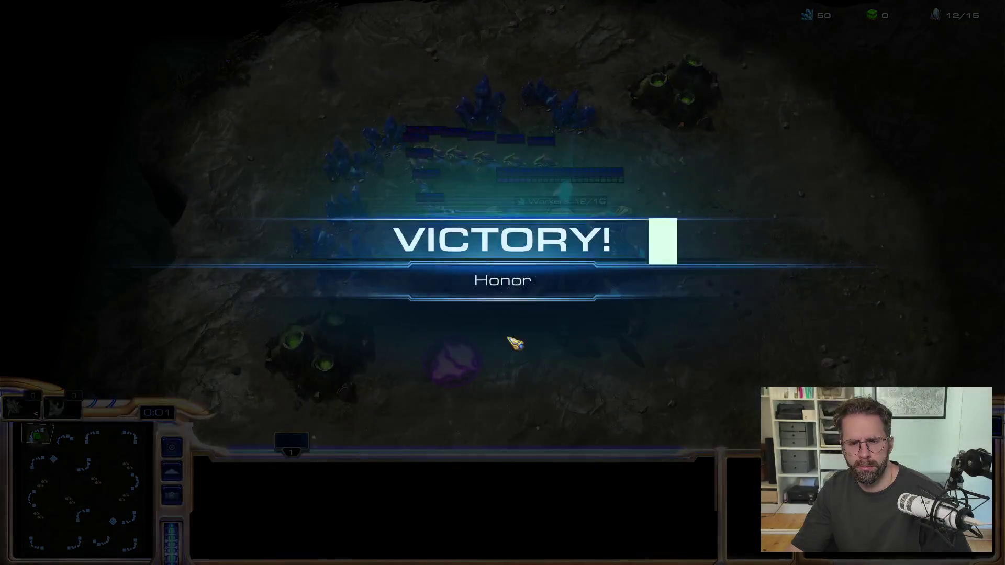
Dismiss the Victory banner and have a probe build a Pylon beside the base.
click(507, 421)
click(529, 124)
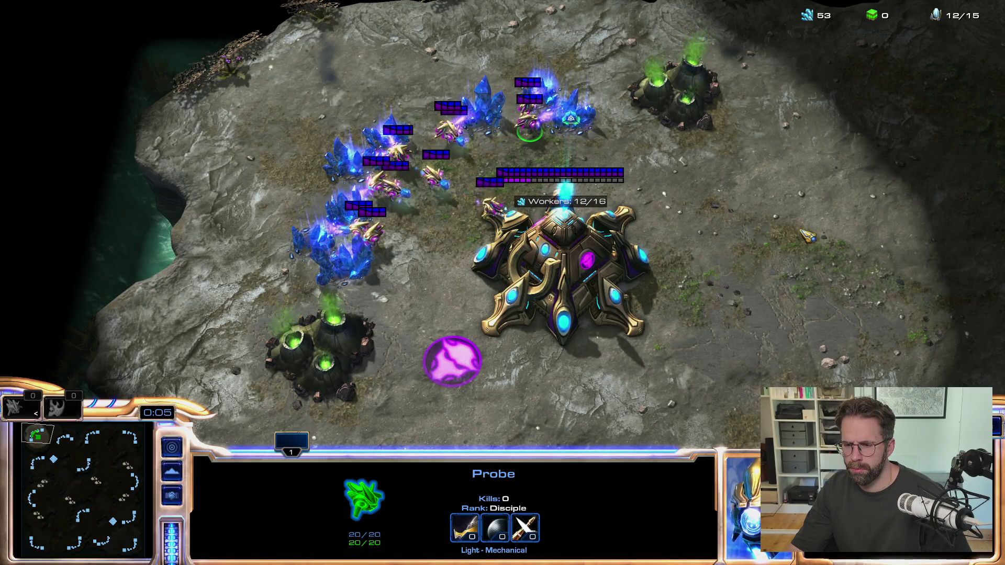
right_click(775, 254)
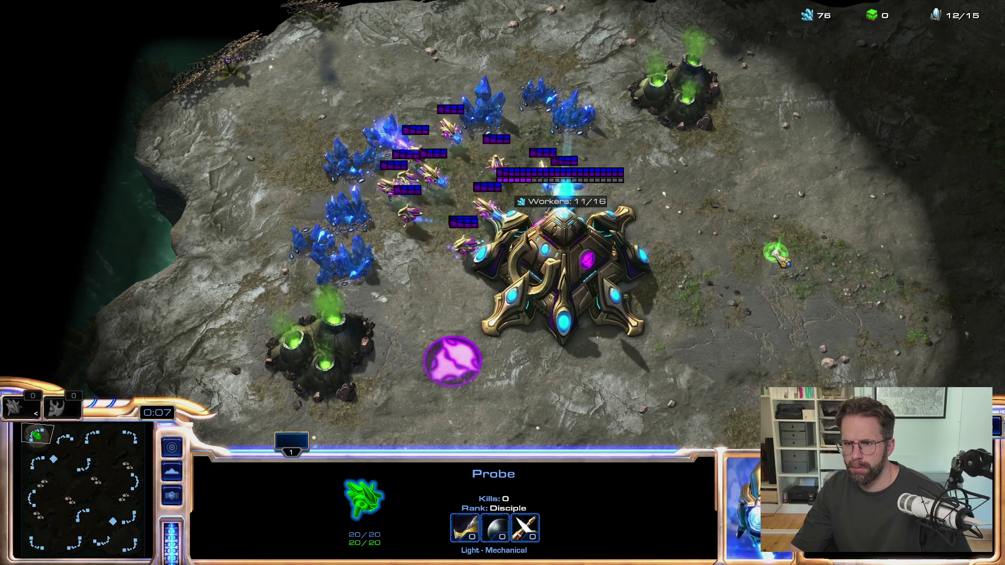
key(b)
key(e)
key(e)
key(e)
key(b)
key(e)
click(780, 233)
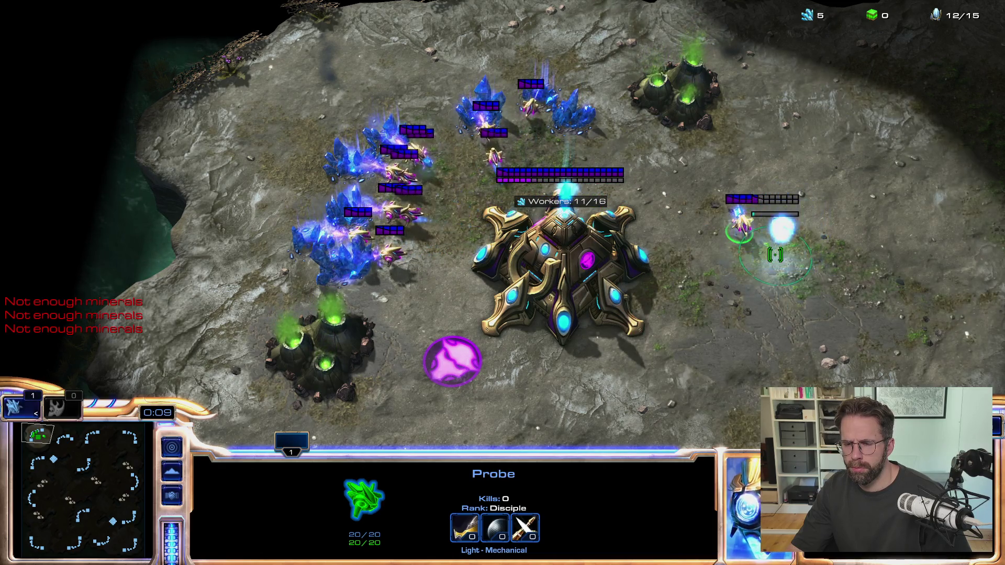
right_click(719, 356)
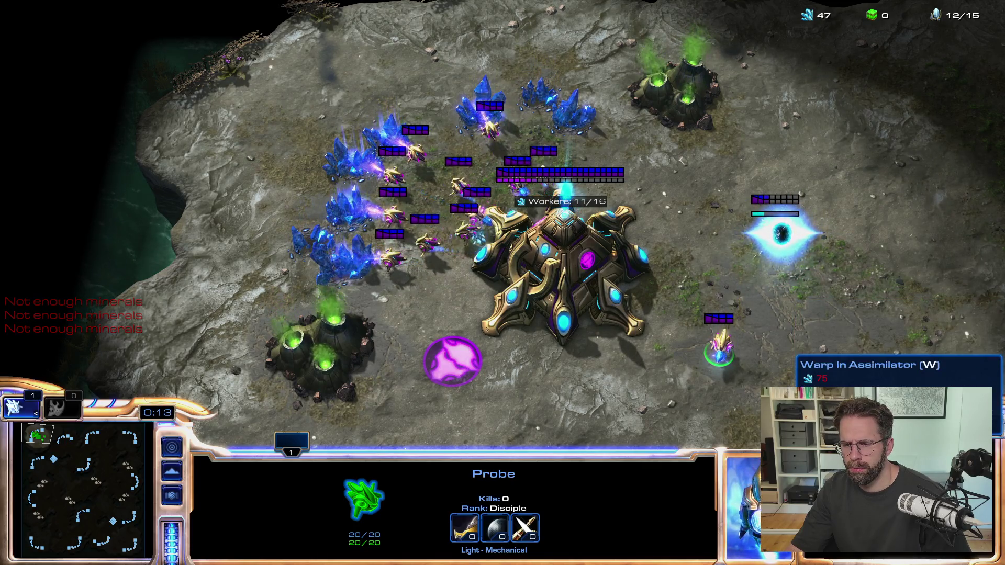
Exit StarCraft II through the F10 game menu, returning to Battle.net.
key(F10)
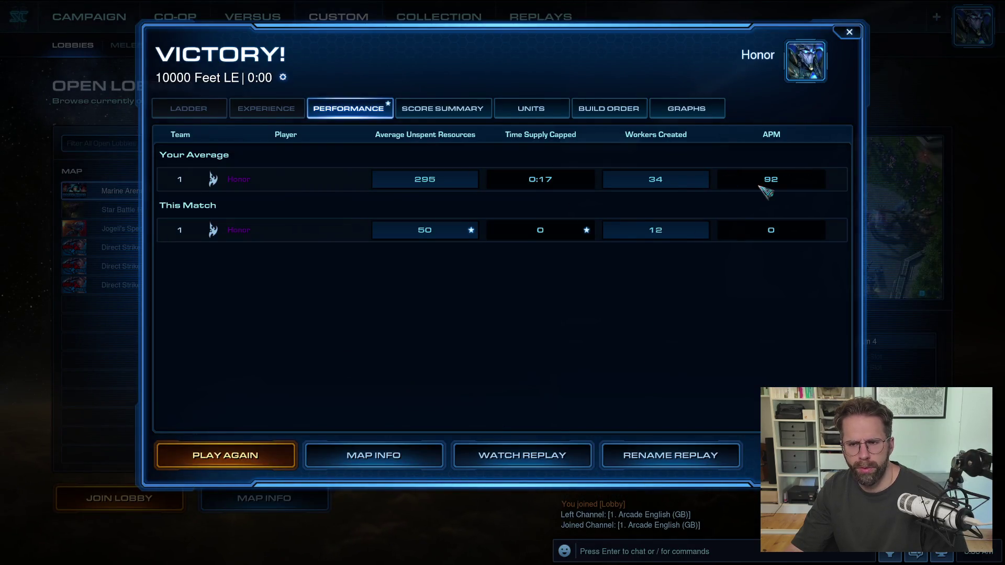
key(Escape)
key(F10)
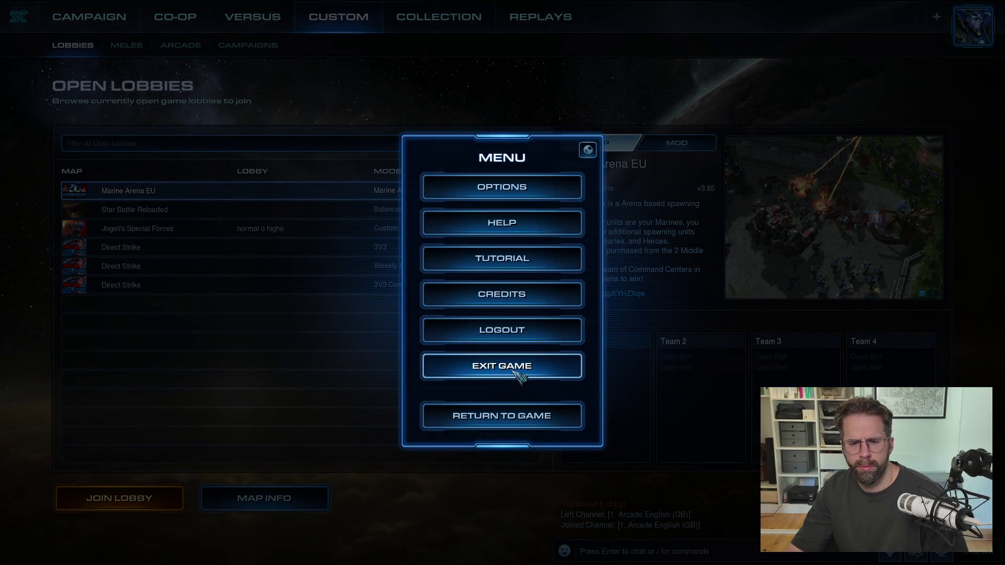
click(532, 373)
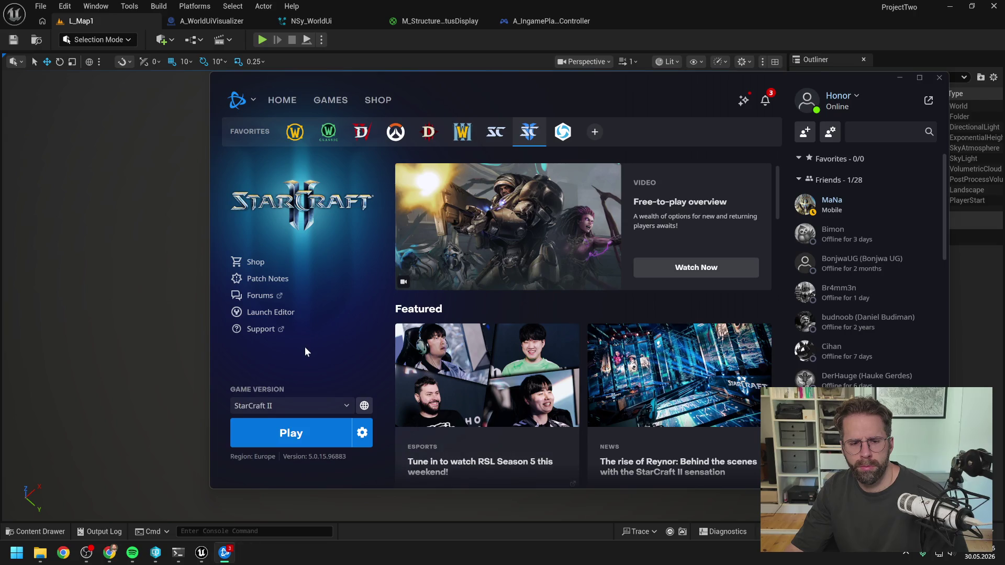
click(18, 557)
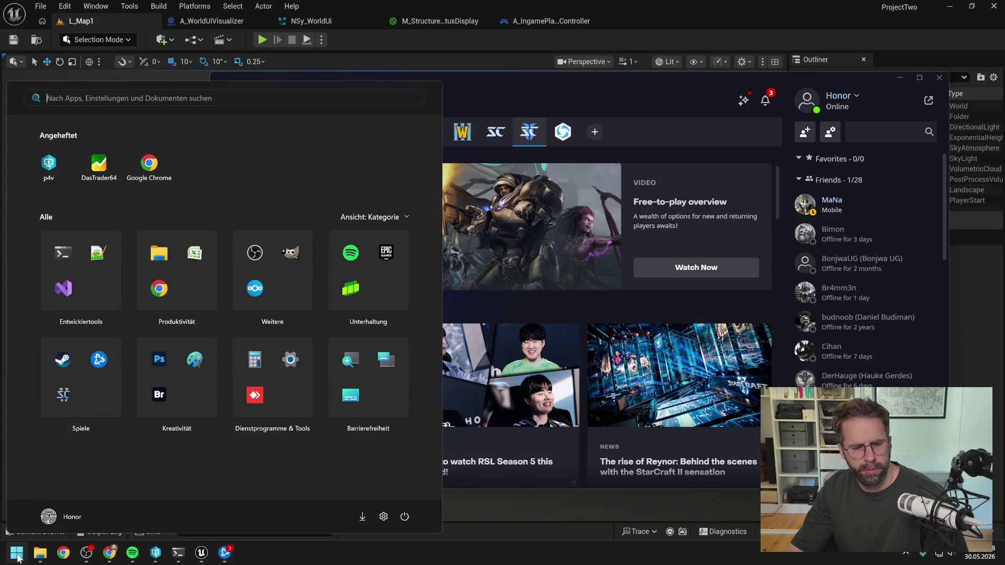
Launch Steam from a 'steam' Start search and close its download dialog to reach the Library.
text(steam)
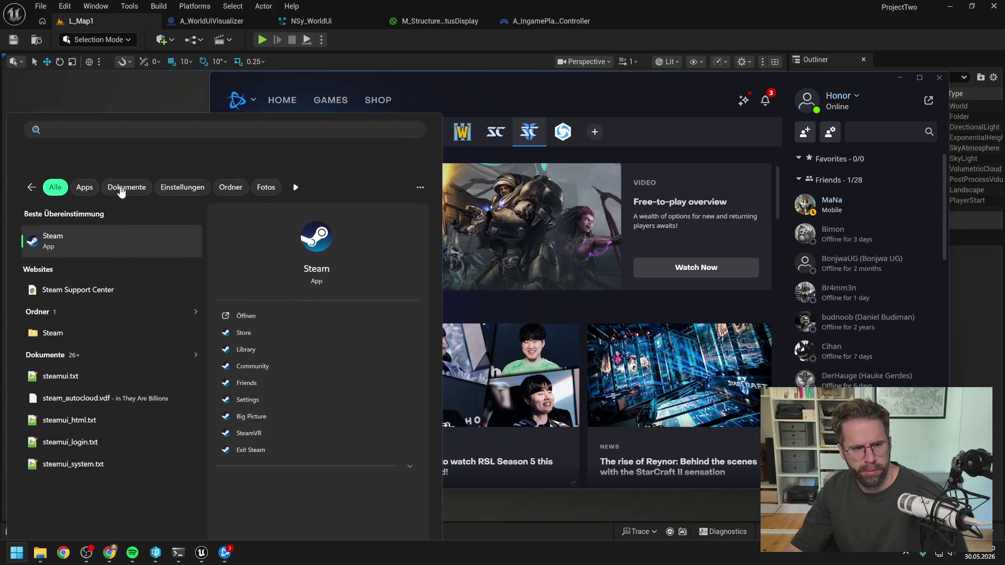
click(123, 192)
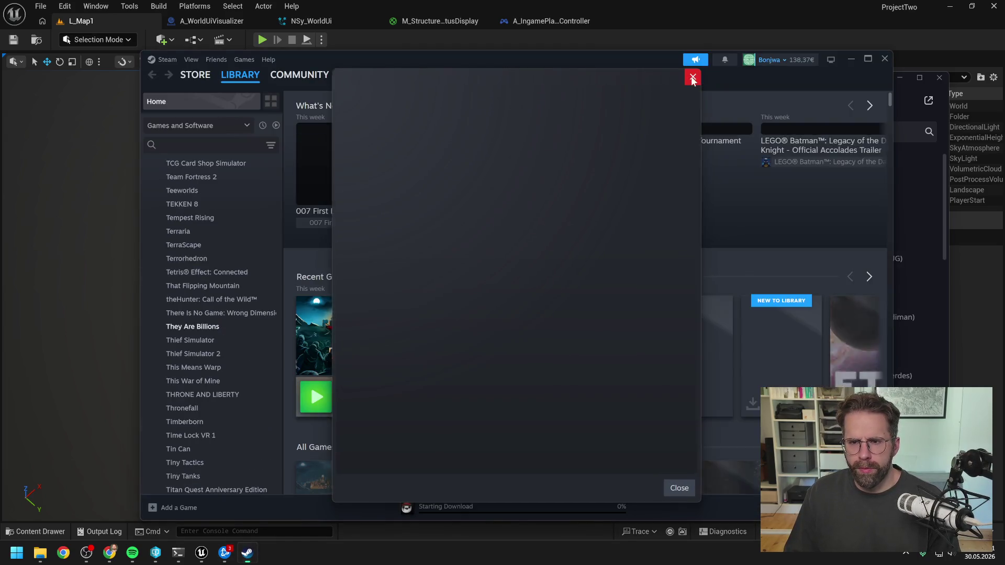
click(692, 77)
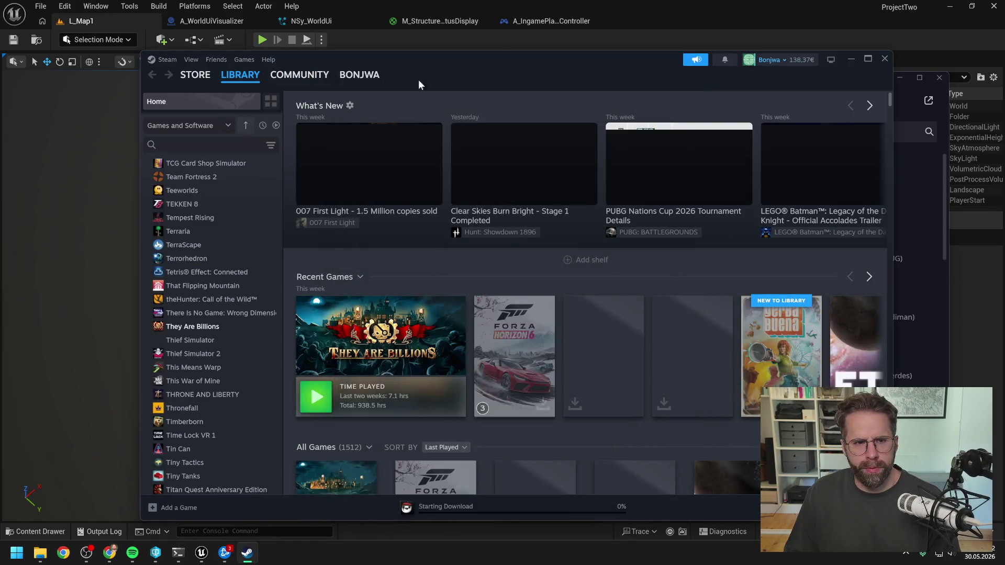
Search the Steam library for 'they' and open They Are Billions to launch it.
text(they)
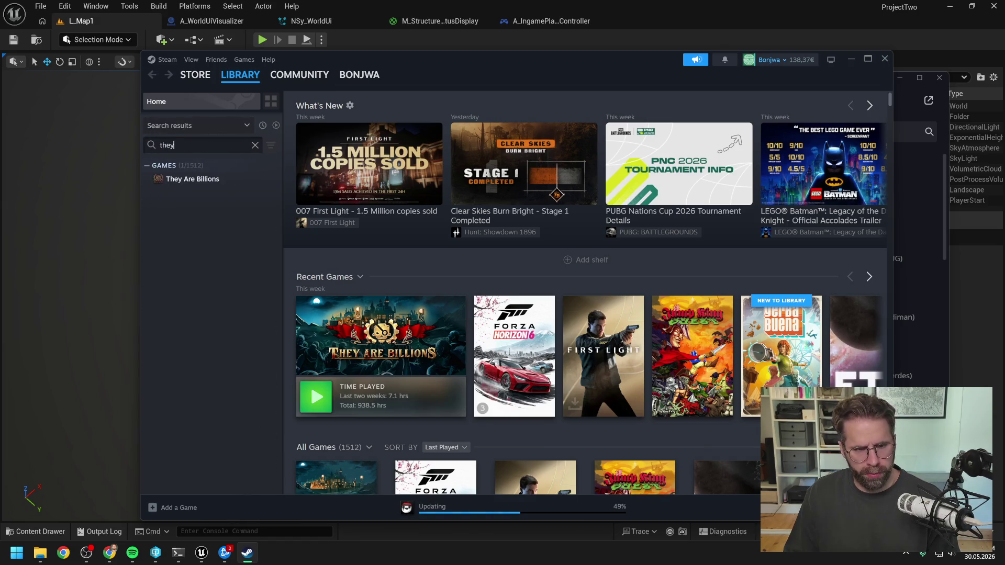
click(205, 182)
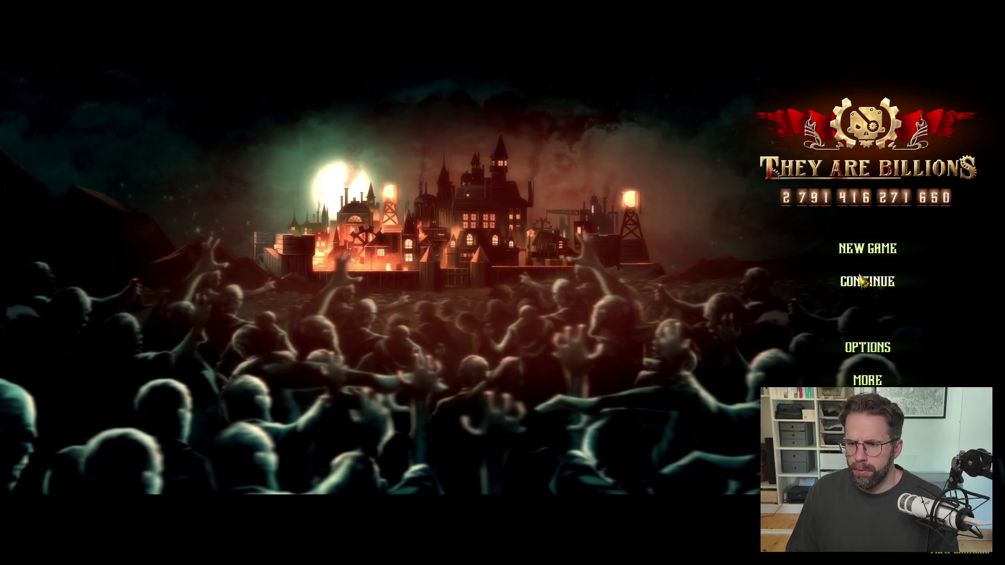
Continue from the saved games list and load the TESTEST save.
click(867, 281)
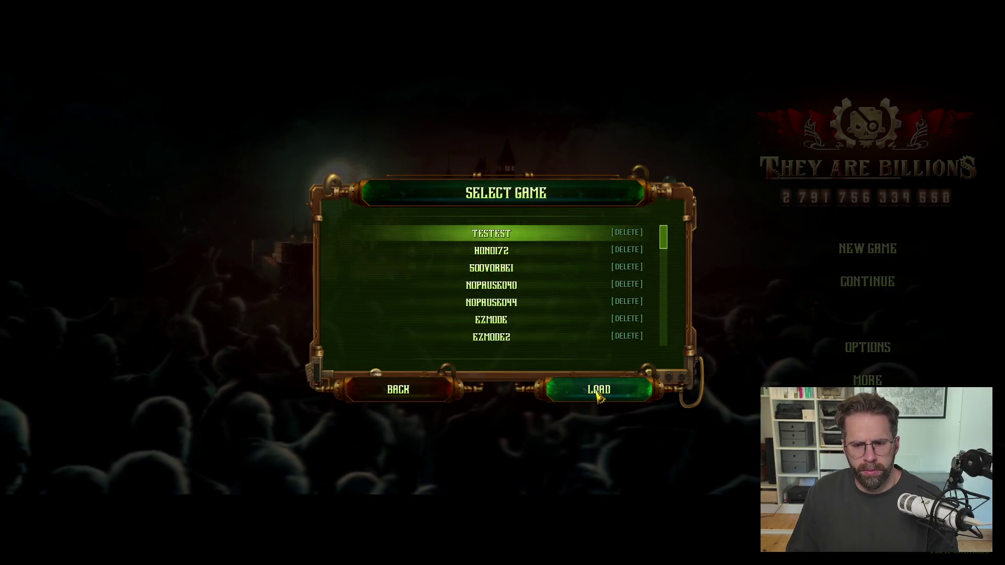
click(597, 390)
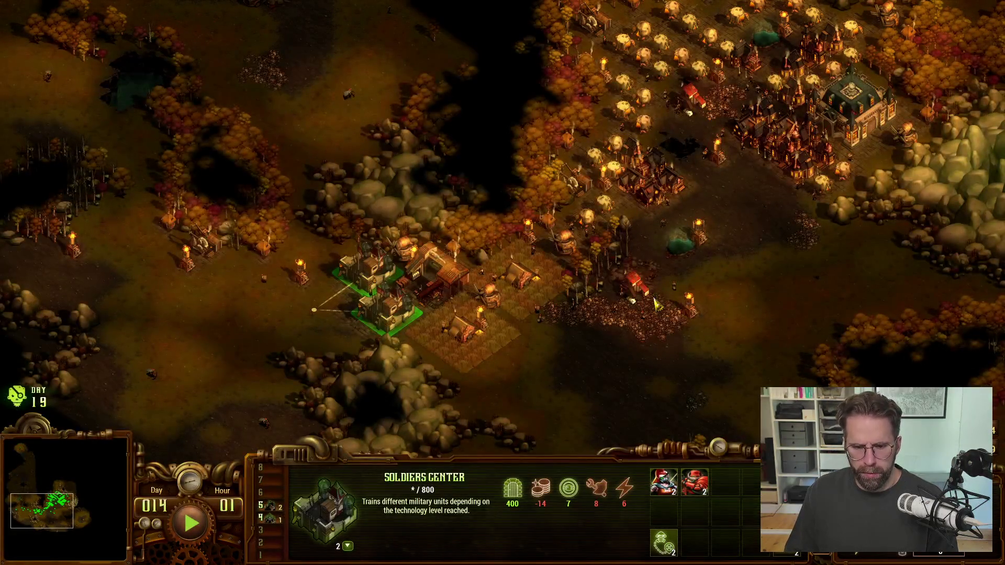
From the Command Center, place an Industry & Trade Warehouse near it.
click(843, 125)
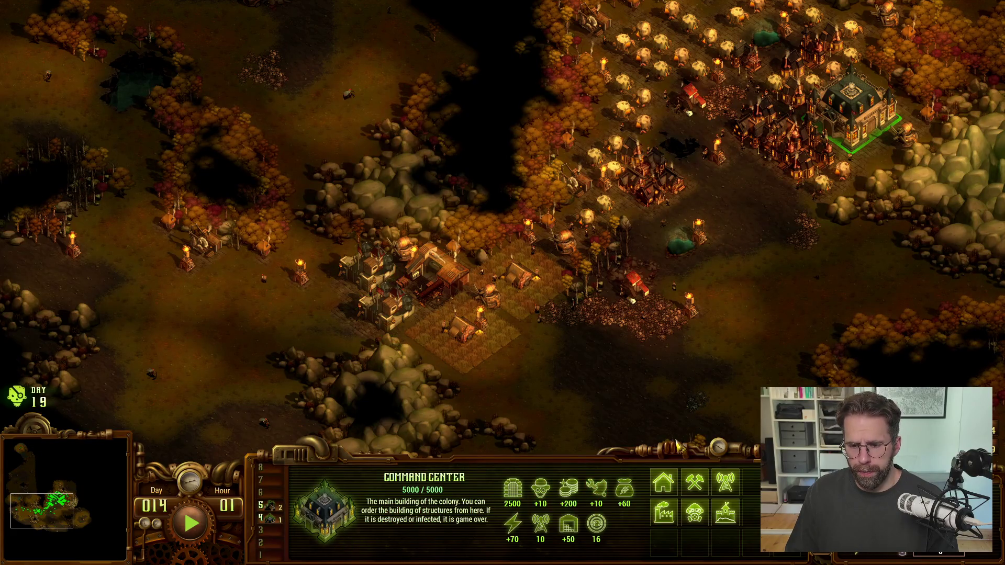
right_click(714, 487)
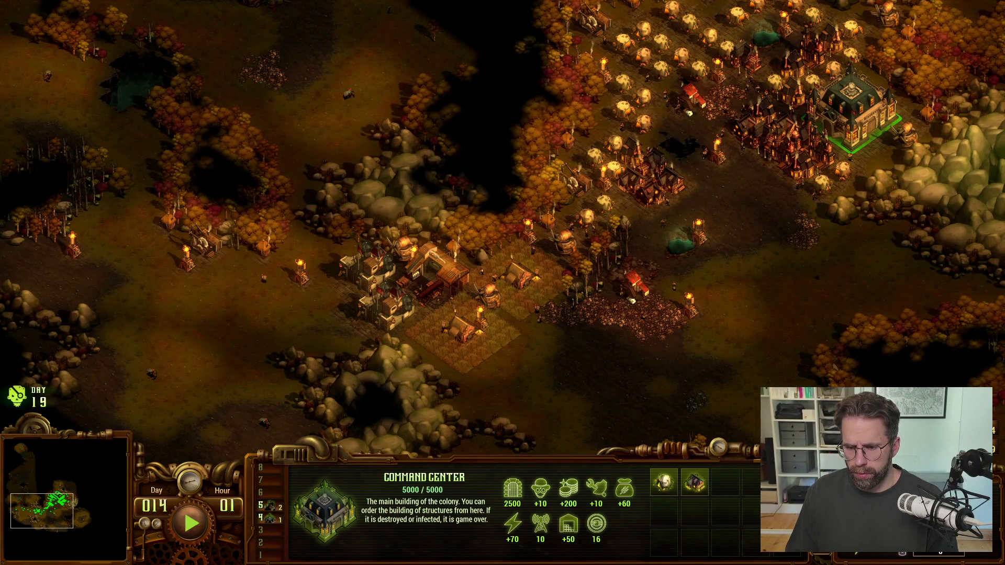
click(730, 508)
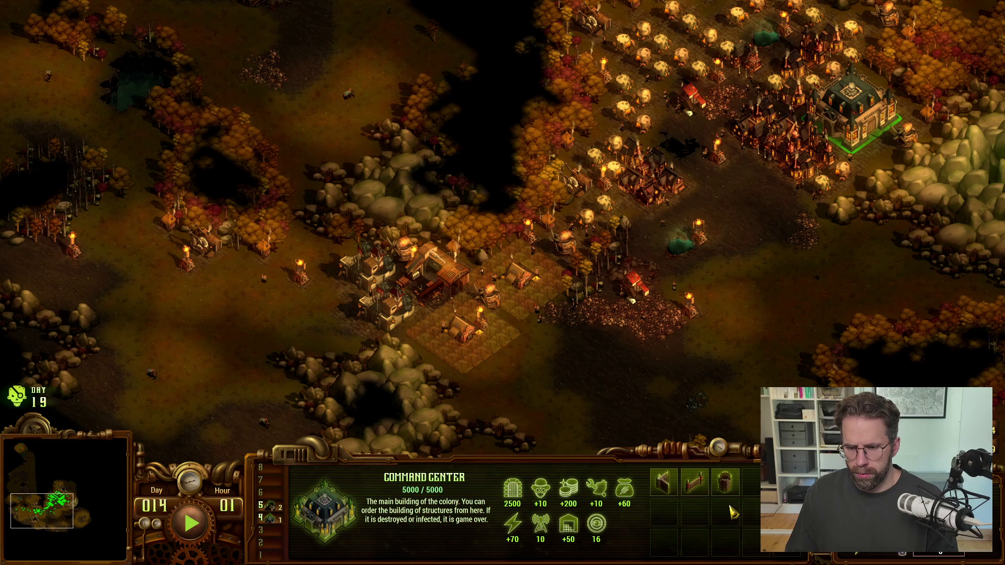
right_click(729, 508)
click(665, 512)
click(664, 483)
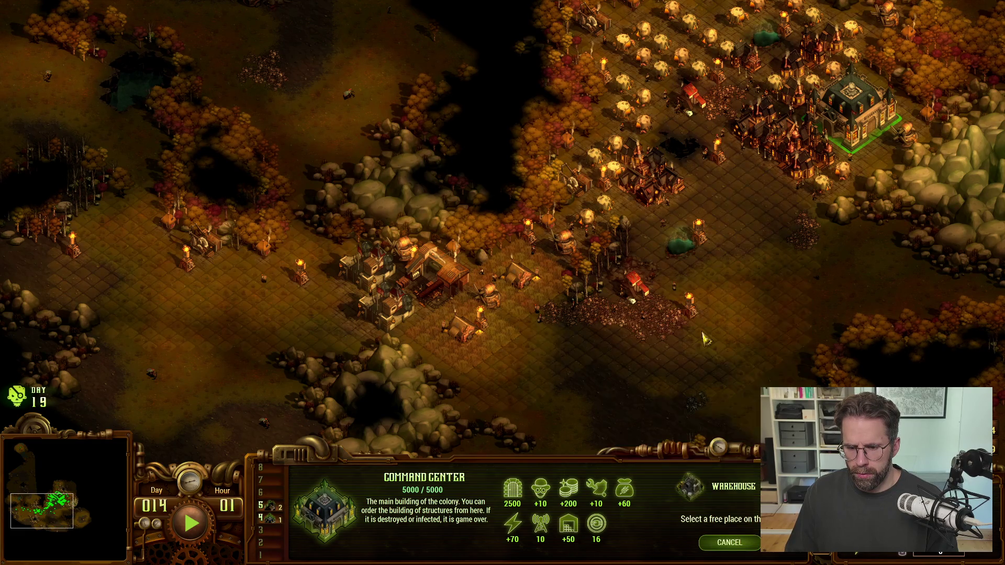
click(738, 175)
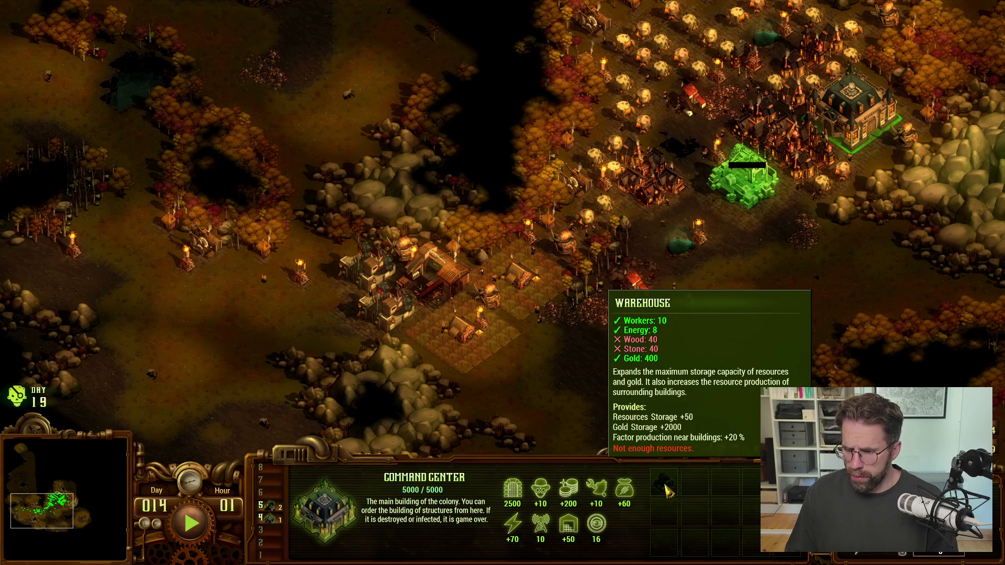
Browse the Colonists, Defense and Industry categories, inspect the Quarry, then return to Unreal.
right_click(666, 491)
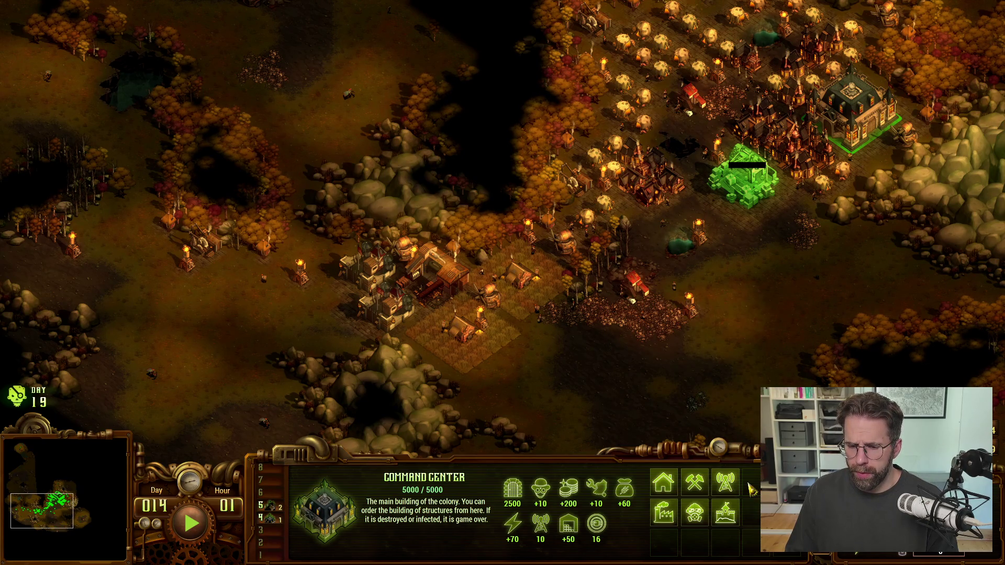
click(665, 485)
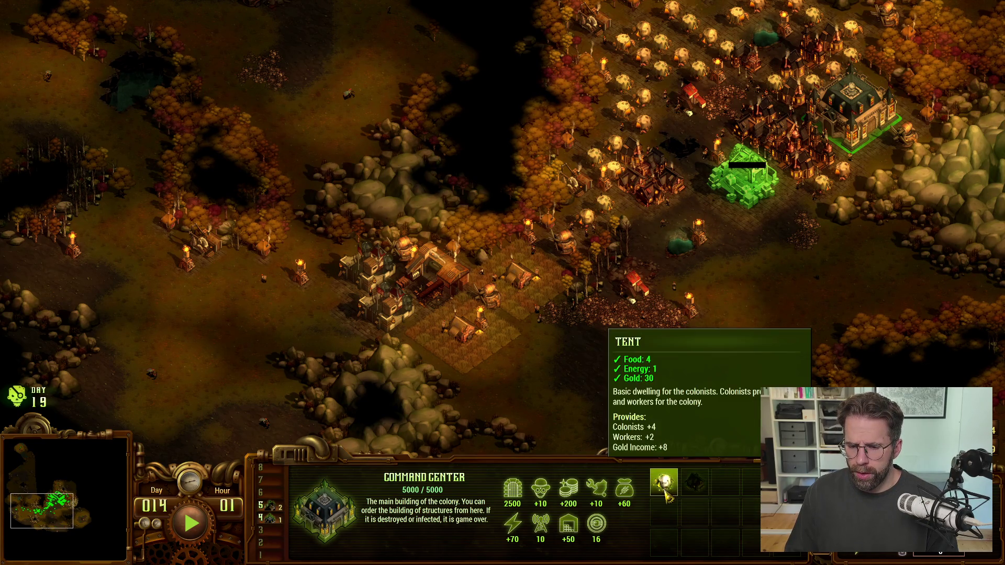
right_click(702, 485)
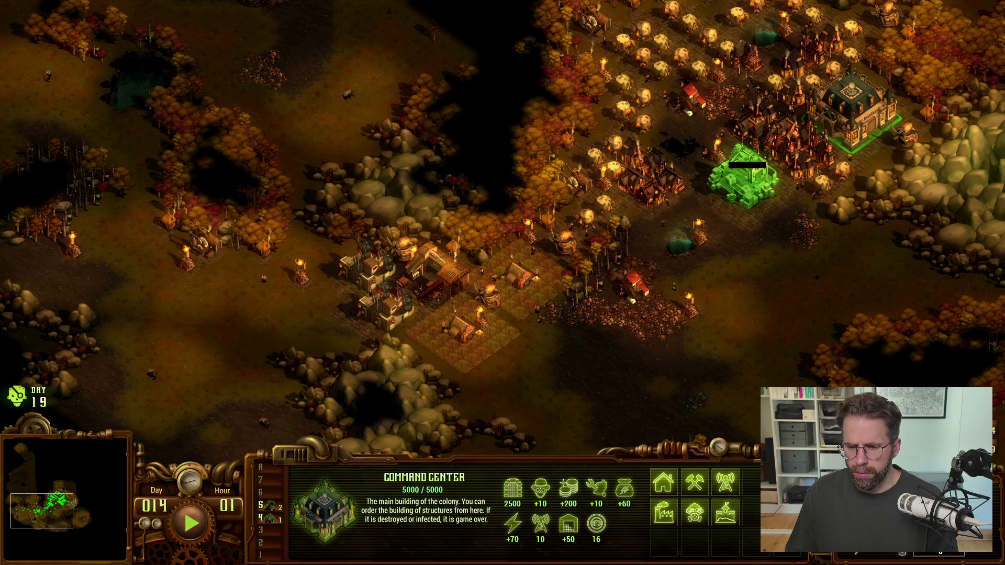
click(732, 518)
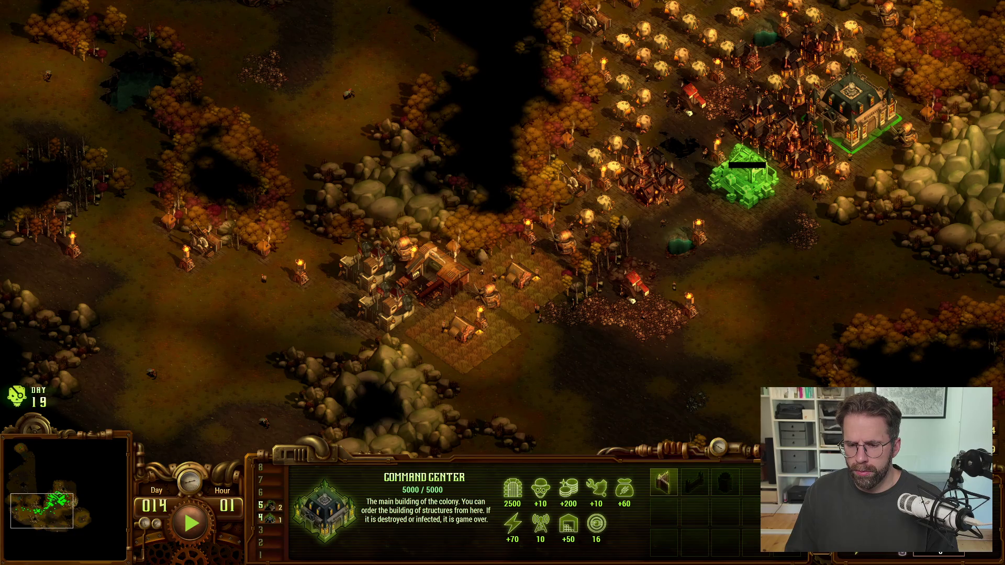
right_click(738, 489)
click(738, 490)
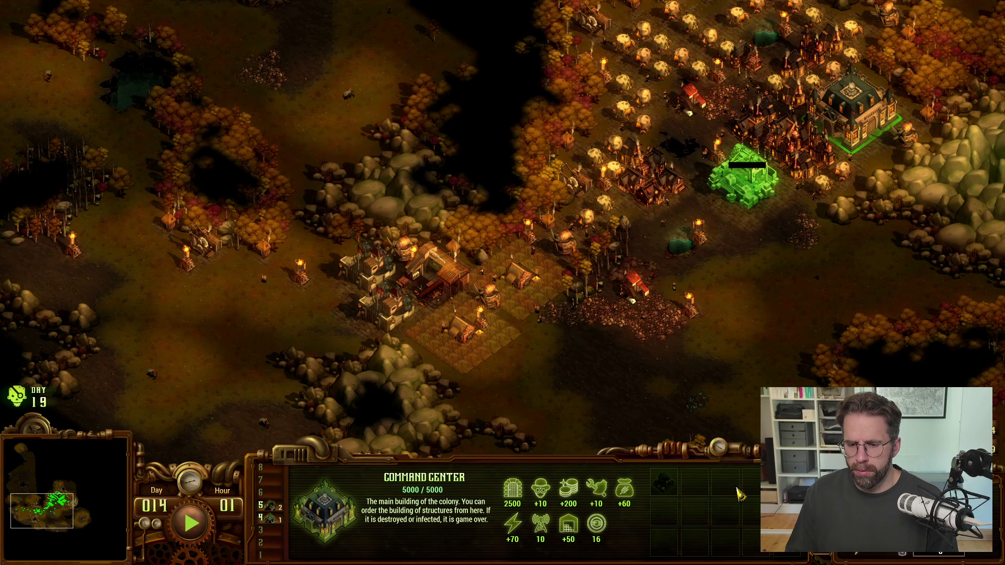
right_click(665, 484)
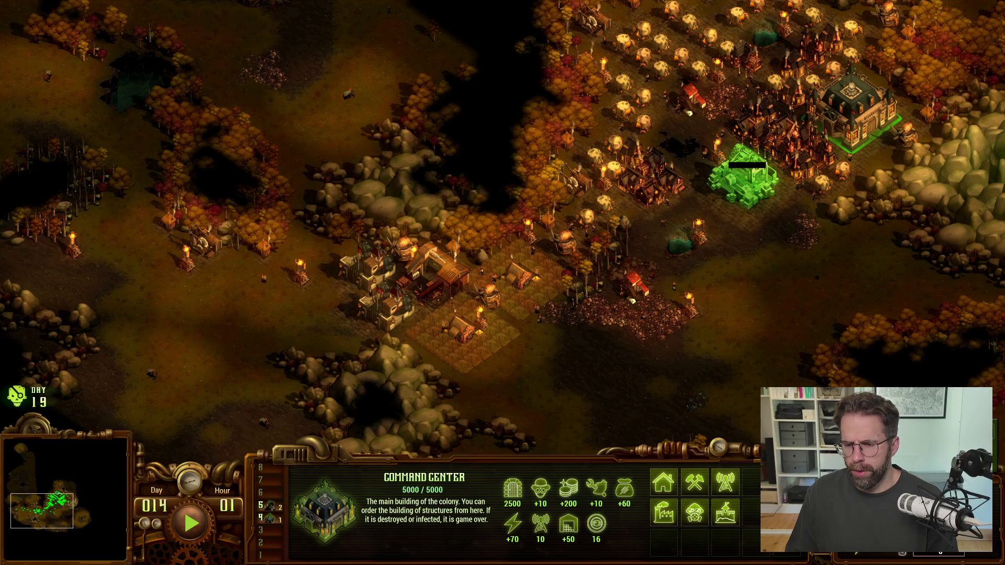
click(625, 279)
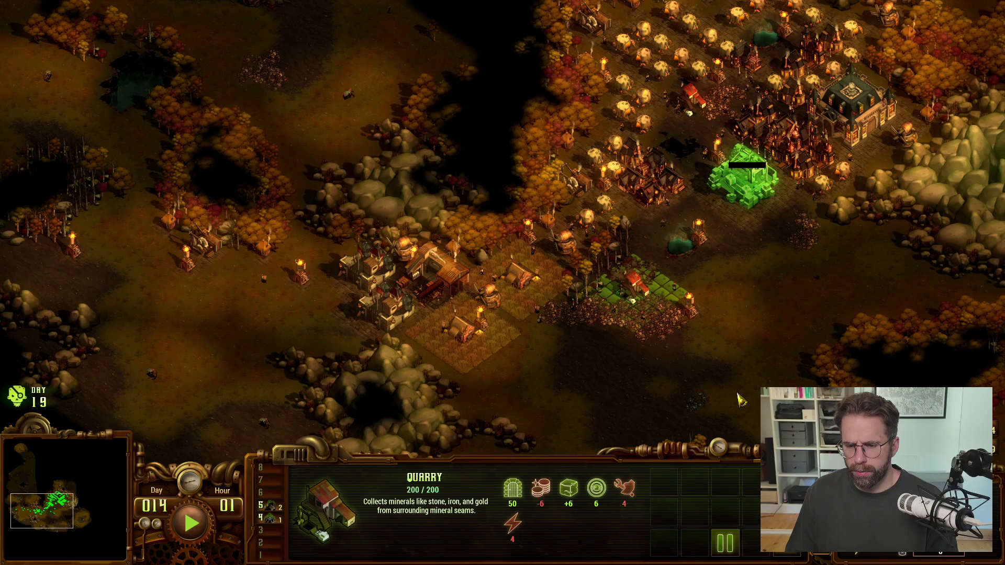
key(alt+Tab)
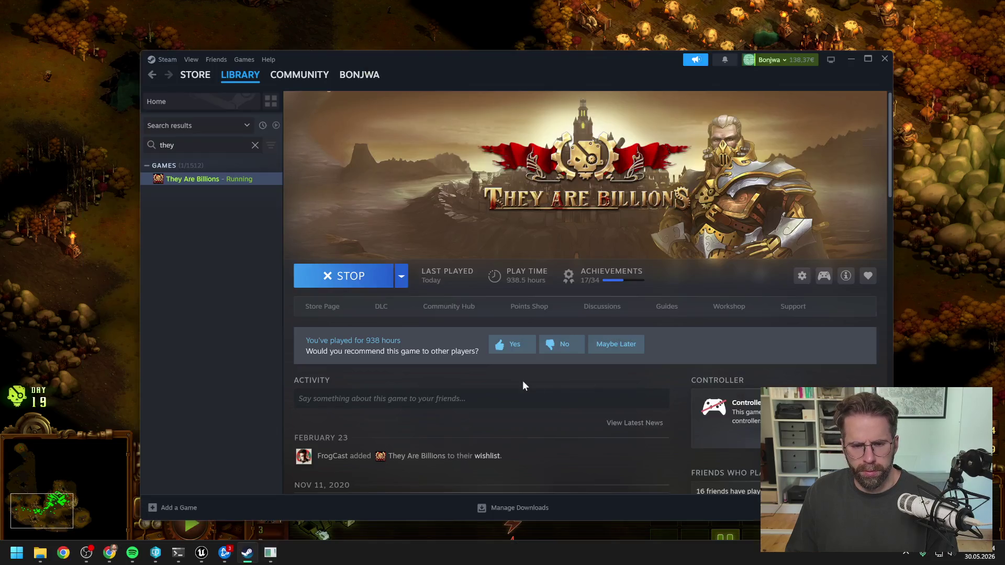
click(202, 556)
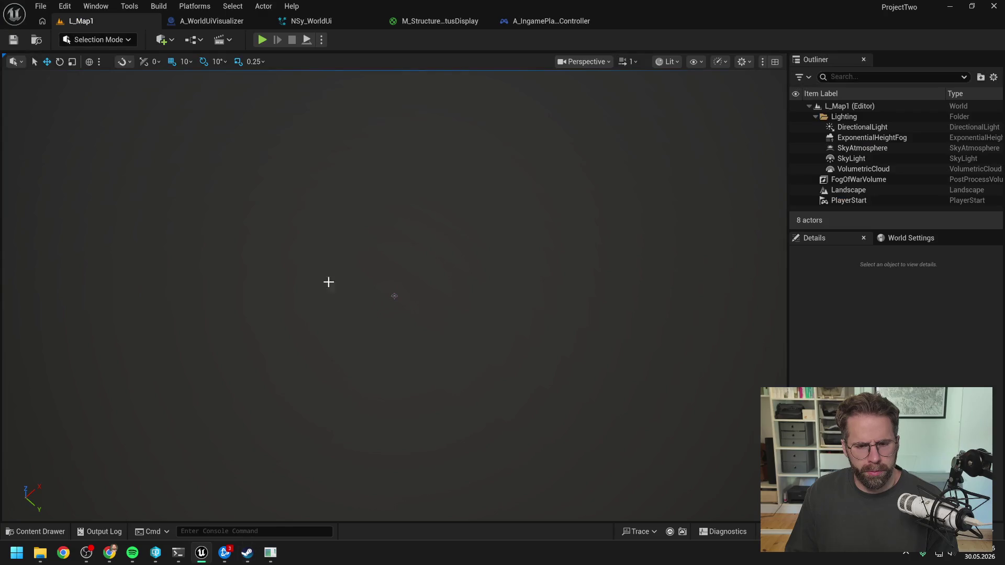
Play-test L_Map1 and place a Power Grid Generator right of the Main Hall.
click(262, 40)
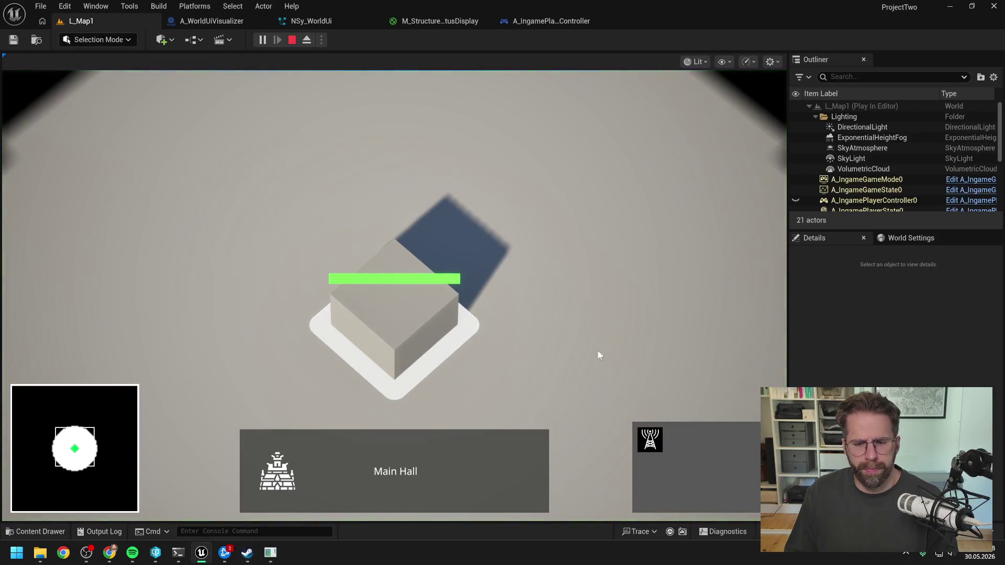
click(652, 443)
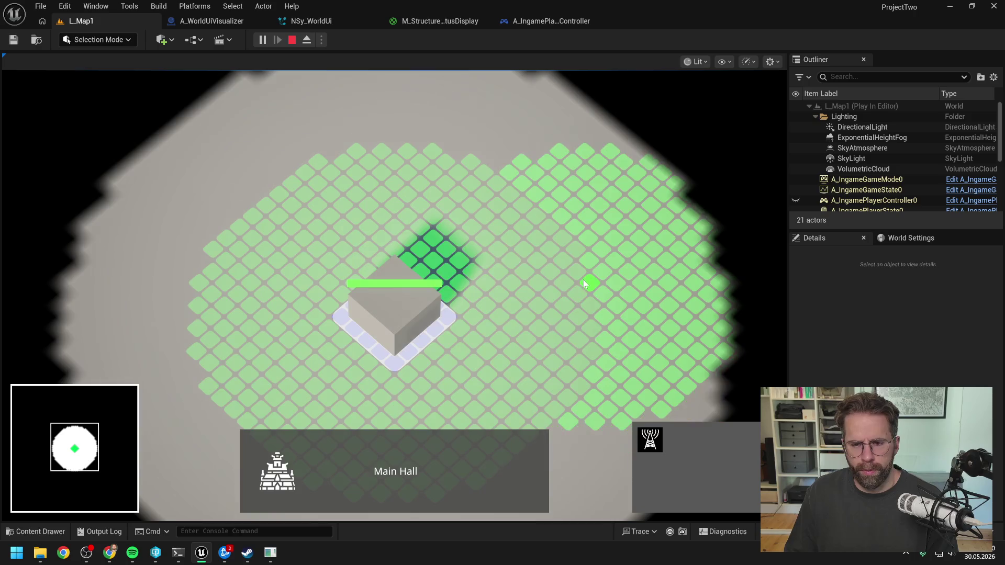
click(474, 161)
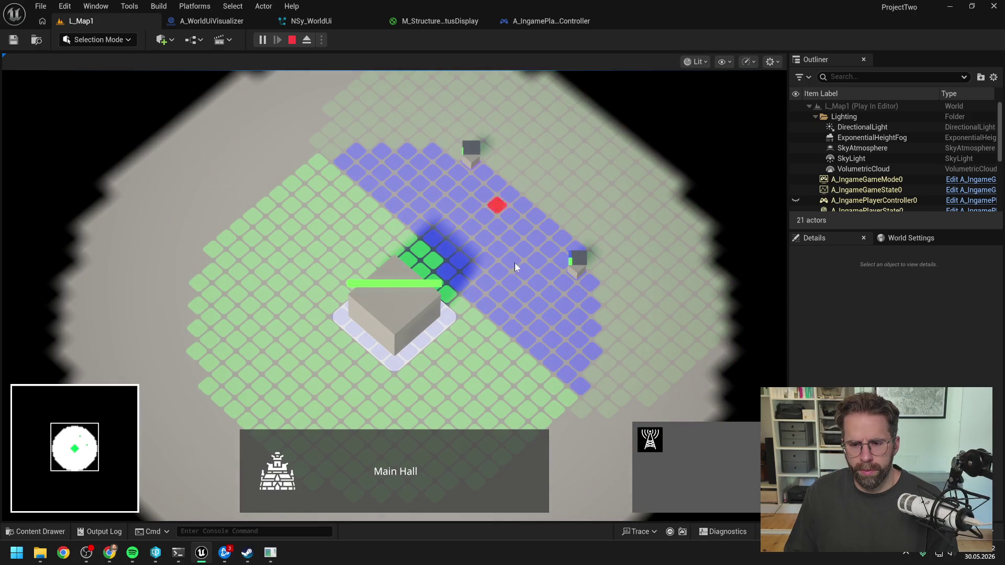
right_click(500, 330)
click(510, 337)
click(398, 327)
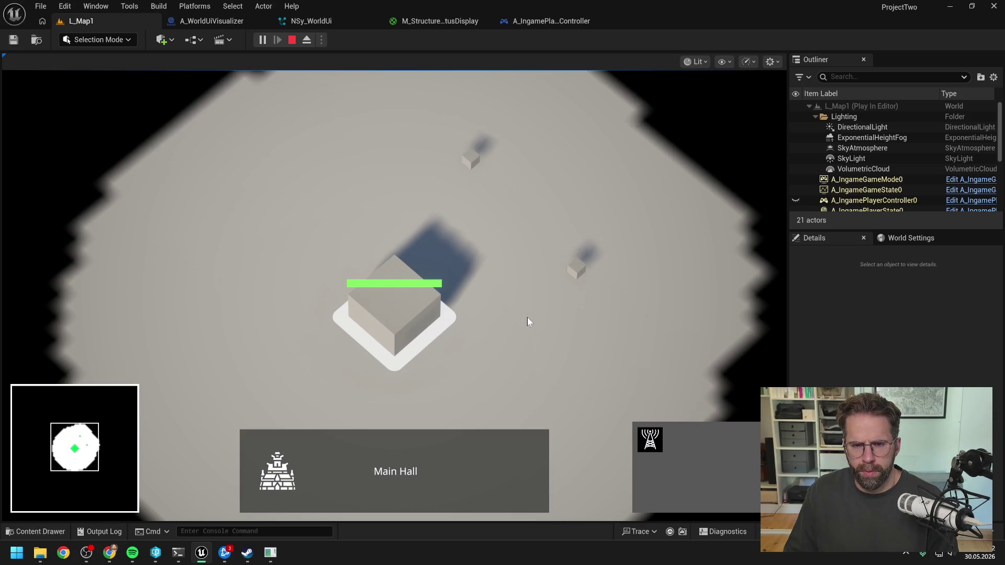
Check the build grid and generator selection, then stop play and return to the terminal.
key(b)
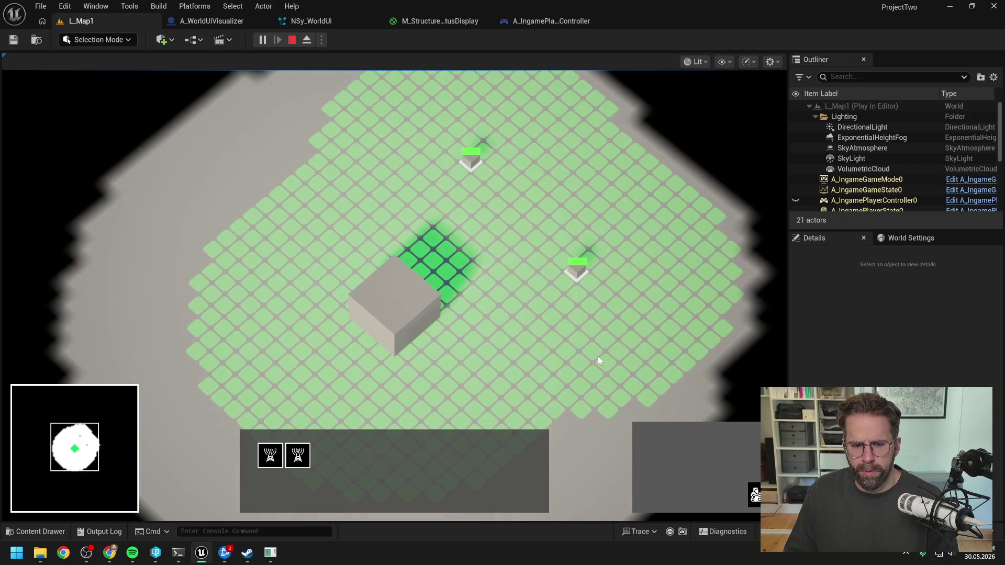
key(Escape)
click(577, 272)
click(547, 339)
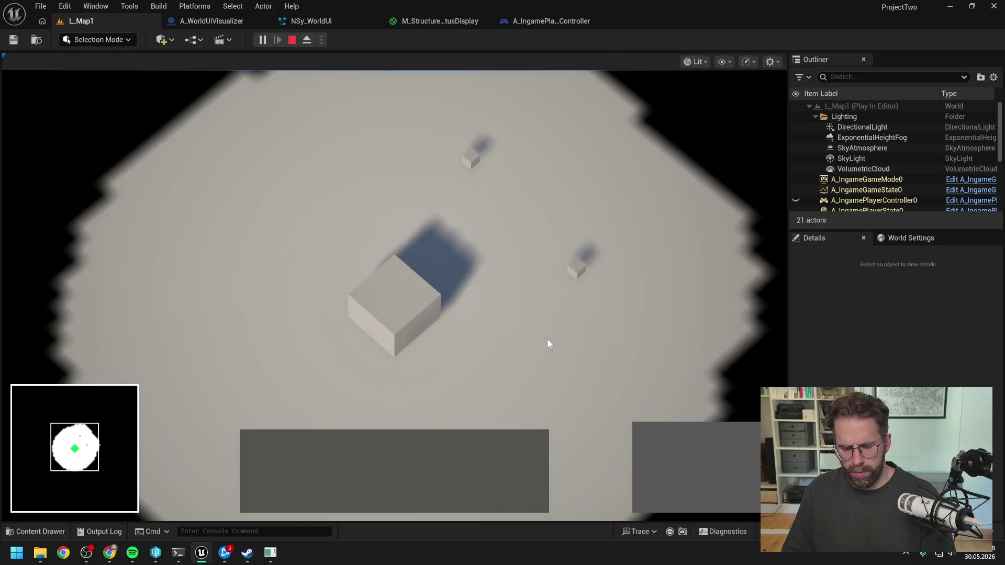
key(Escape)
click(178, 553)
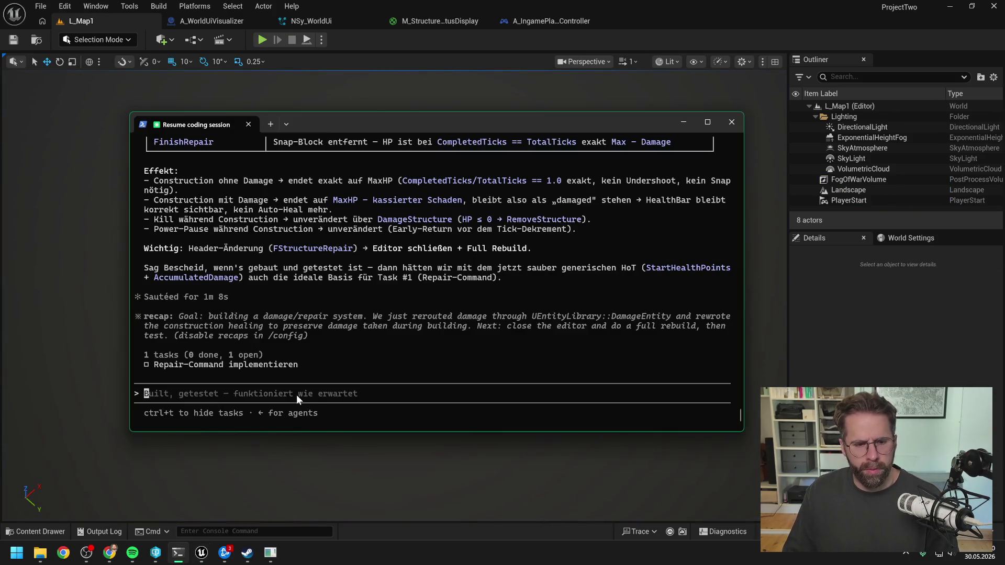
Type a German note that Repair is hidden when unusable and should only be greyed out.
text(ok)
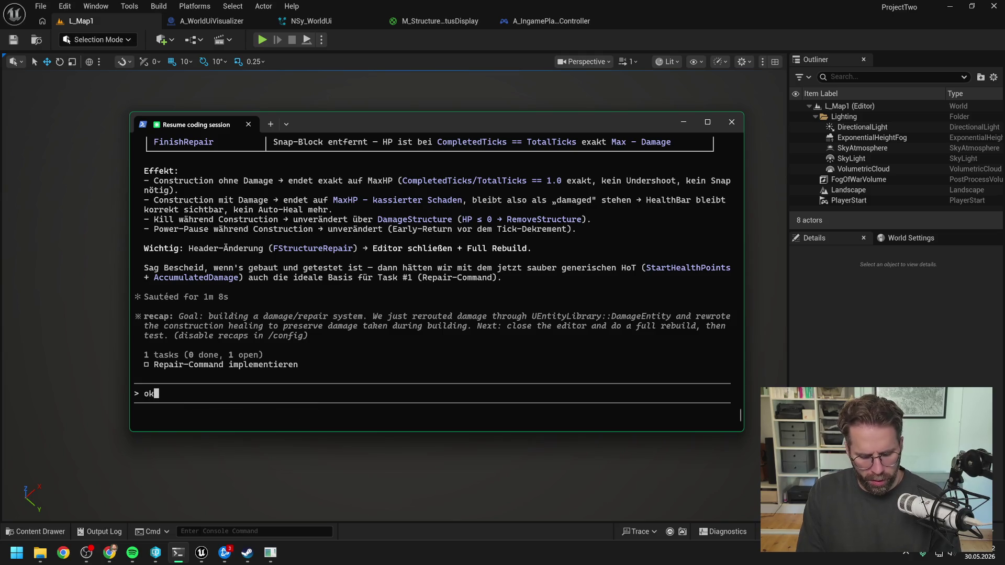
text( klappt)
text(, dann n)
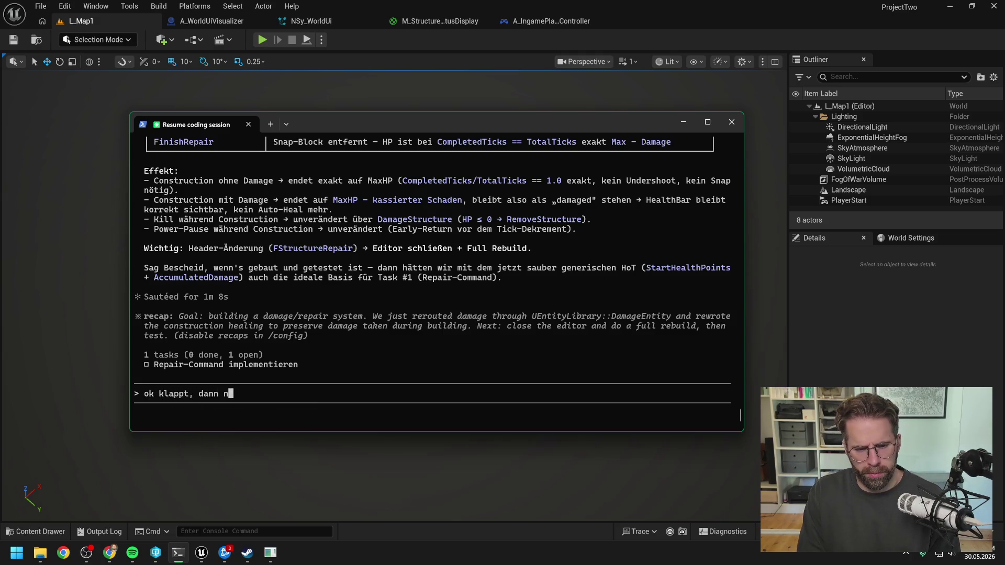
text(ähern wir uns je)
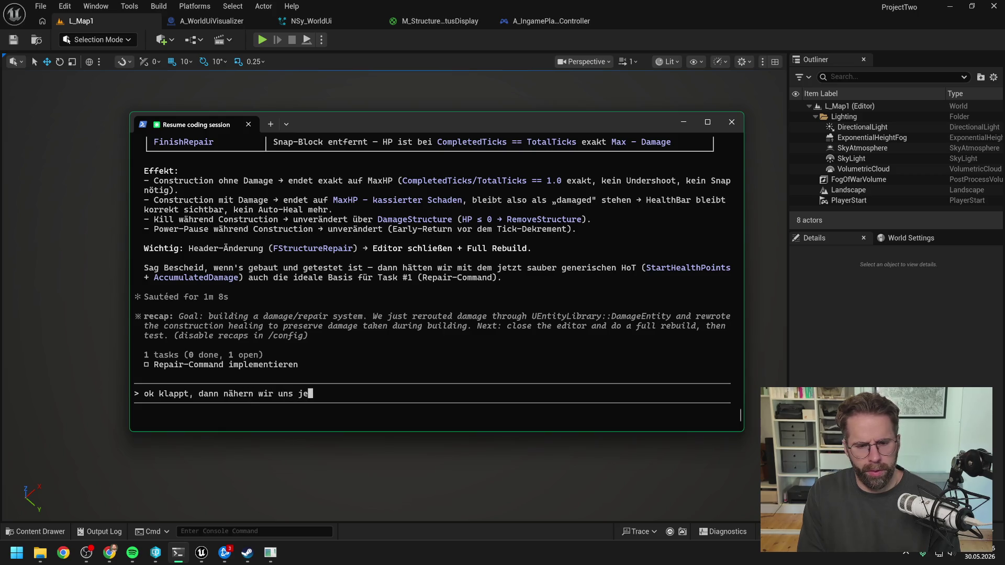
text(tzt dem Repair )
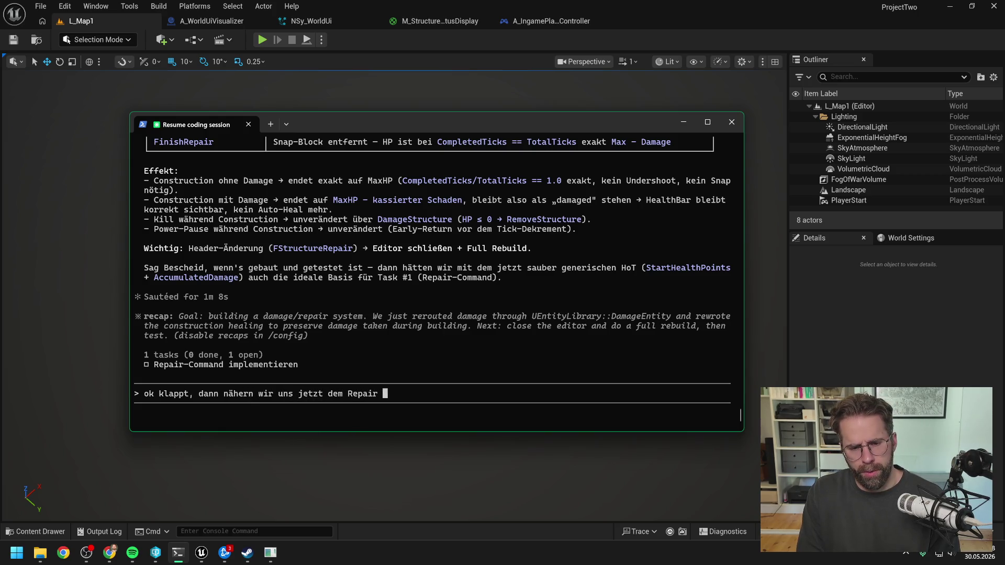
text(Command an.)
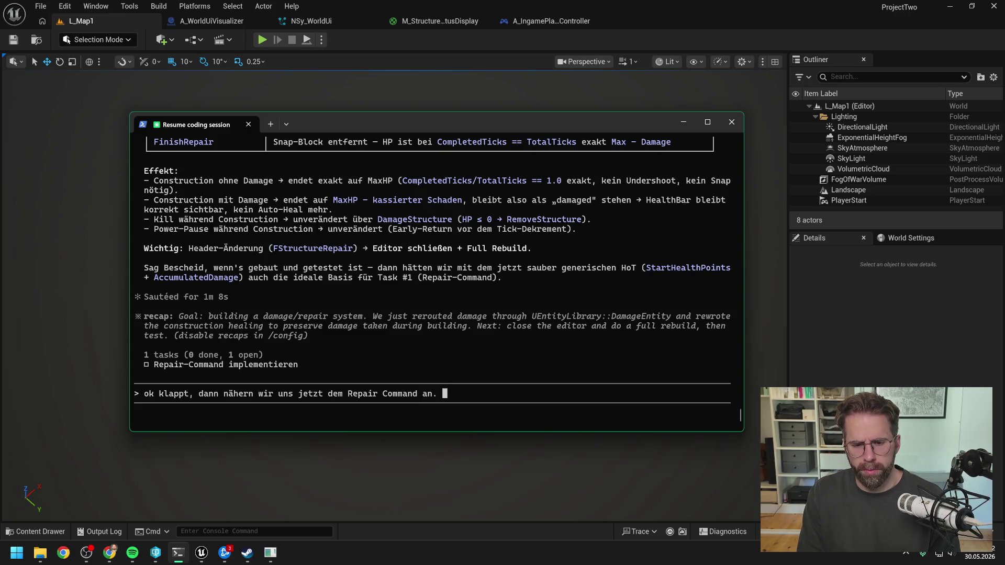
text(Zunäch)
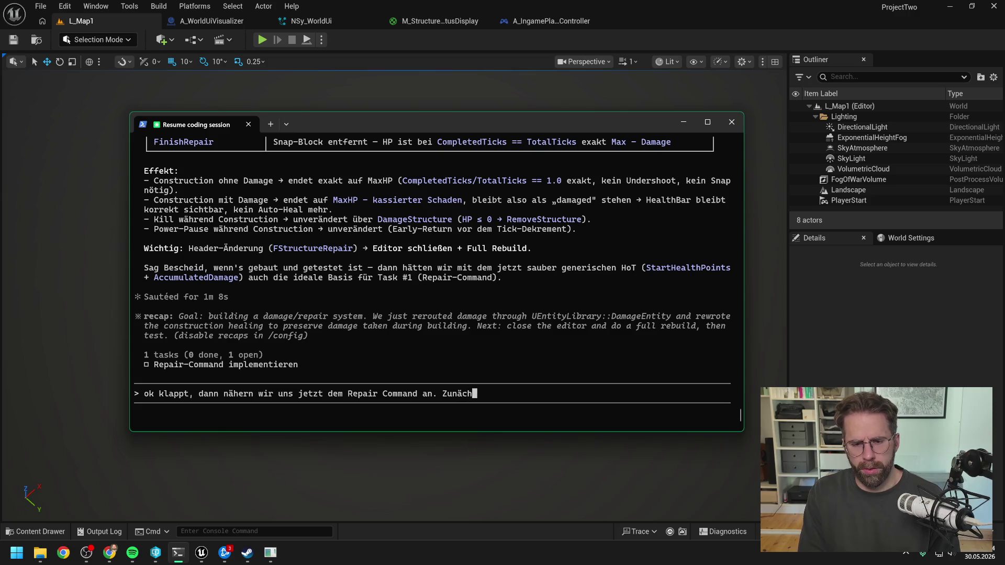
text(st Ui Arbeit:)
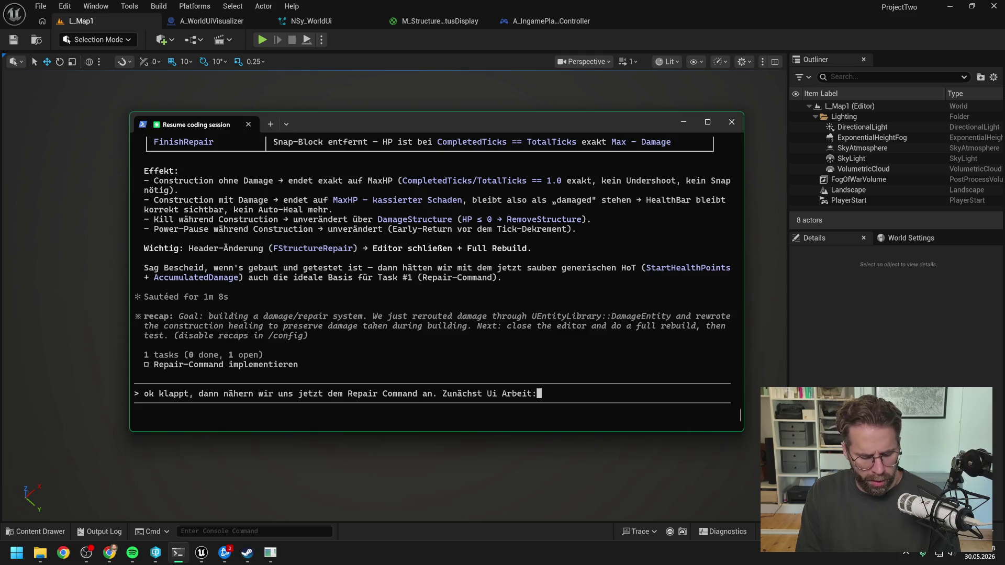
text( Aktuel)
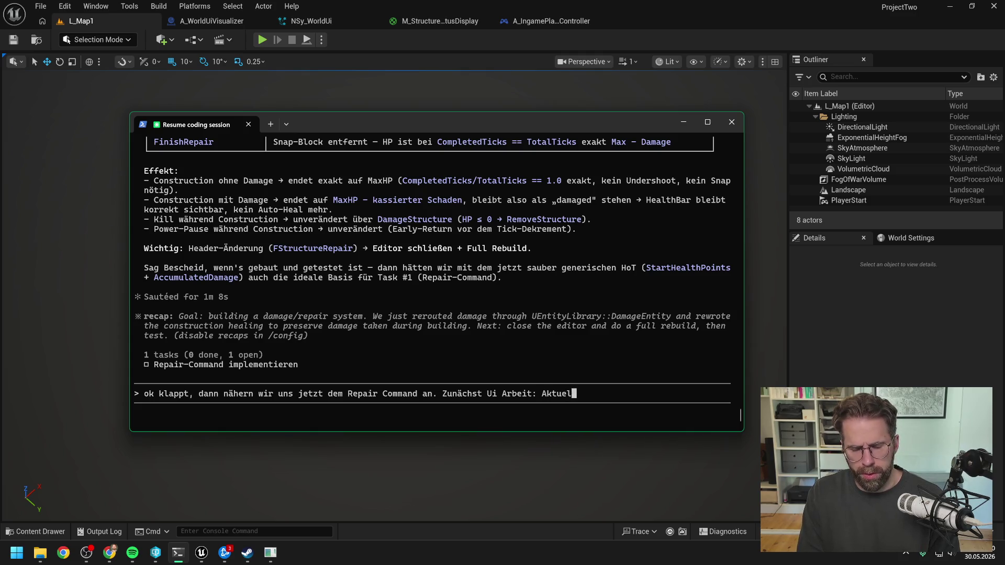
text(l wird der Repai)
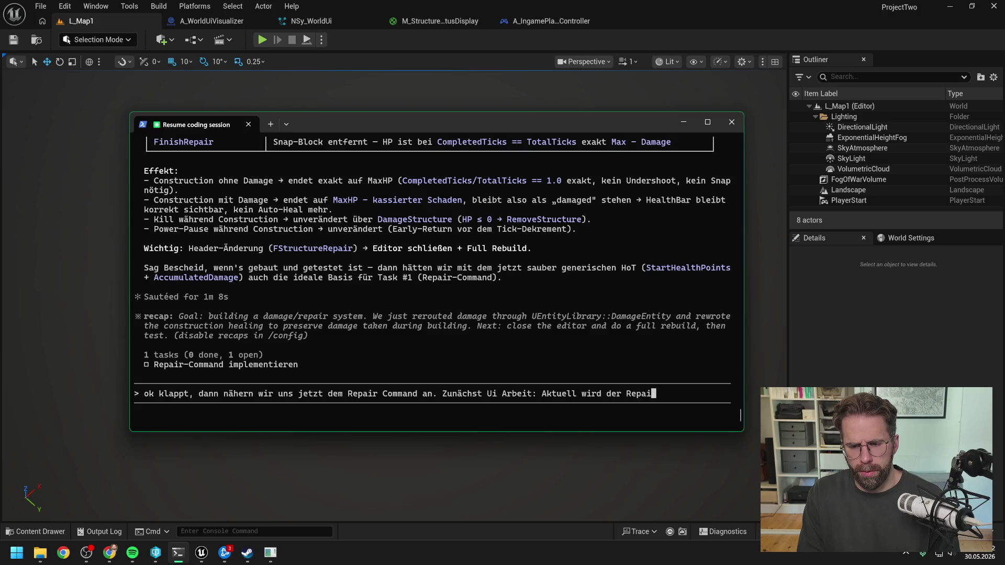
text(r Command komp)
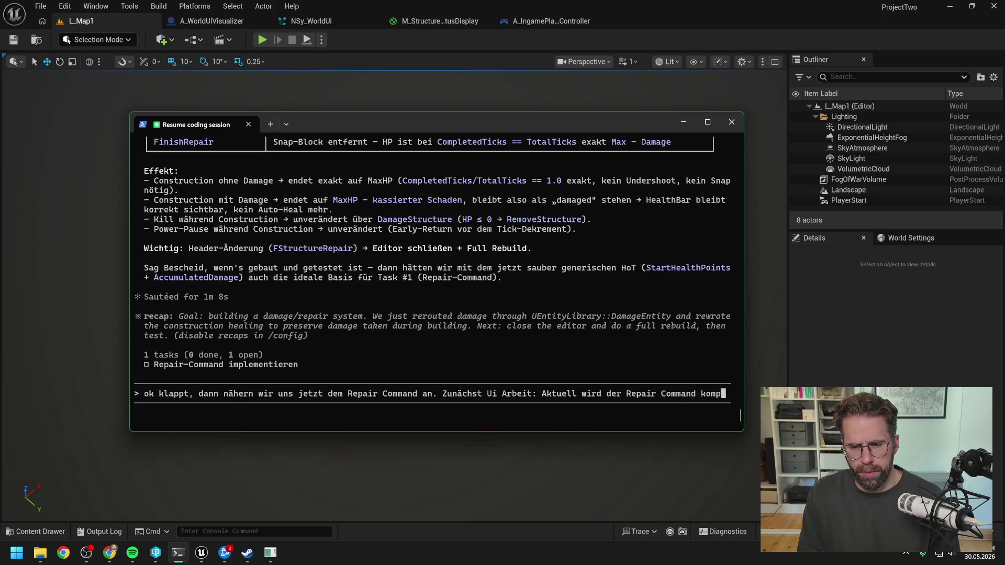
text(lett ausblende)
key(BackSpace)
key(BackSpace)
key(BackSpace)
key(BackSpace)
text(geblend)
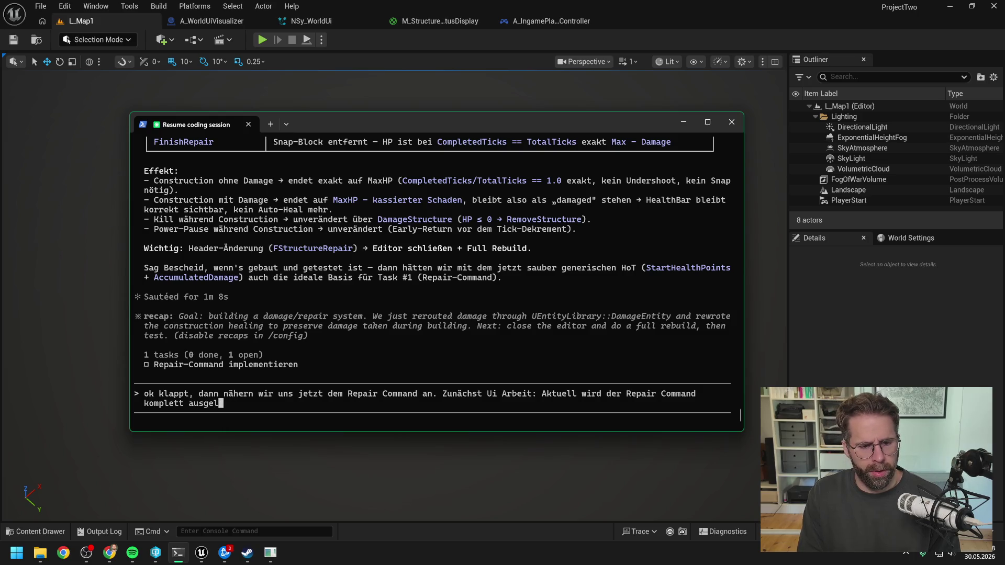
key(BackSpace)
key(BackSpace)
key(BackSpace)
text(blendet)
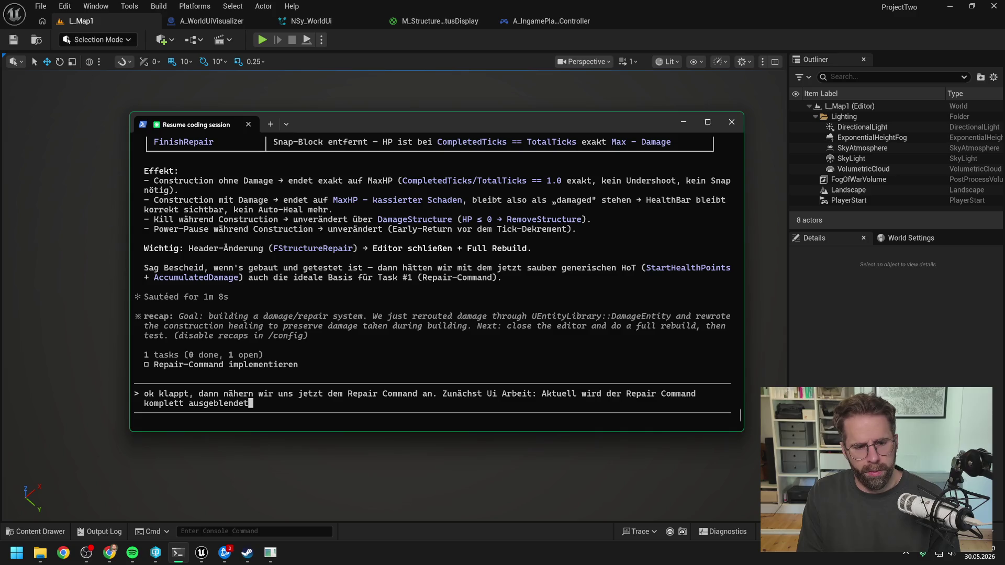
text(, wenn wir ihn nicht)
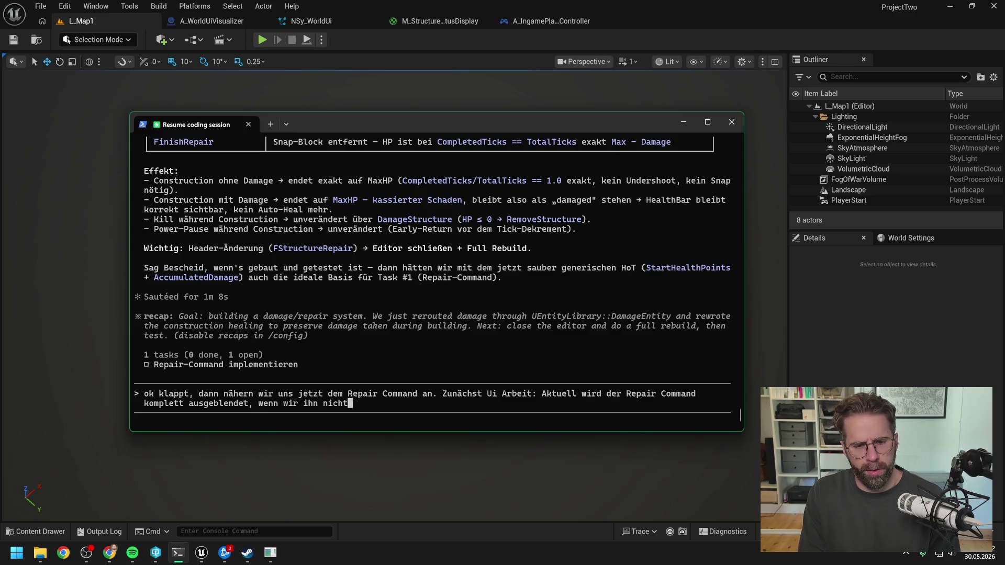
text( benutz)
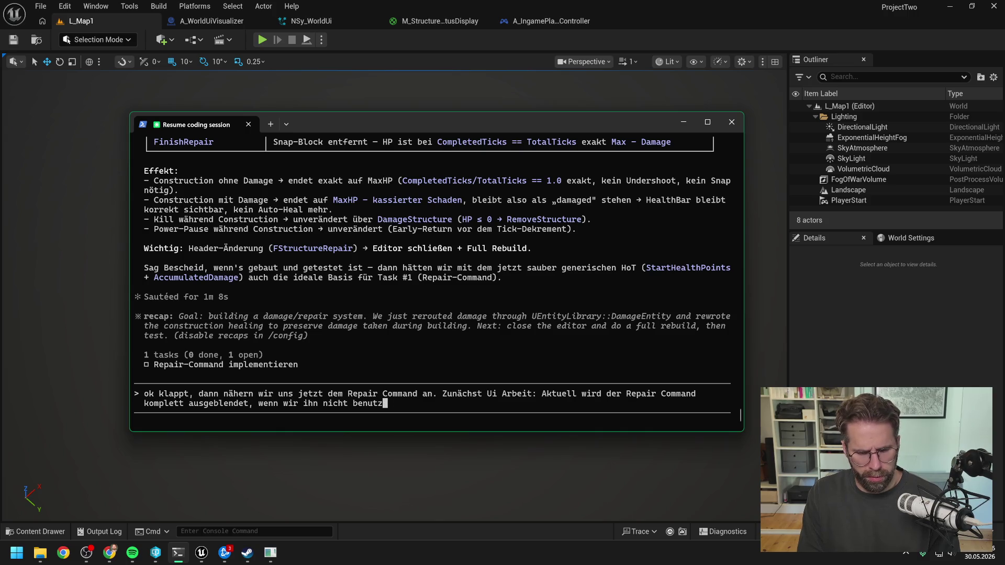
text(tnn können)
text(Das wollen wi)
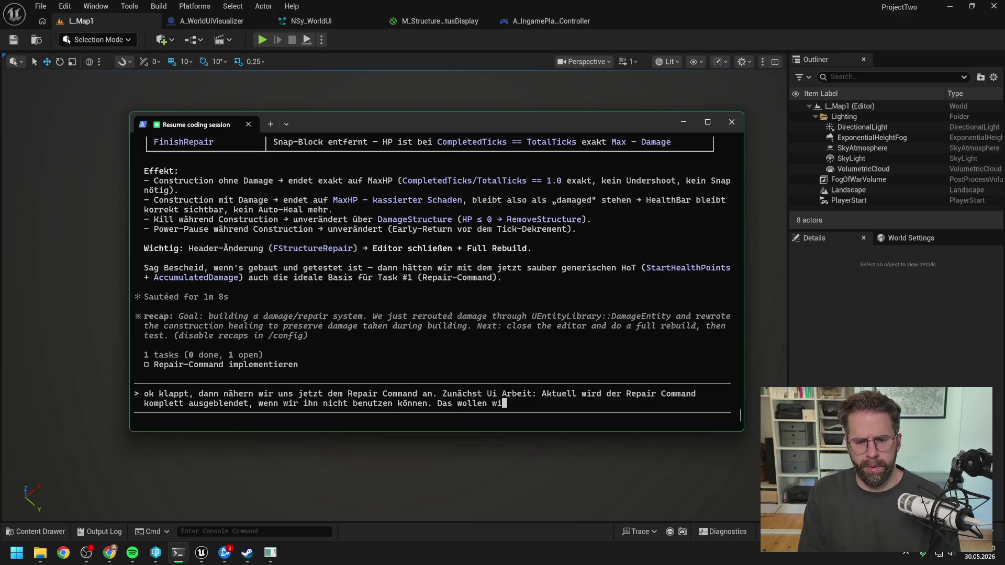
text(r zuerst )
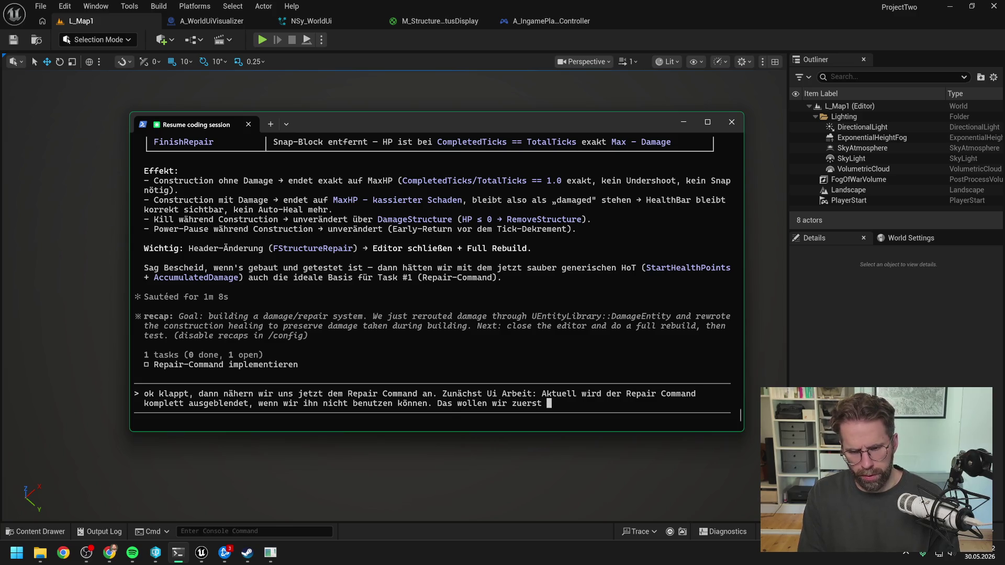
text(ändern. Commands die )
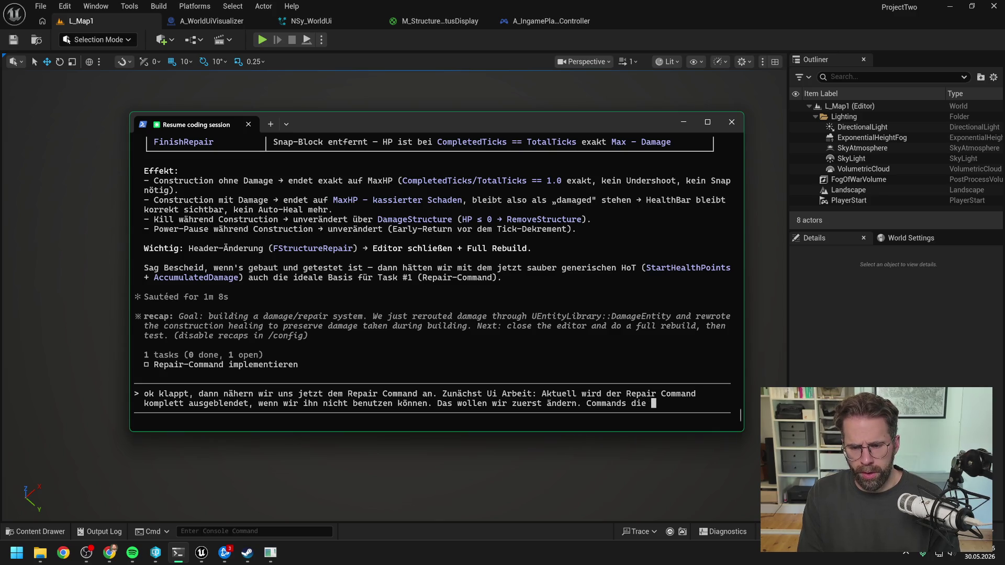
text(aktuell nicht )
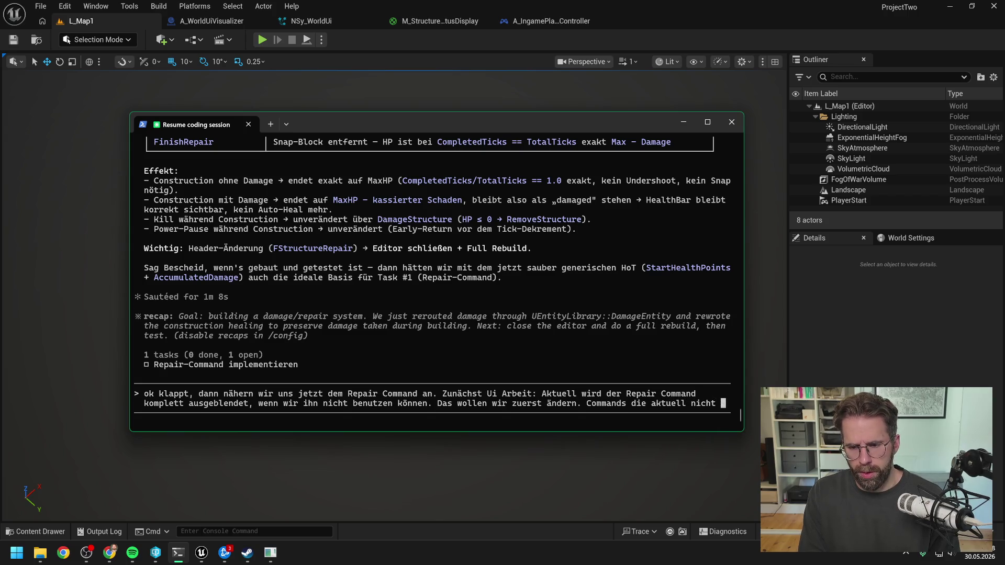
text(genutzt werden könnne)
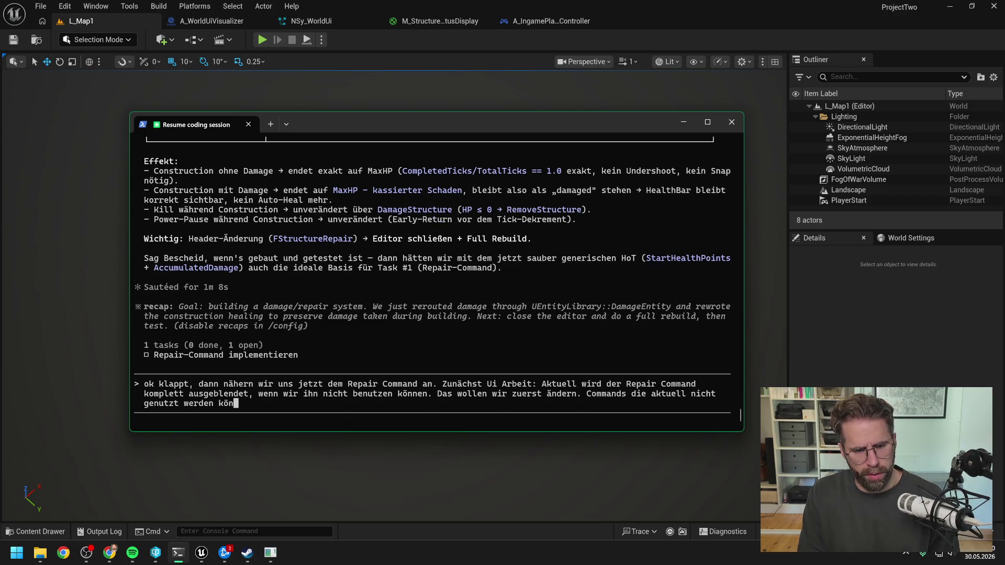
key(BackSpace)
key(BackSpace)
key(BackSpace)
text(en)
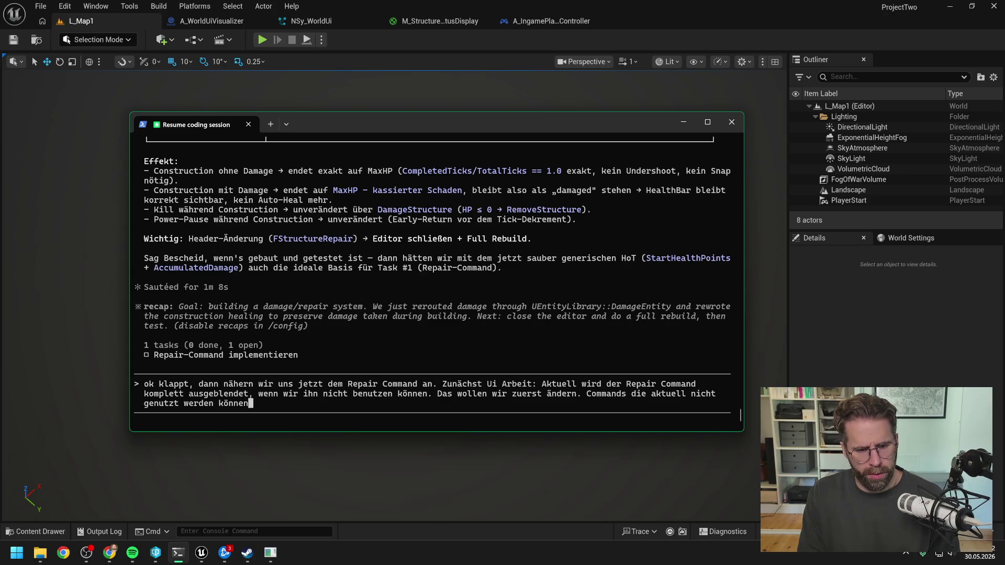
text(, weil ihre Beding)
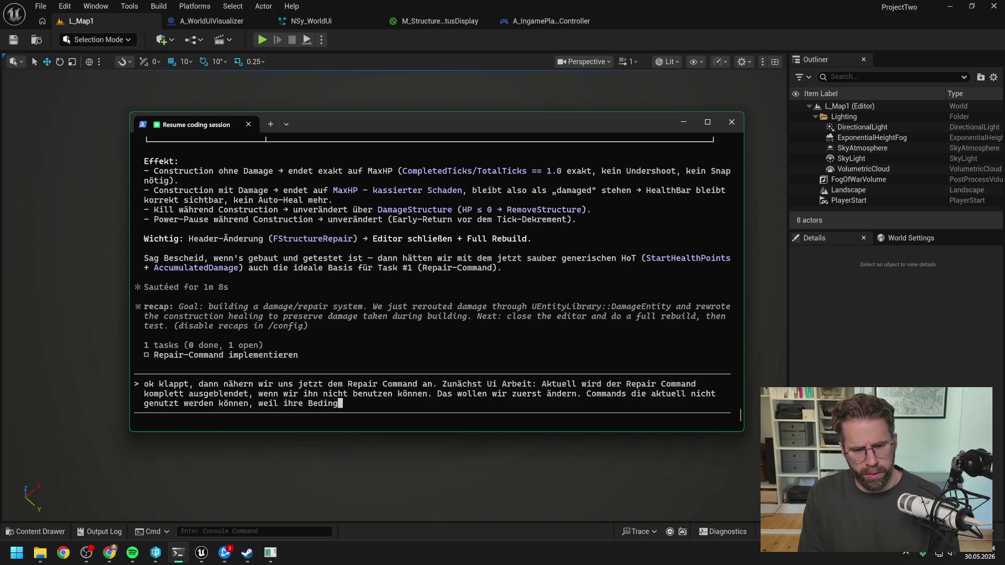
text(ung )
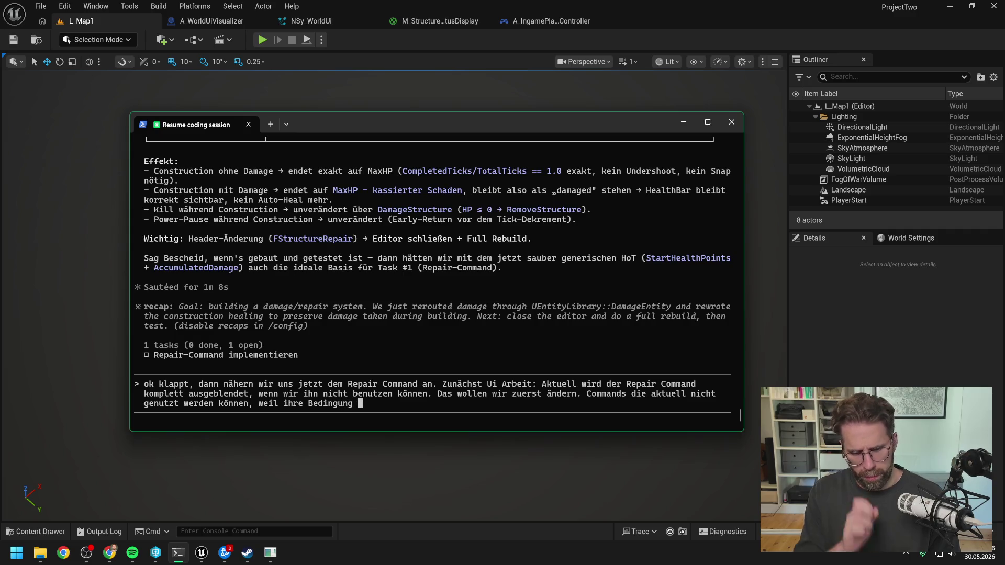
text(nicht )
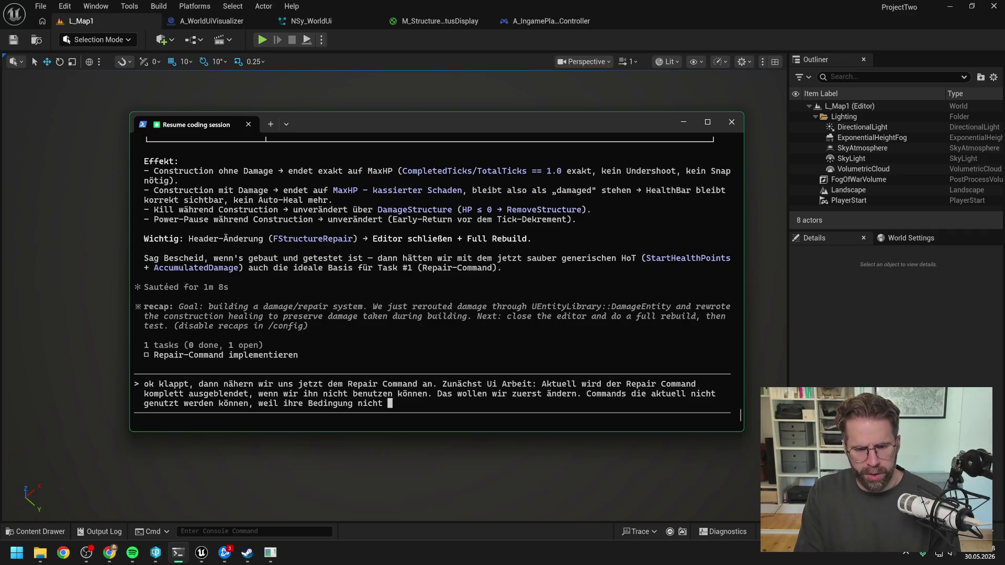
text(erfüllt)
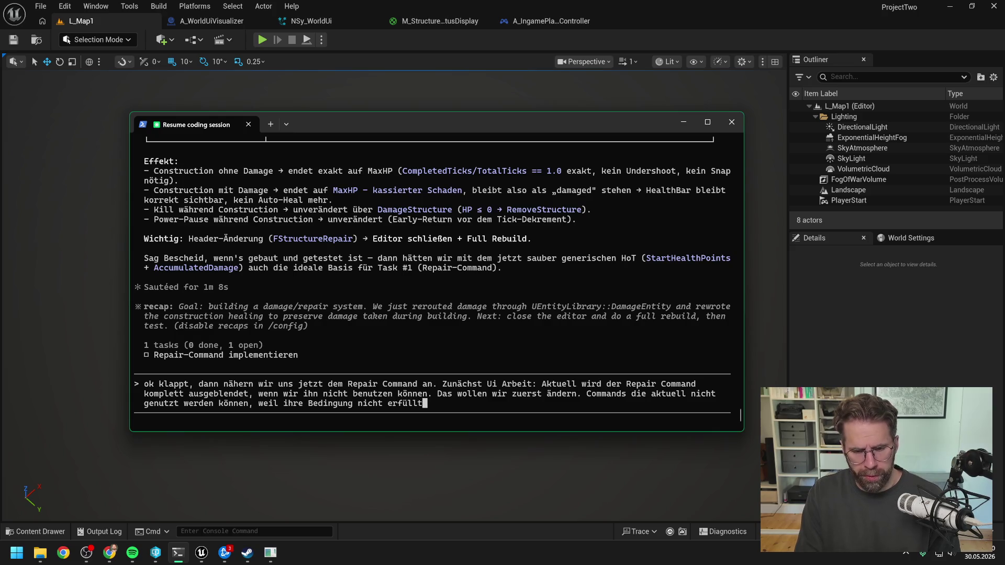
text( ist, sol)
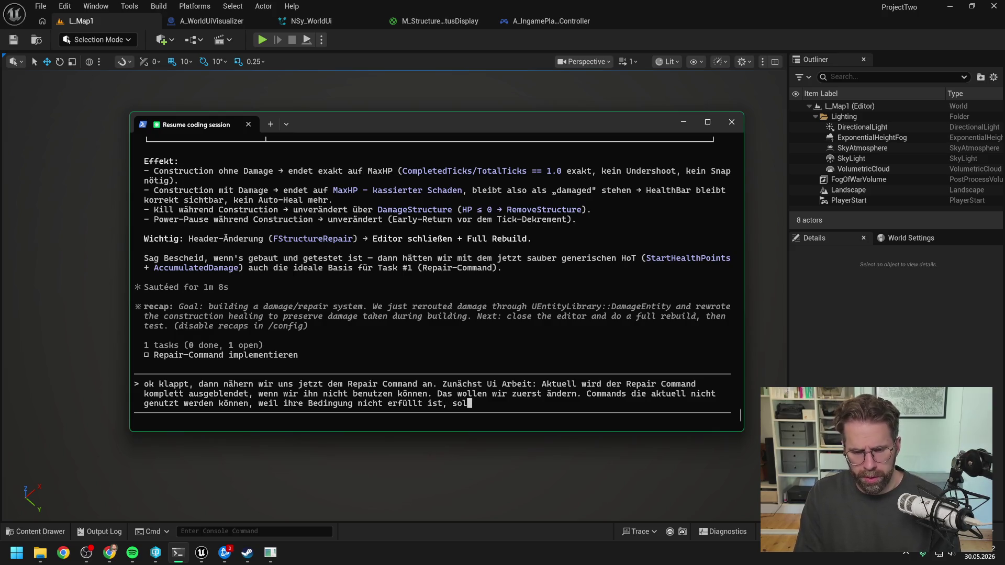
text(len ledigl)
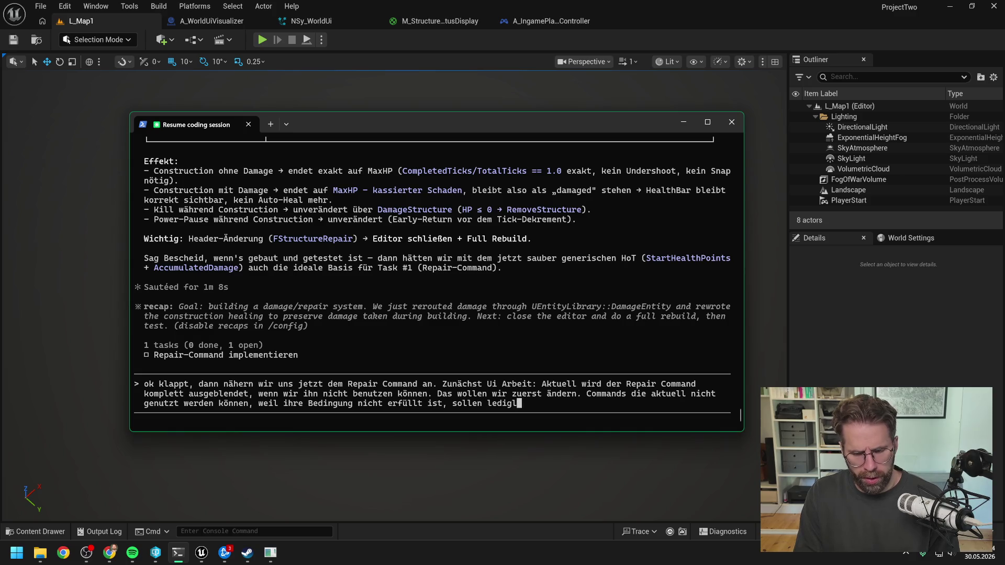
text(ich disab)
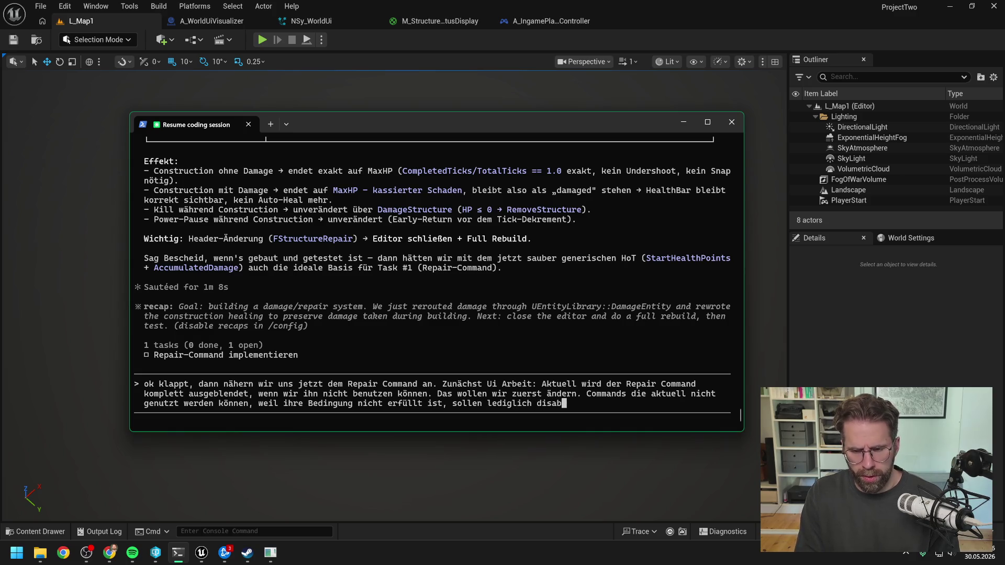
text(led/ ausge)
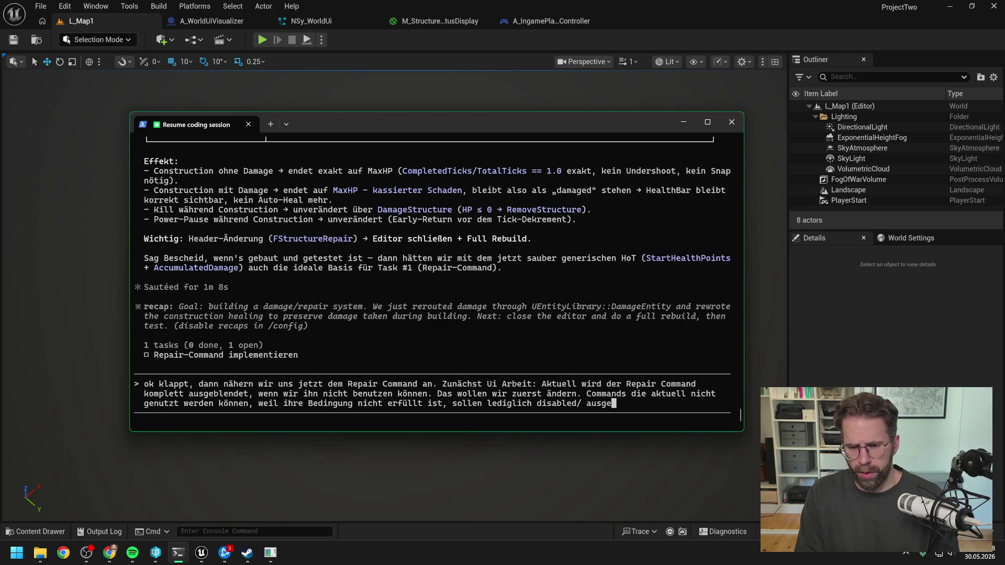
text(graut werden)
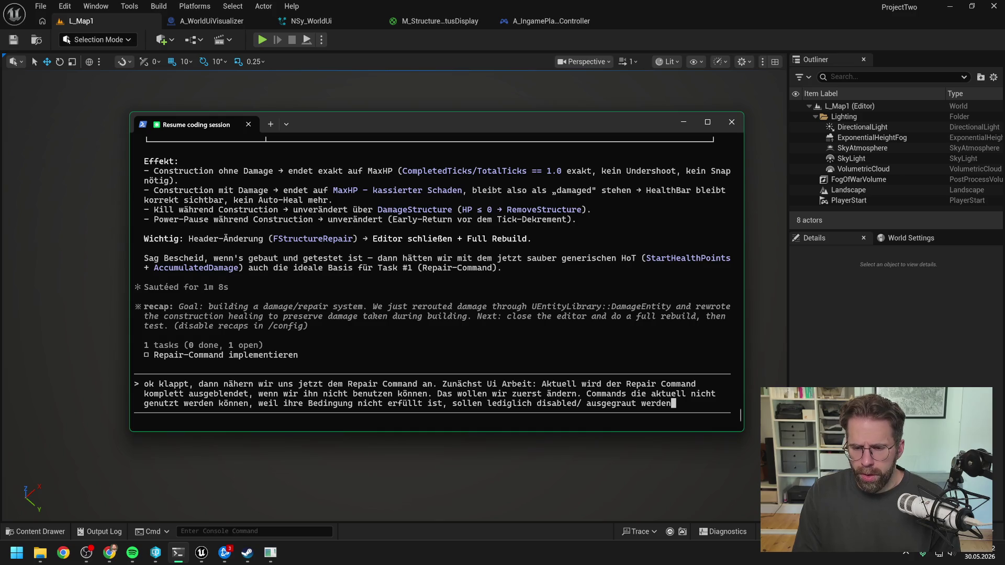
text(, aber noch)
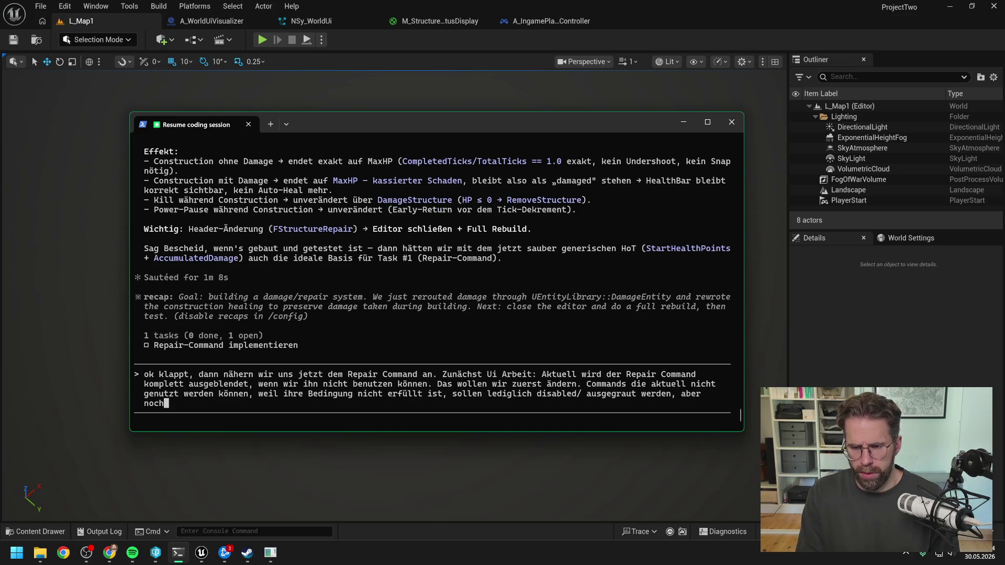
text( in der Command Card angezeigt werden. Für R)
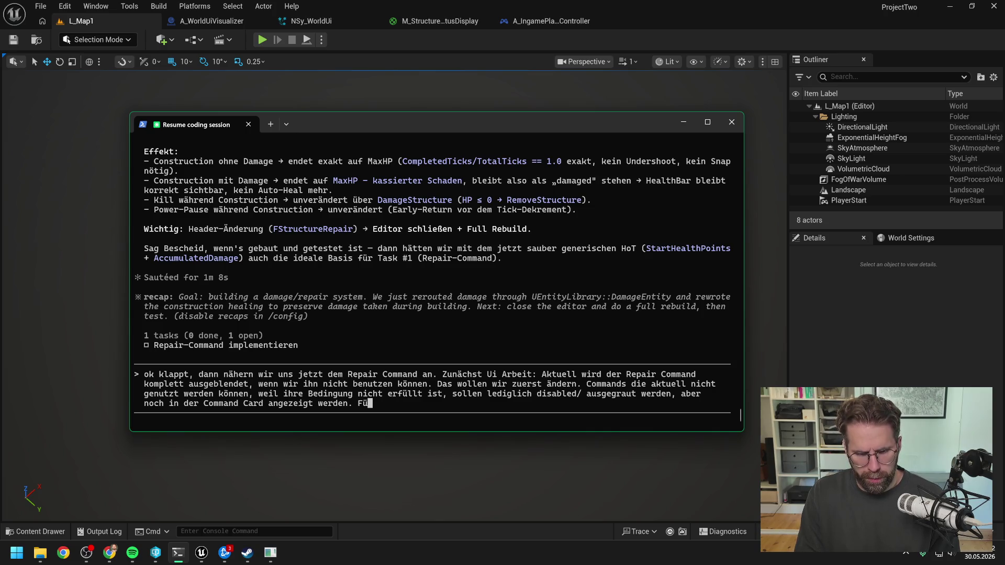
text(epair)
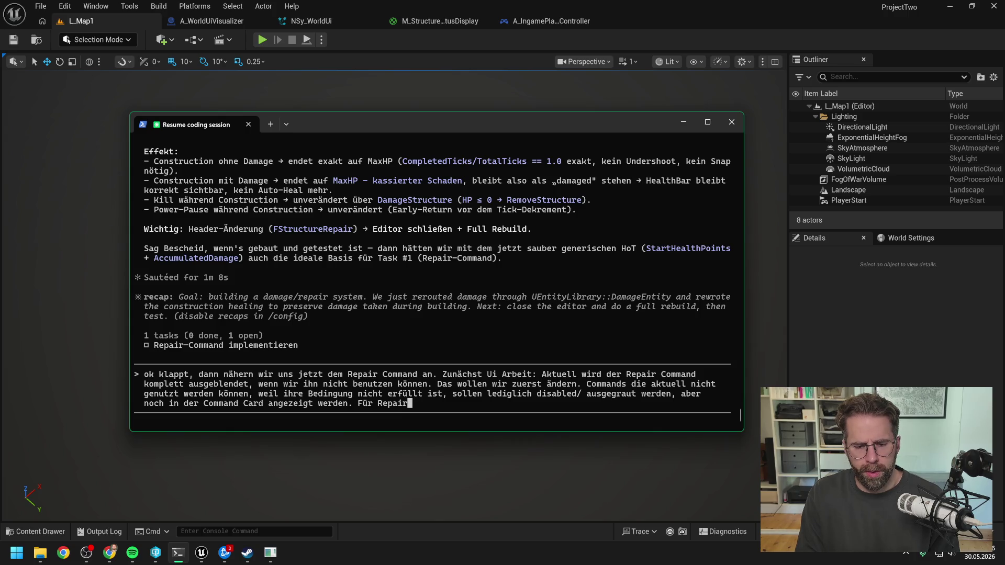
Add the Repair conditions: structure has lost HP, no other repair or construction active.
key(ctrl+BackSpace)
key(ctrl+BackSpace)
text(dingung für den Repair Command sind)
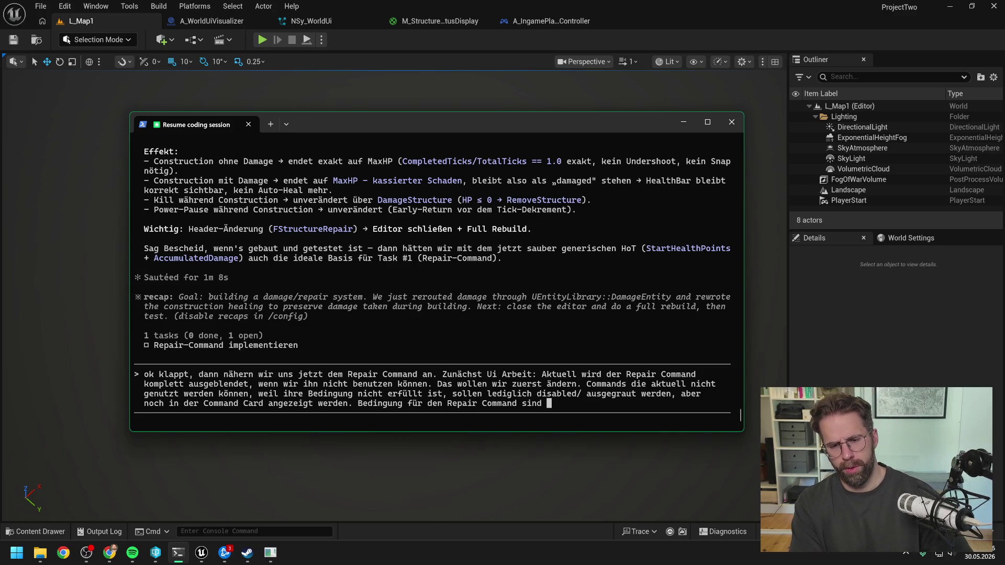
key(BackSpace)
key(BackSpace)
key(BackSpace)
key(BackSpace)
text(ist, dass eine )
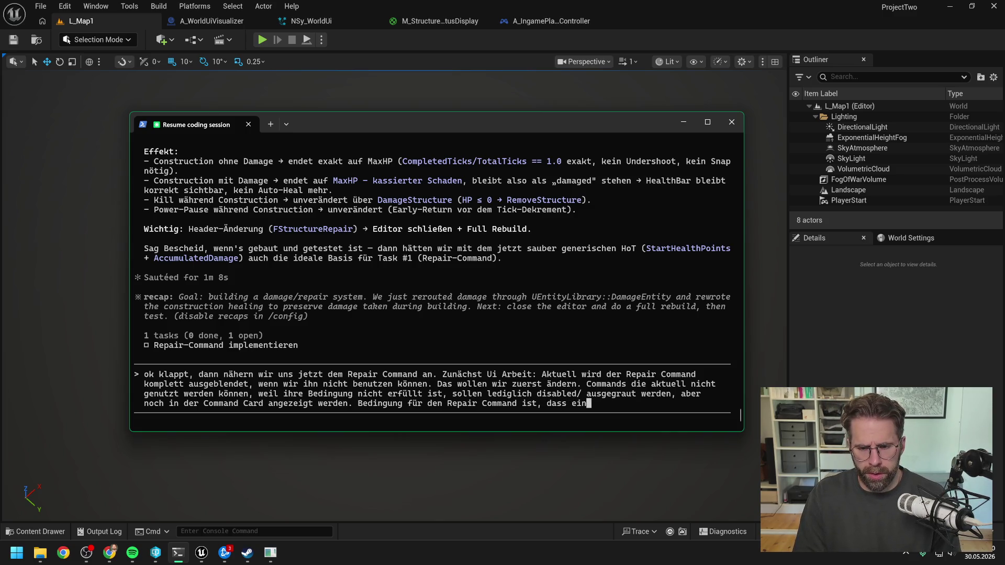
text(Structure)
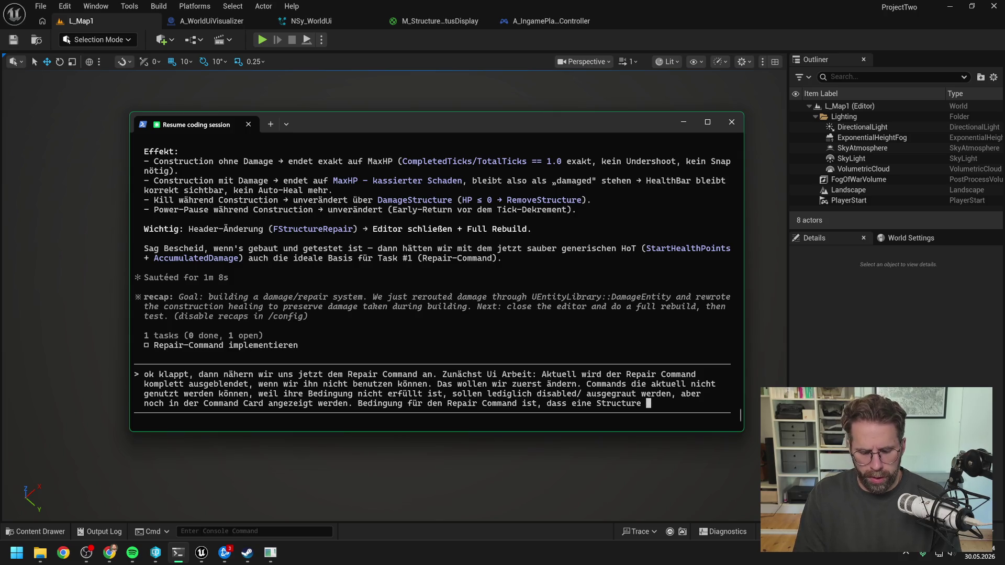
text(h)
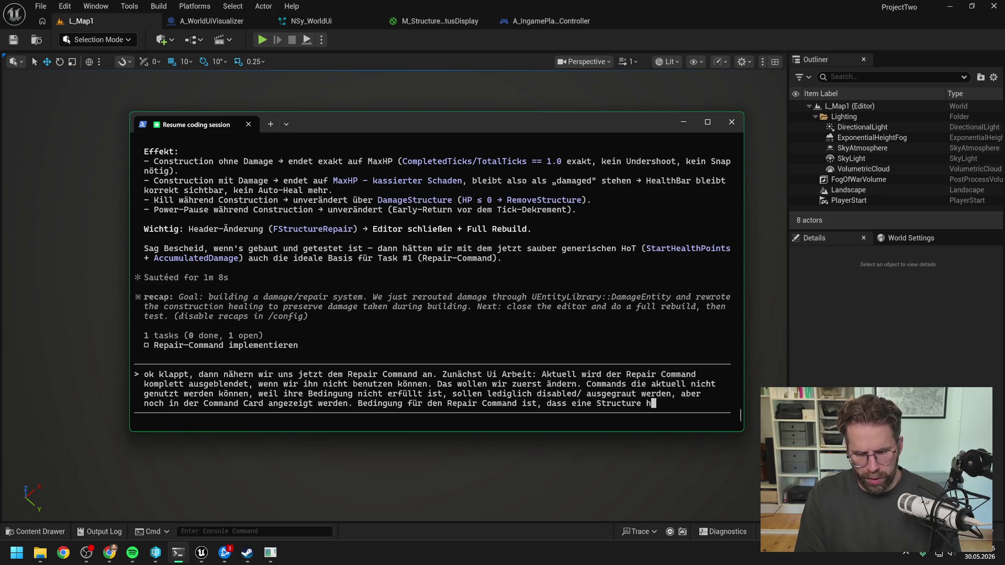
text(p verloren hab)
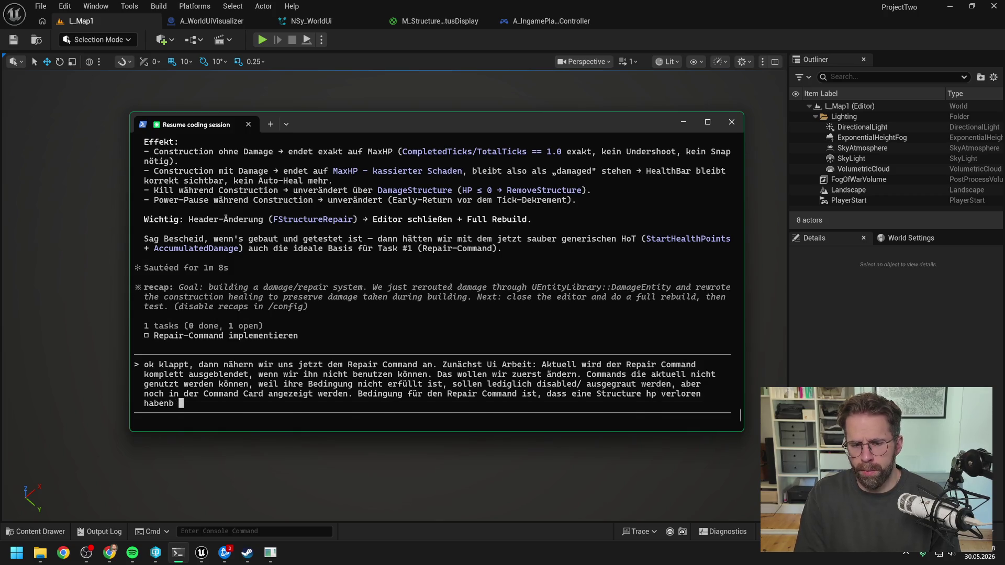
text(en muss, es be)
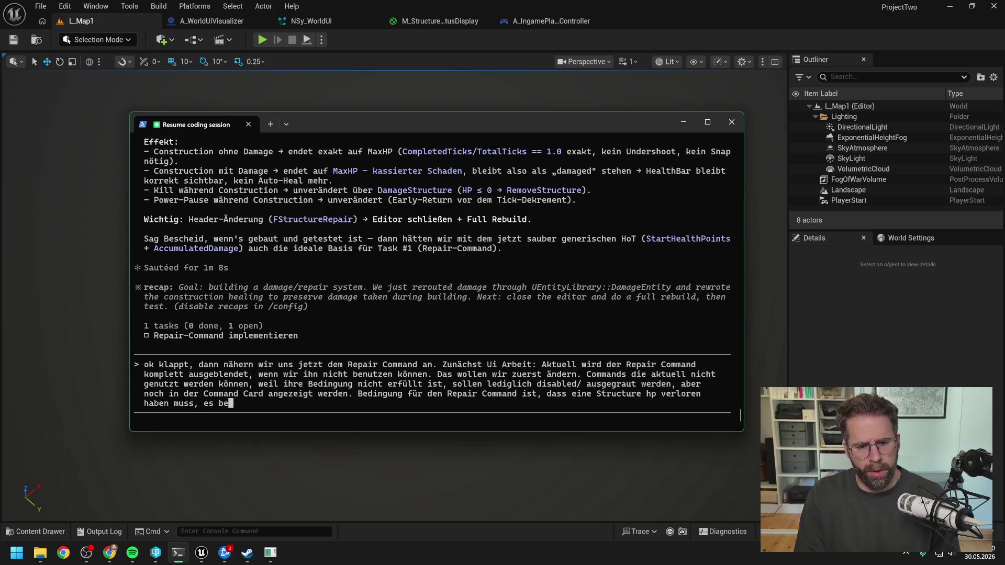
text(findet sich akt)
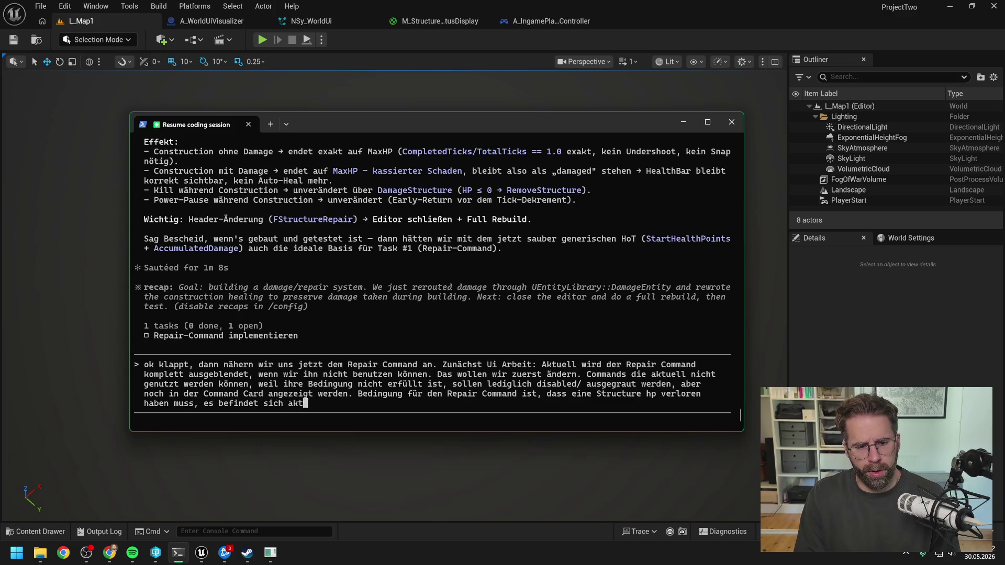
text(uell kein anderer)
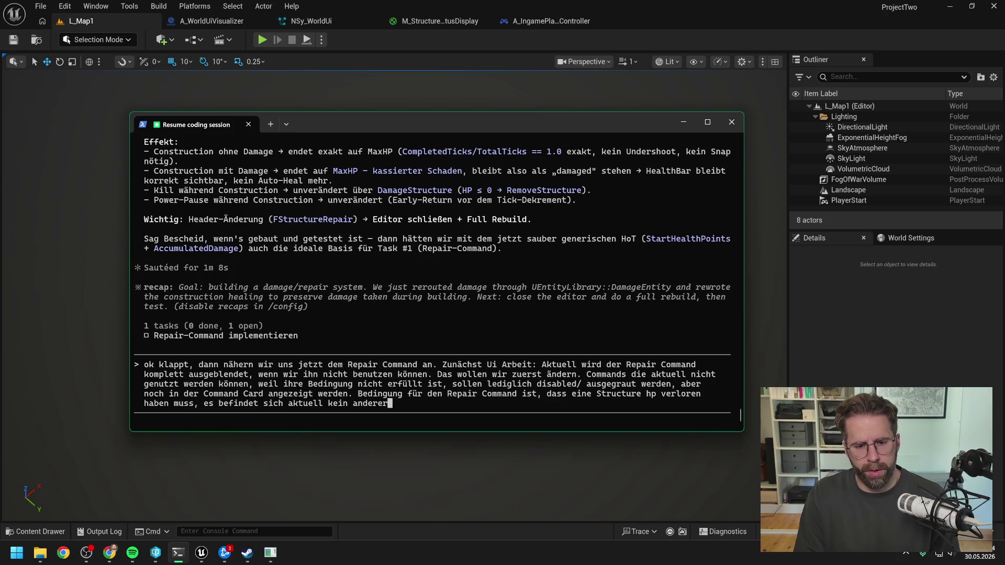
text( repair/ construction )
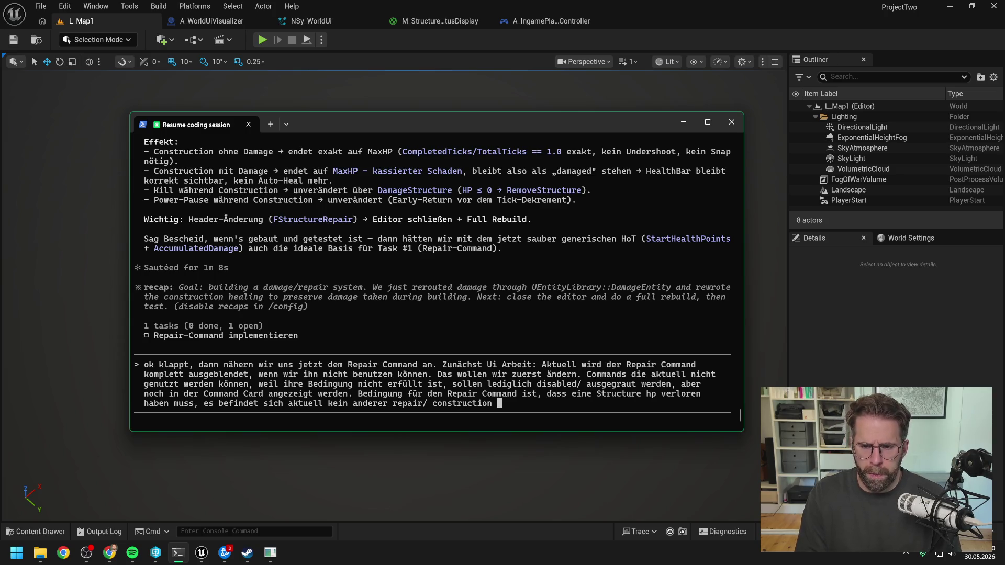
text(hot auf der )
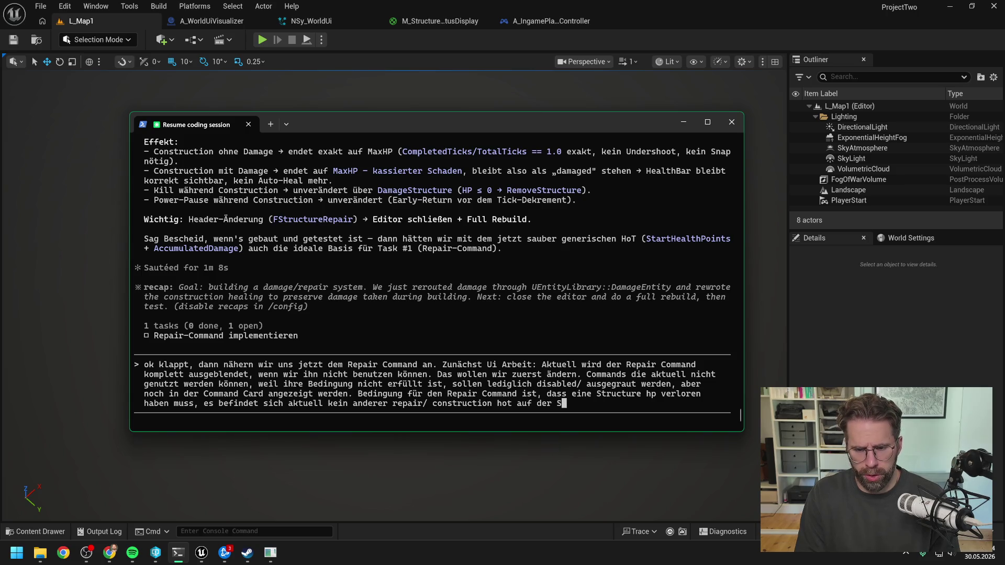
text(structure,)
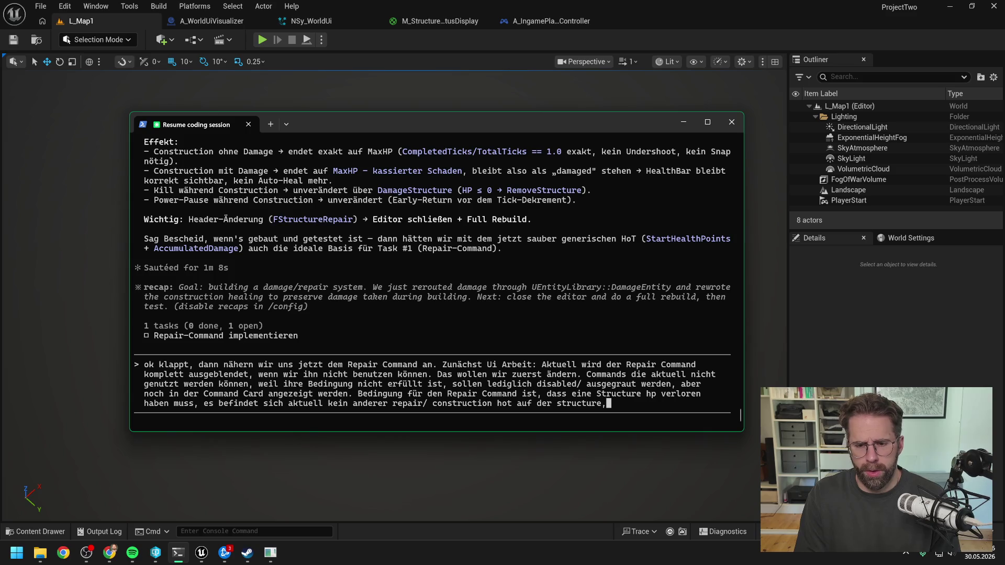
text( wir habe)
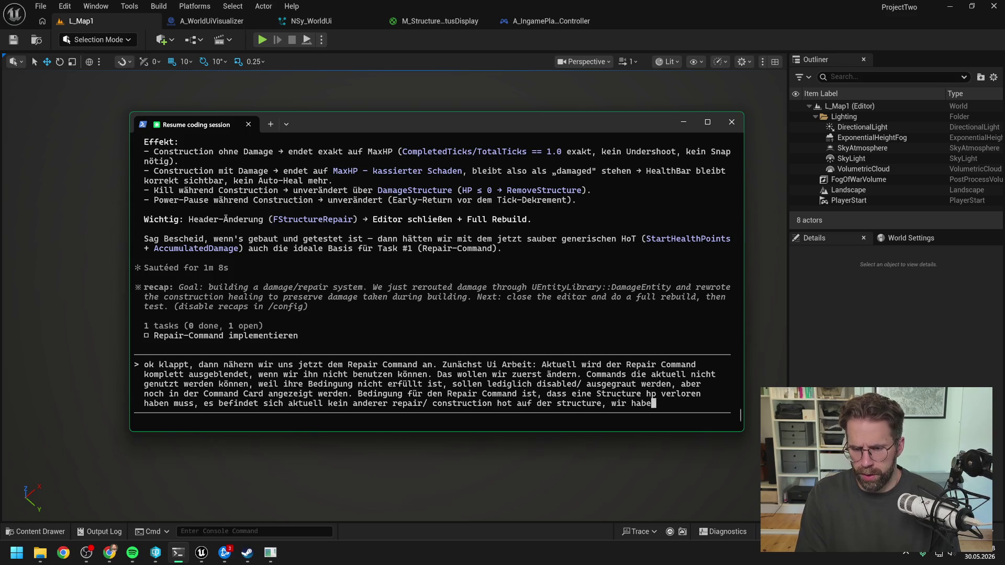
text(n die ressourcen)
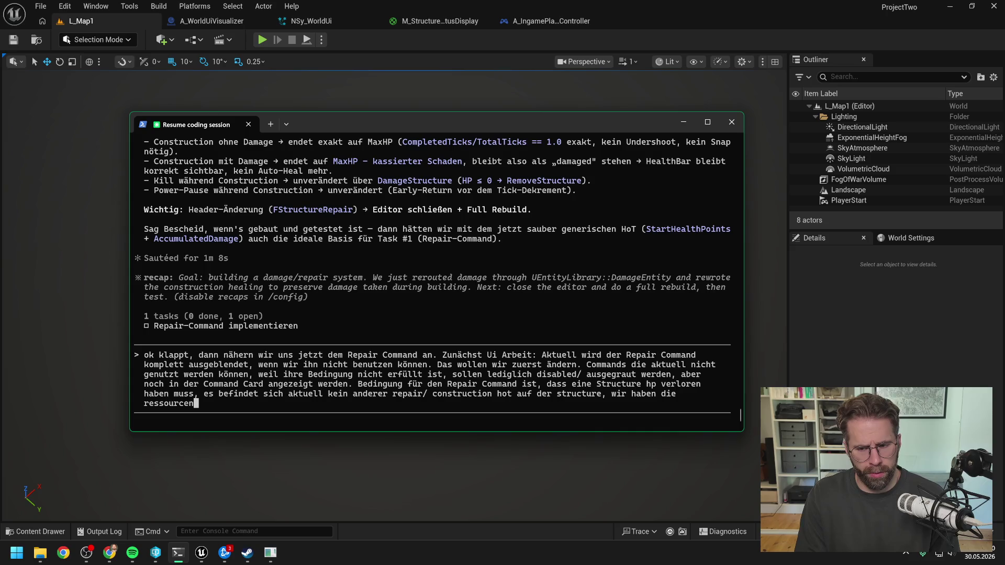
text( um )
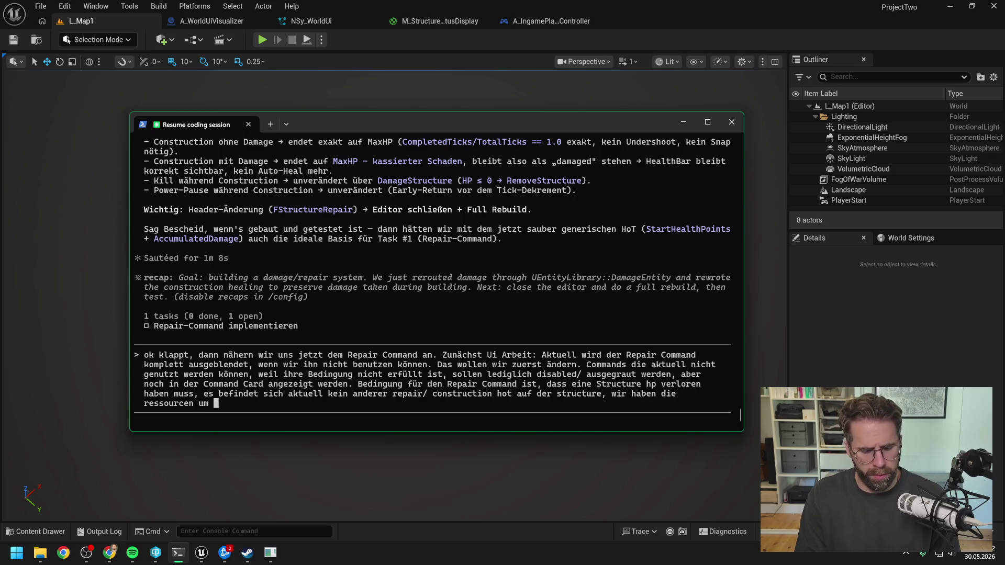
text(zu reparieren.)
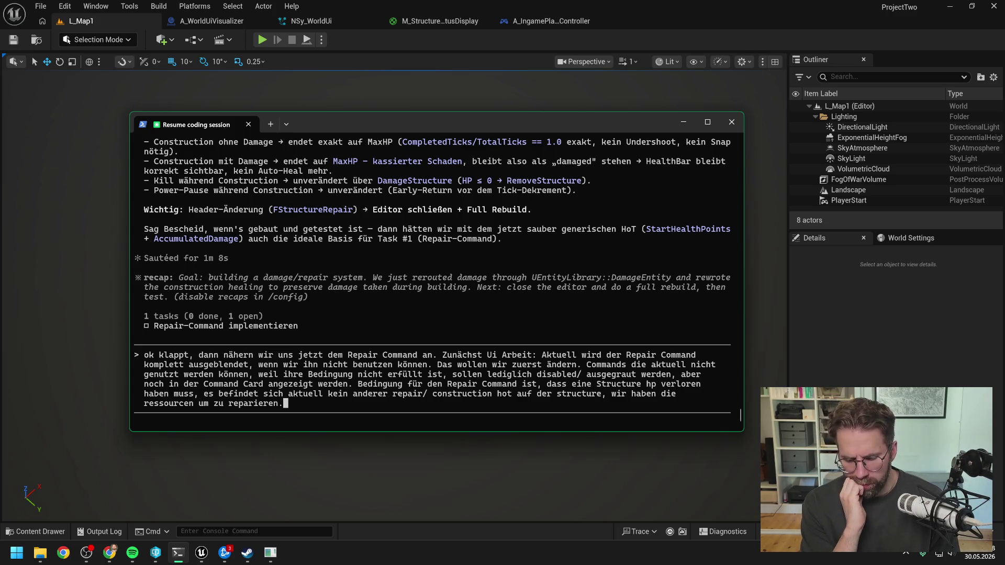
text(Ressourcen gi)
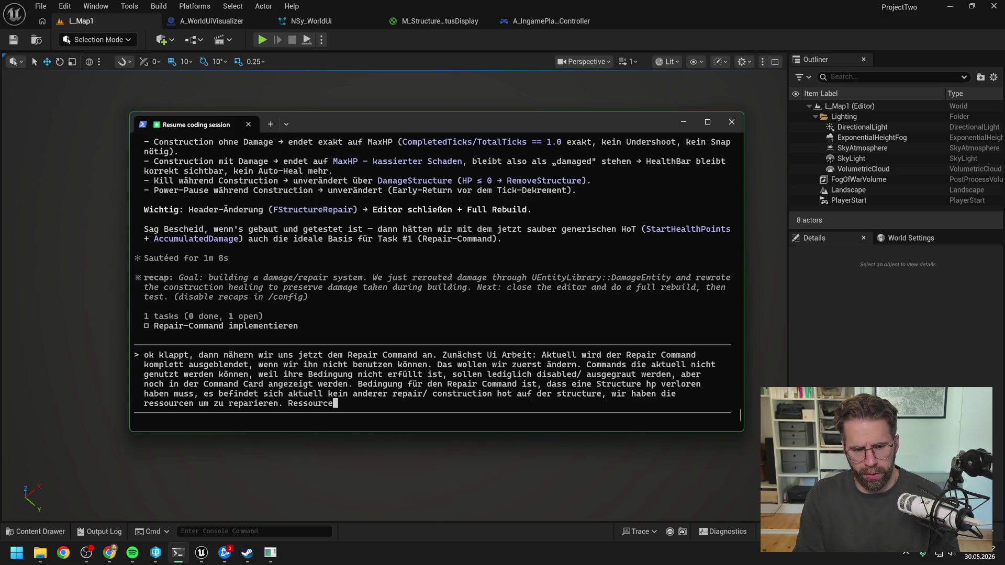
key(BackSpace)
key(BackSpace)
key(BackSpace)
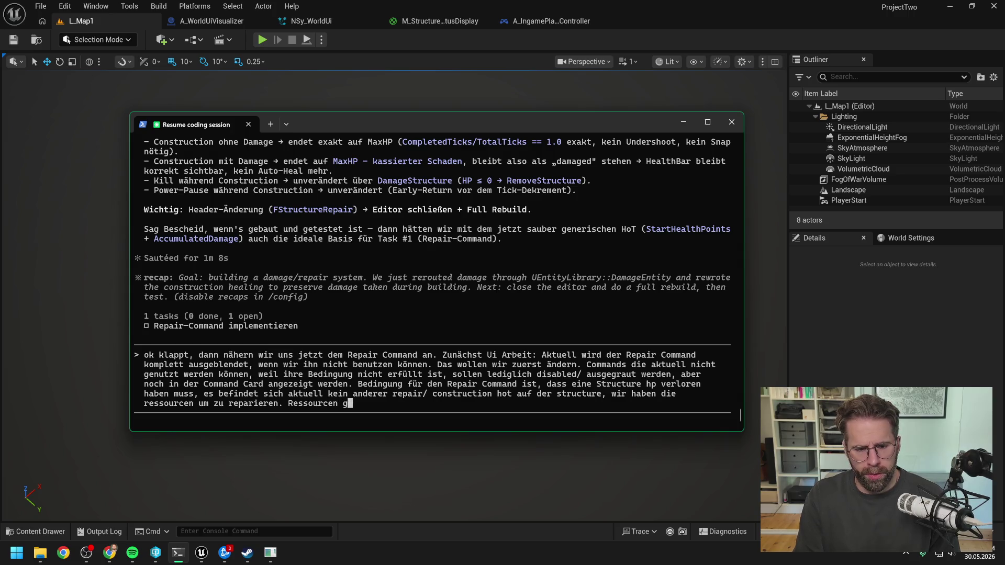
text(so)
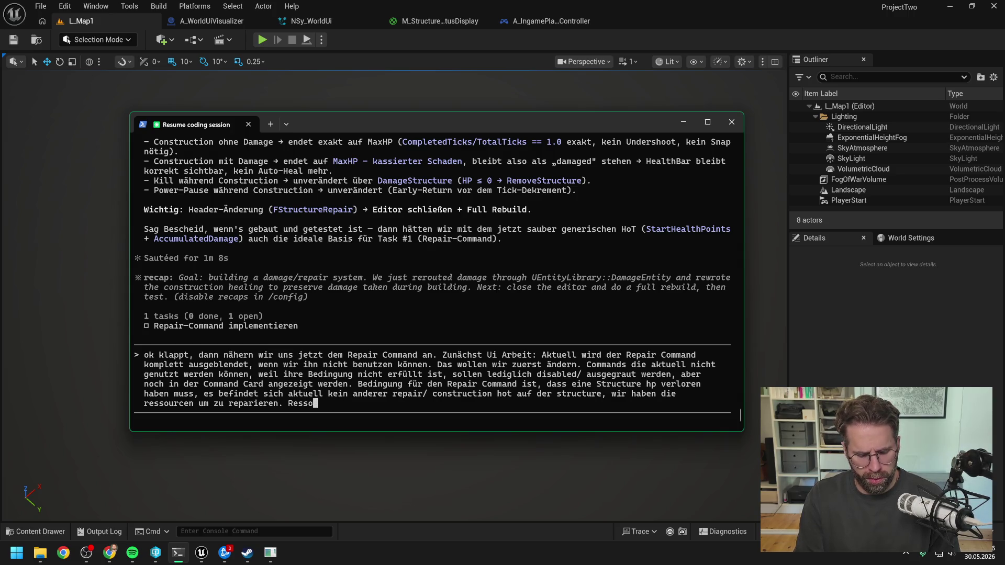
text(urcen gibt es akt)
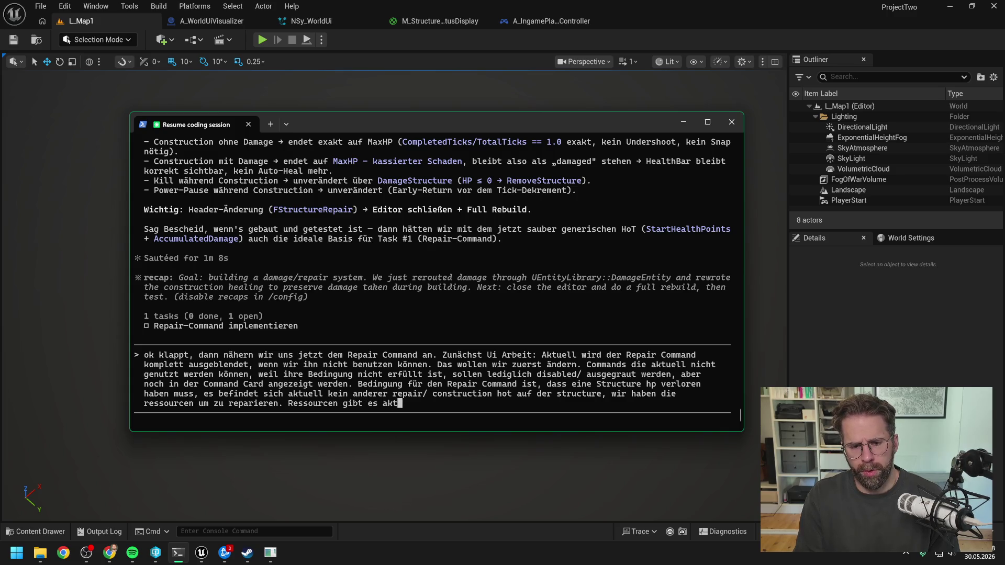
text(uell noch nicht, )
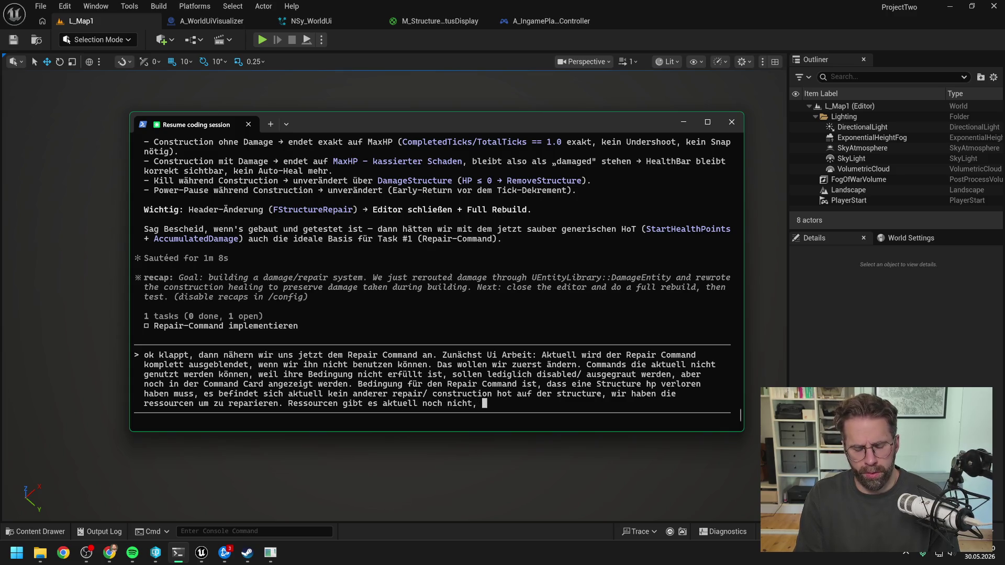
text(können wir also vernachlässigen, sollte aber bei der )
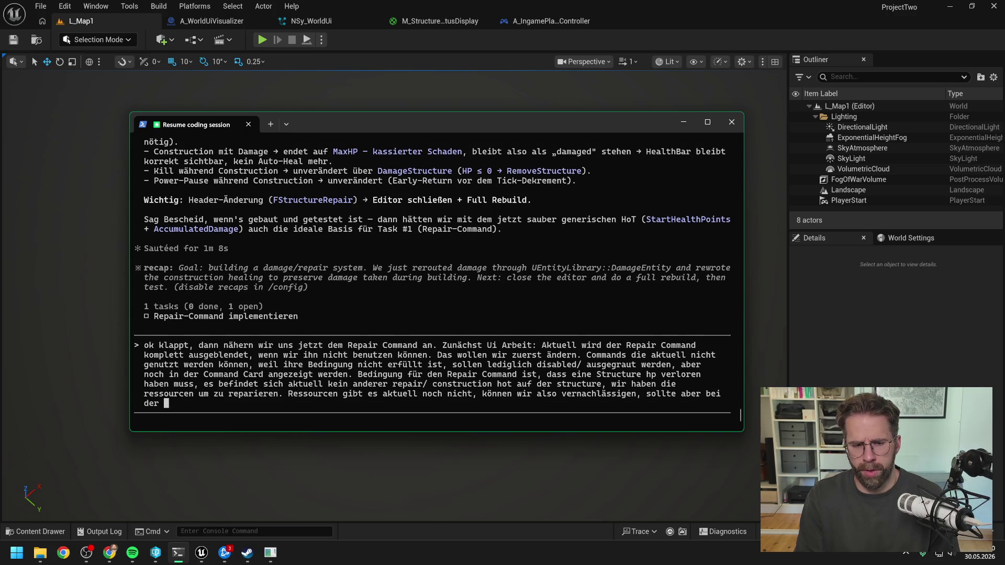
text(Architekt)
text(ur schon)
Add that Main Hall Build commands lacking resources must also grey out, and send it.
key(BackSpace)
key(BackSpace)
key(BackSpace)
text(ur bereits berücksichtigt werden. )
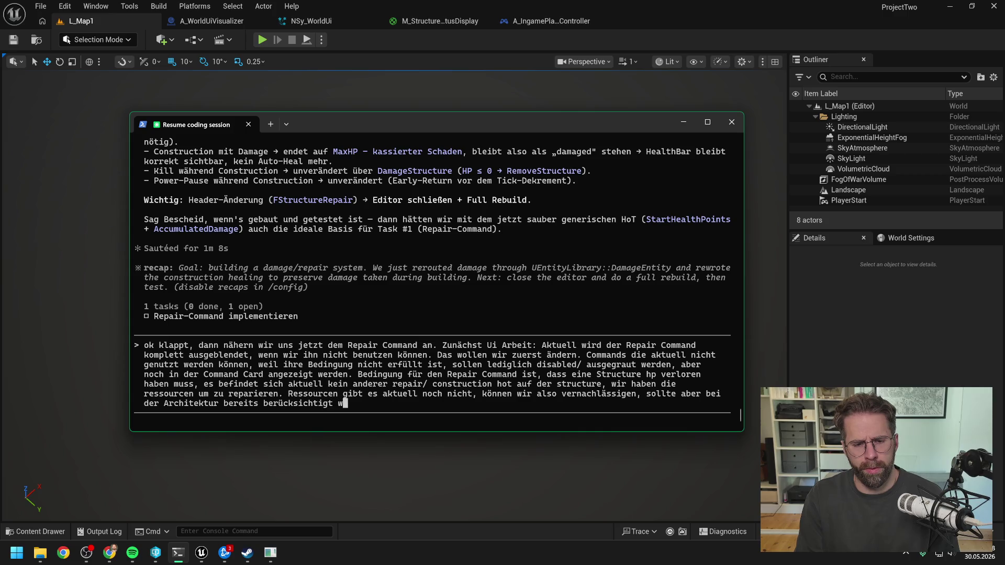
text(D)
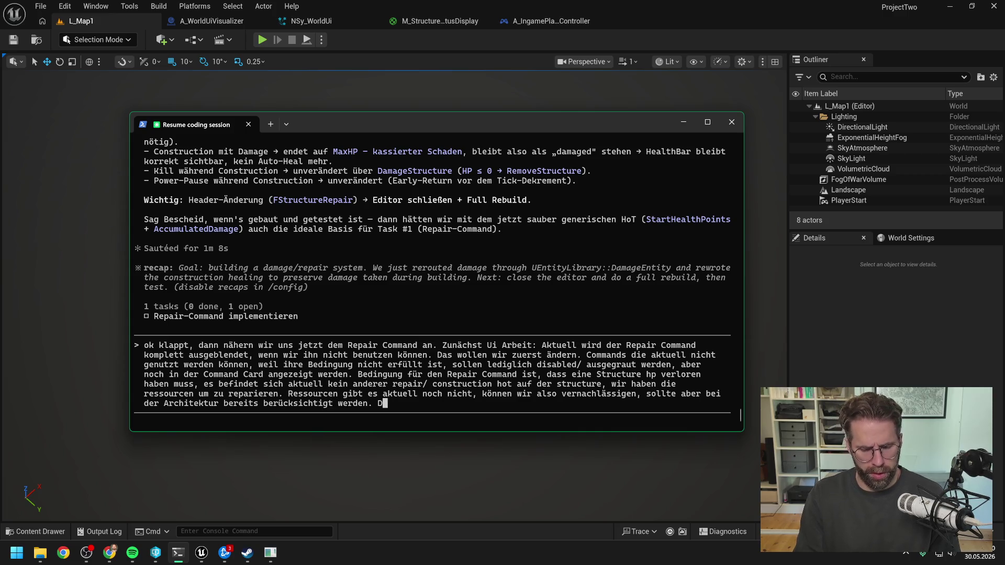
text(enn auch Buil)
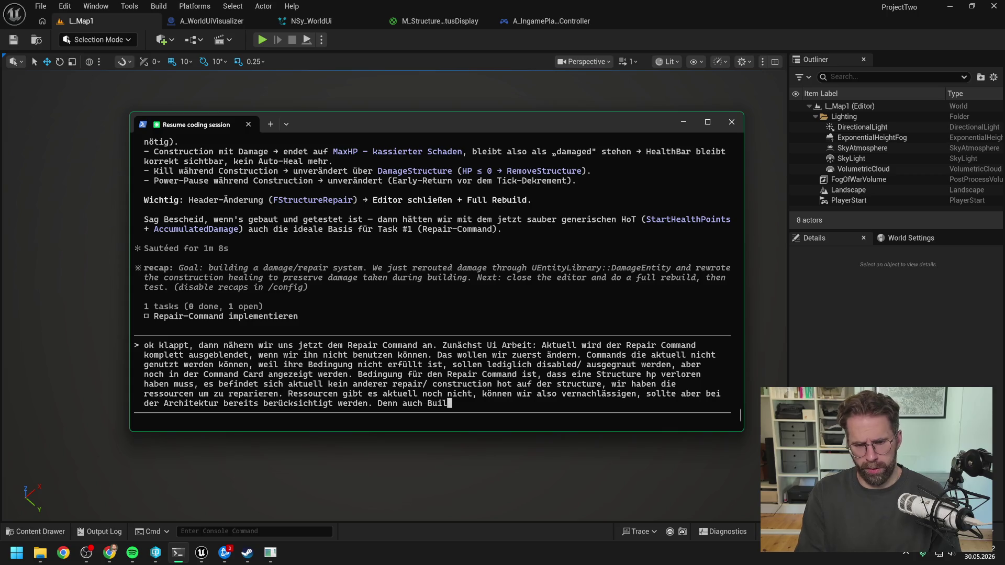
text(d command)
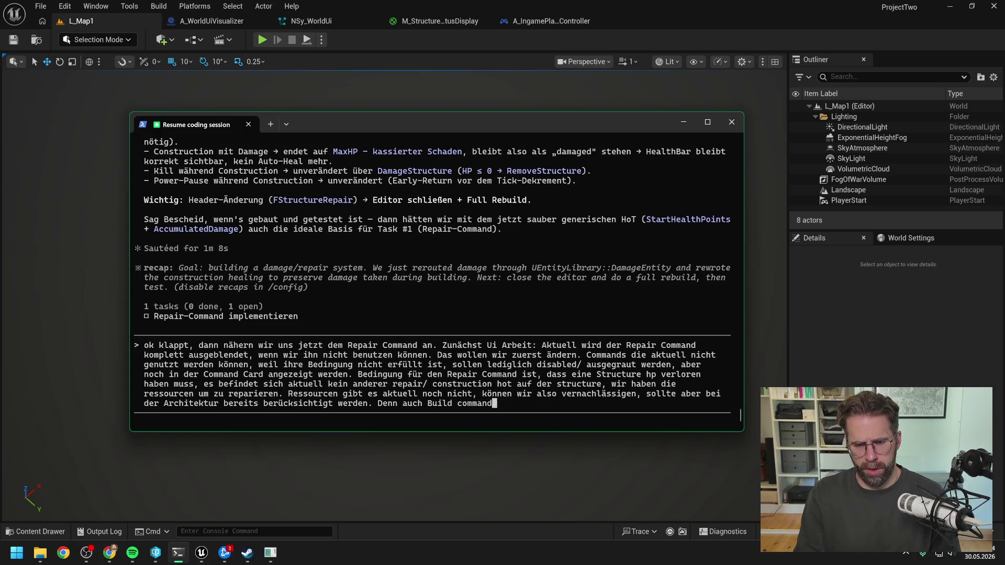
text(s aus )
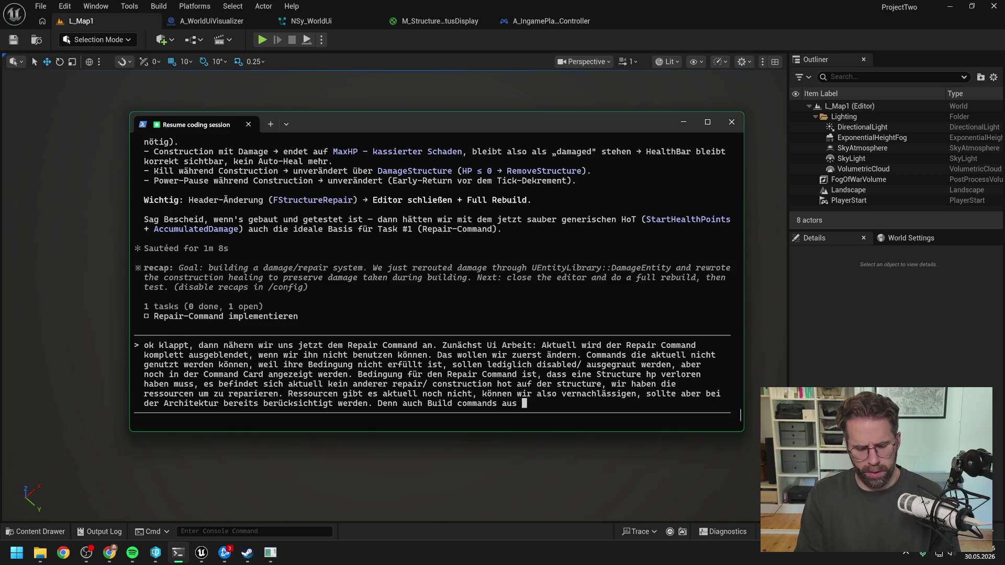
text(unserer Main H)
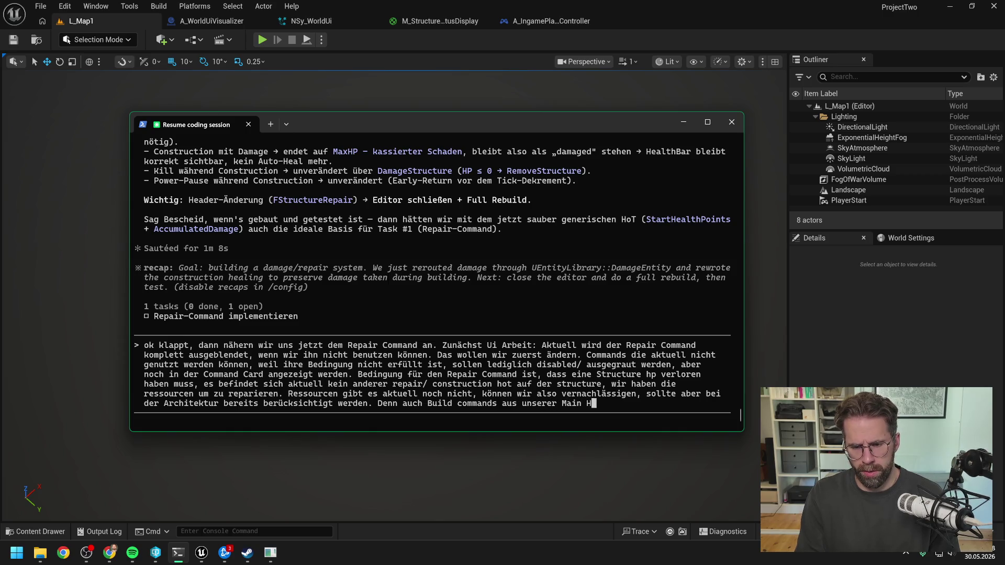
text(all werden ja pro )
text(gebaut)
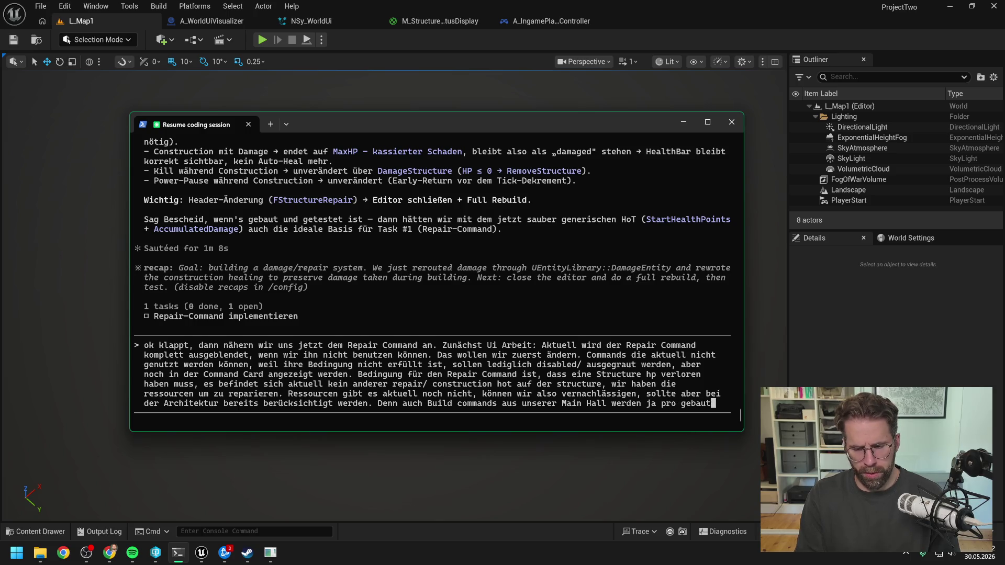
text(er Structure)
key(BackSpace)
key(BackSpace)
key(BackSpace)
text(uctur)
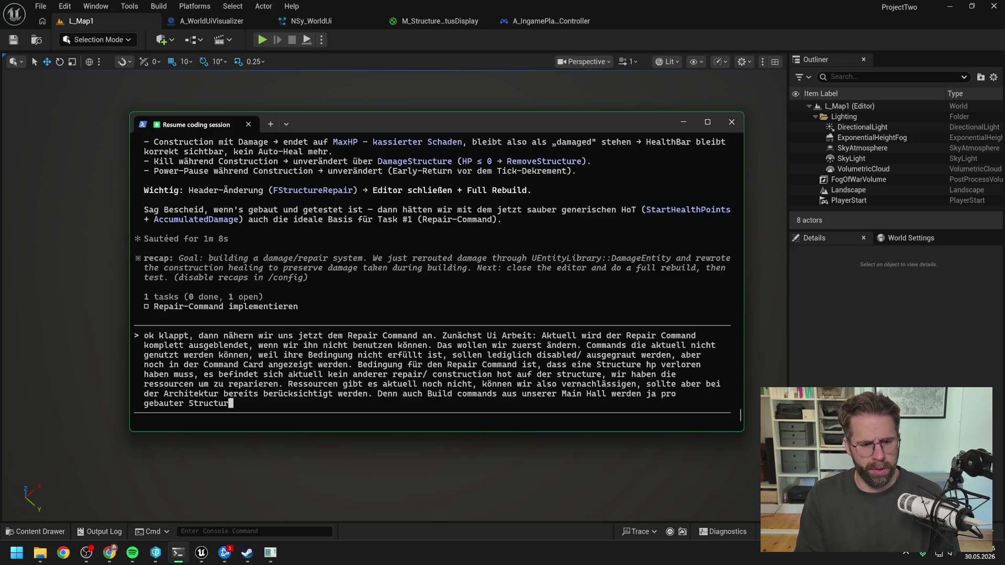
text(e Ressourcen )
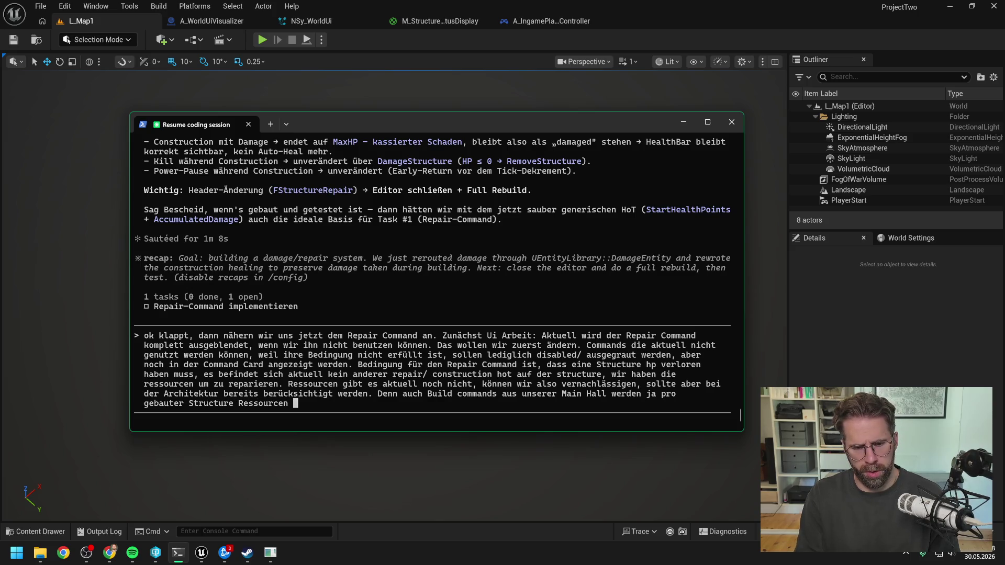
text(brauchen und sollen)
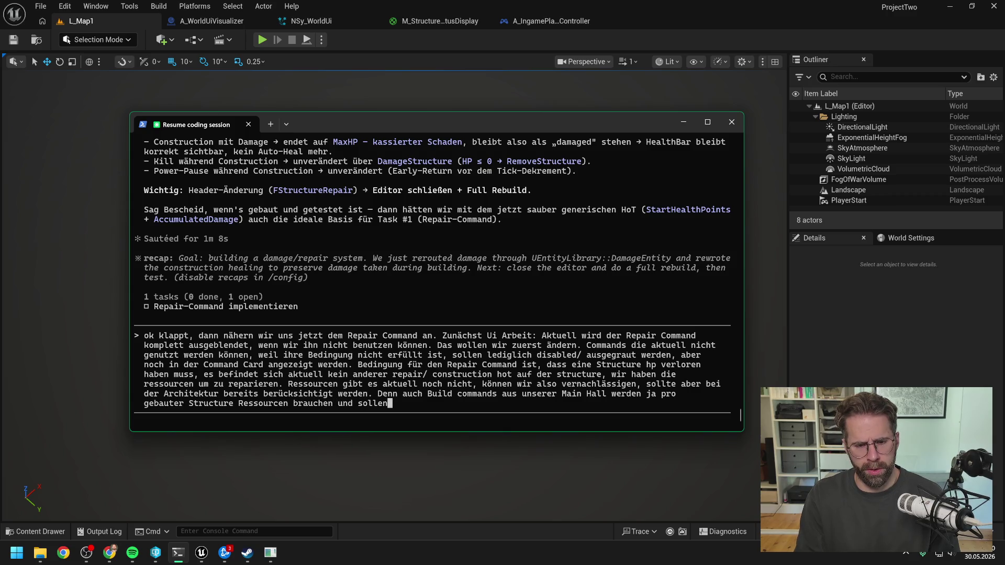
text( auch ausgeg)
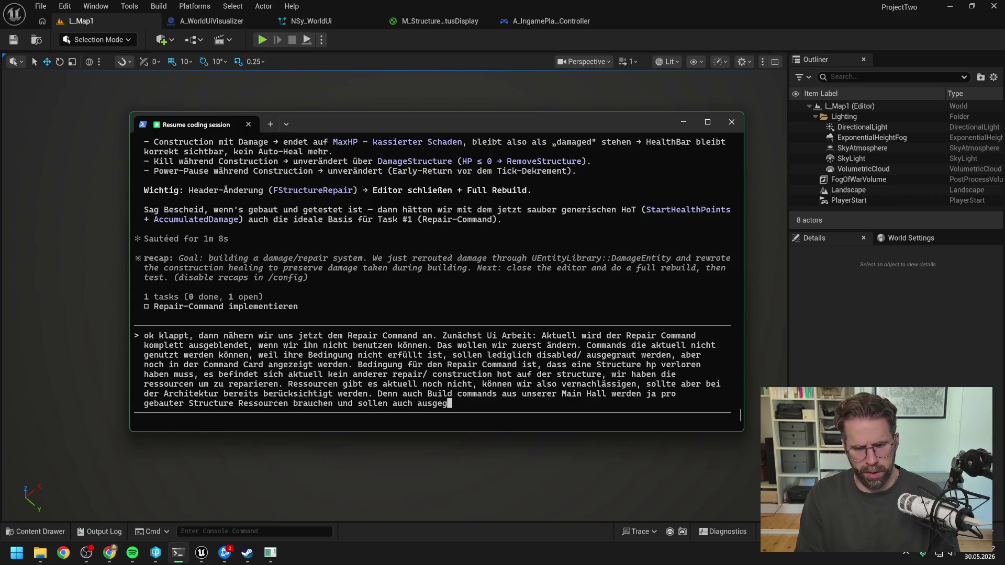
text(raut werden, sob)
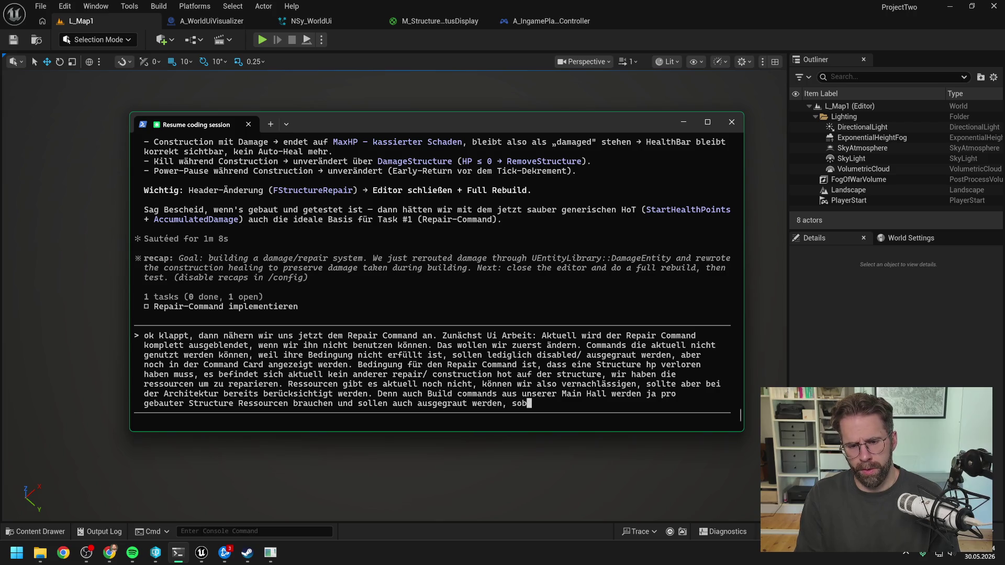
text(ald nicht )
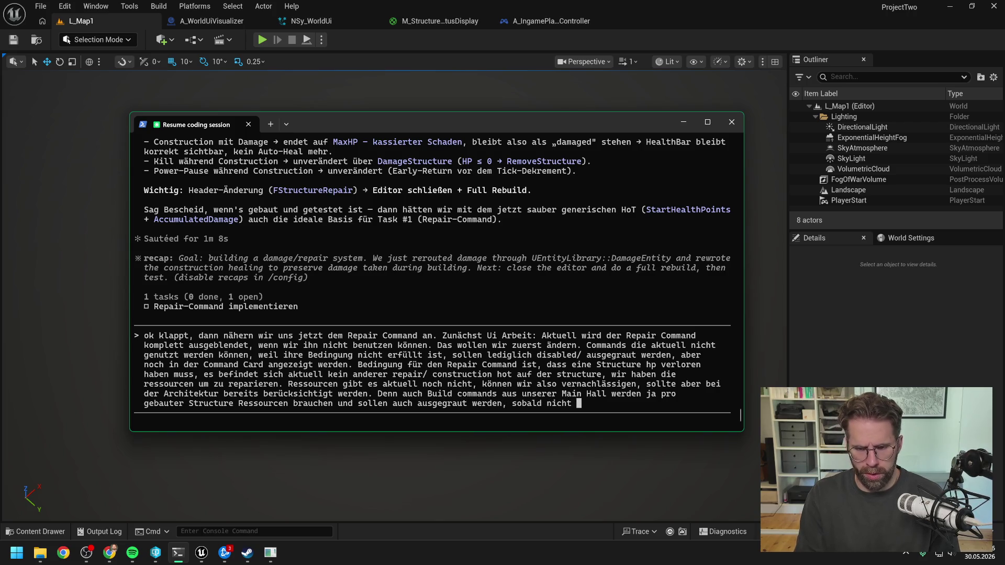
text(alle Ressourc)
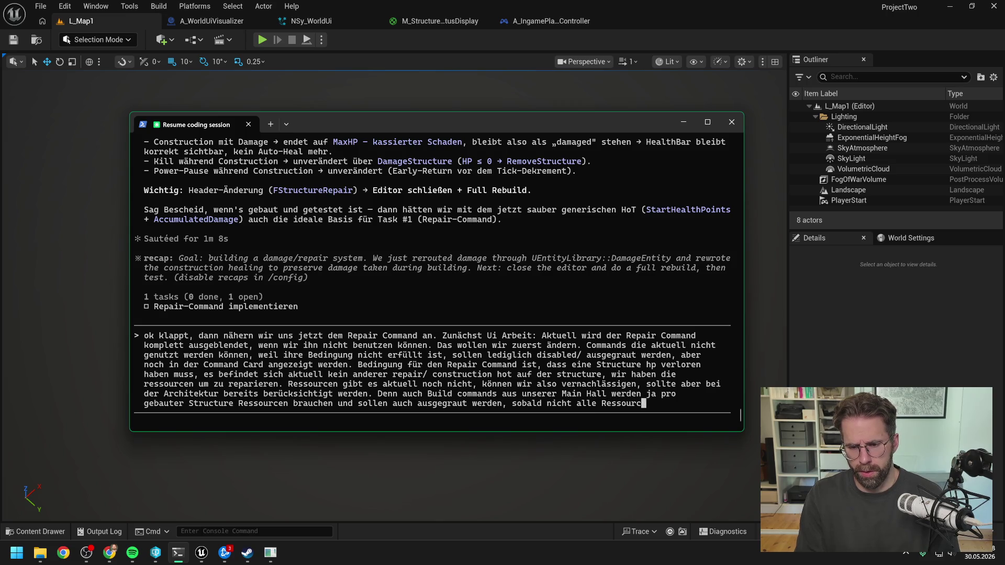
text(en für die gewählt)
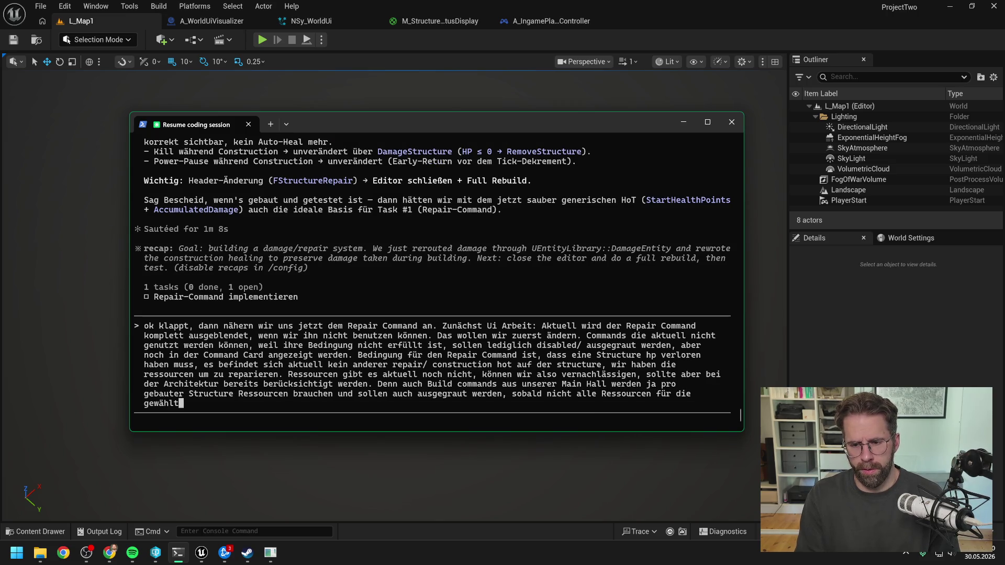
text(e Structure )
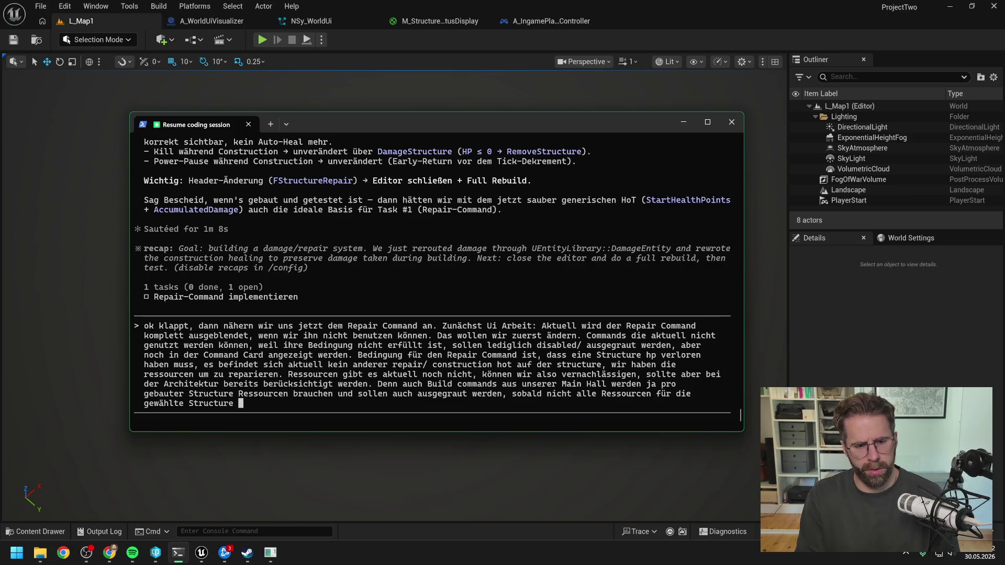
text(da sind.)
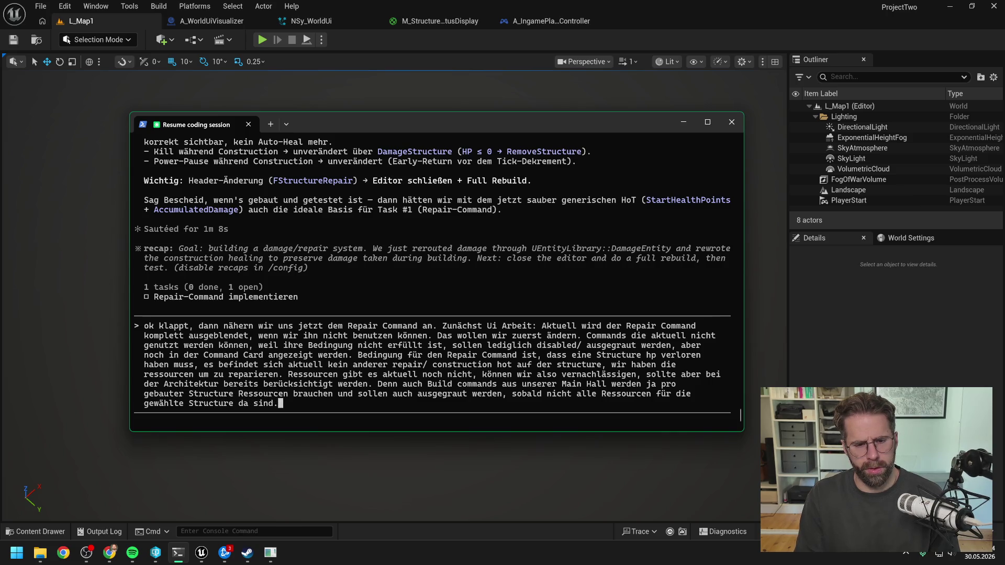
key(Return)
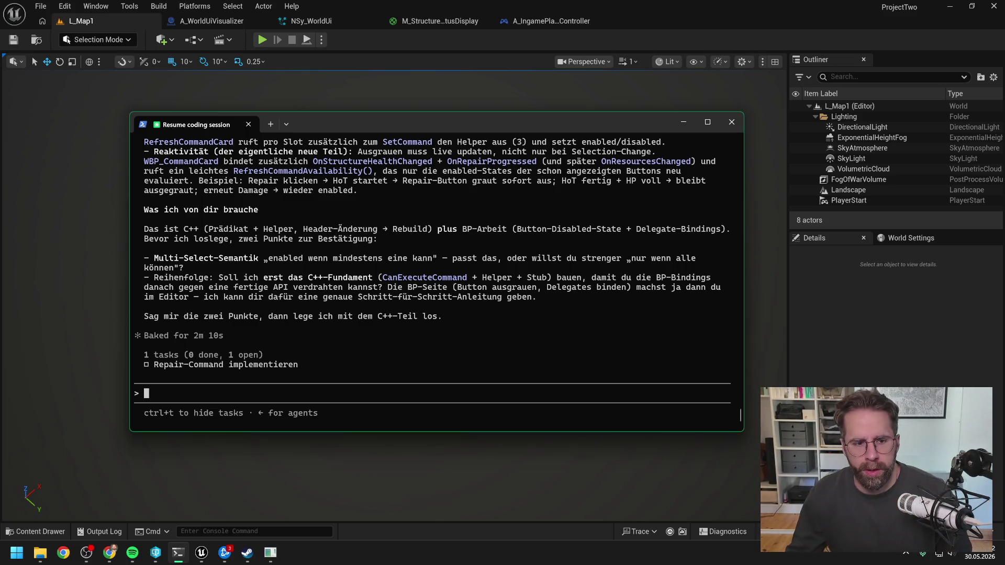
Scroll back through Claude's two-level proposal, then switch to the Unreal Editor.
scroll(311, 321, up, 6)
scroll(311, 320, up, 10)
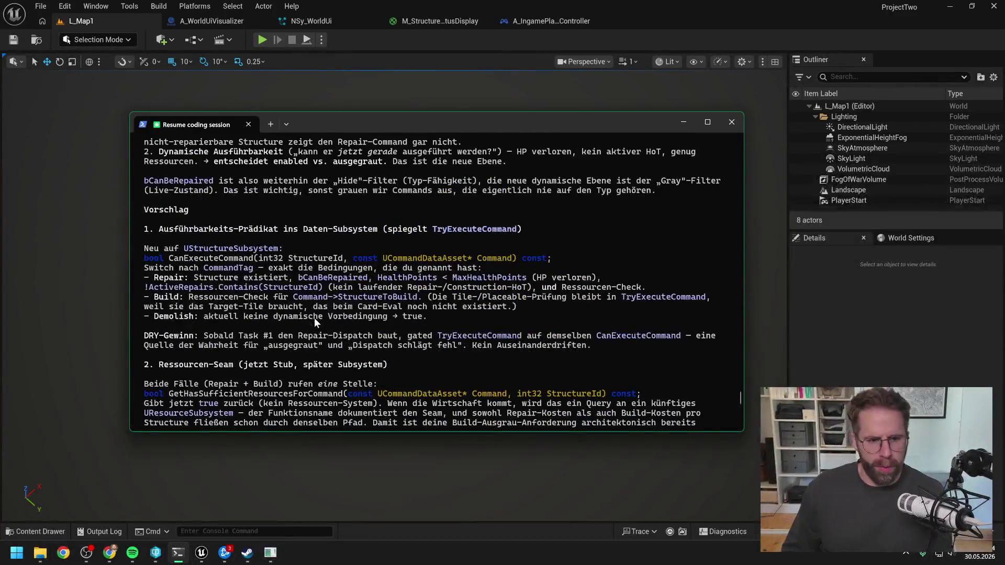
scroll(337, 327, up, 3)
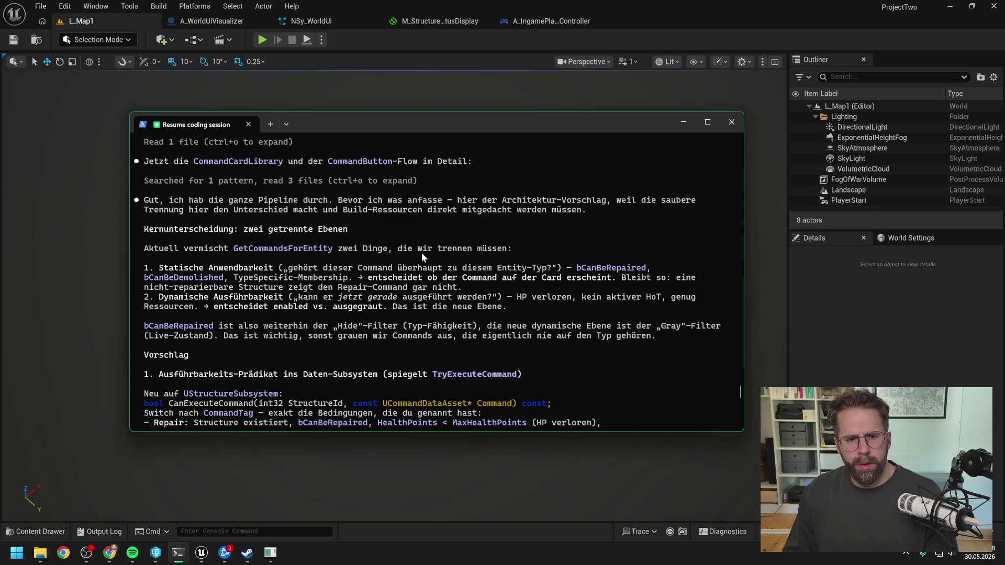
click(883, 324)
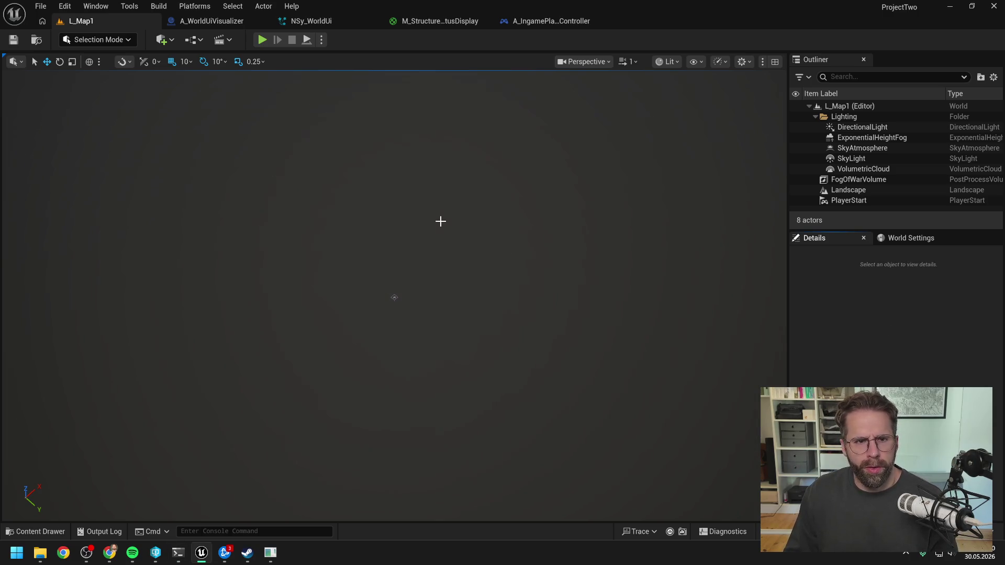
Open A_IngamePlayerController and search the blueprints for 'getcommandsforent'.
key(ctrl+space)
click(516, 21)
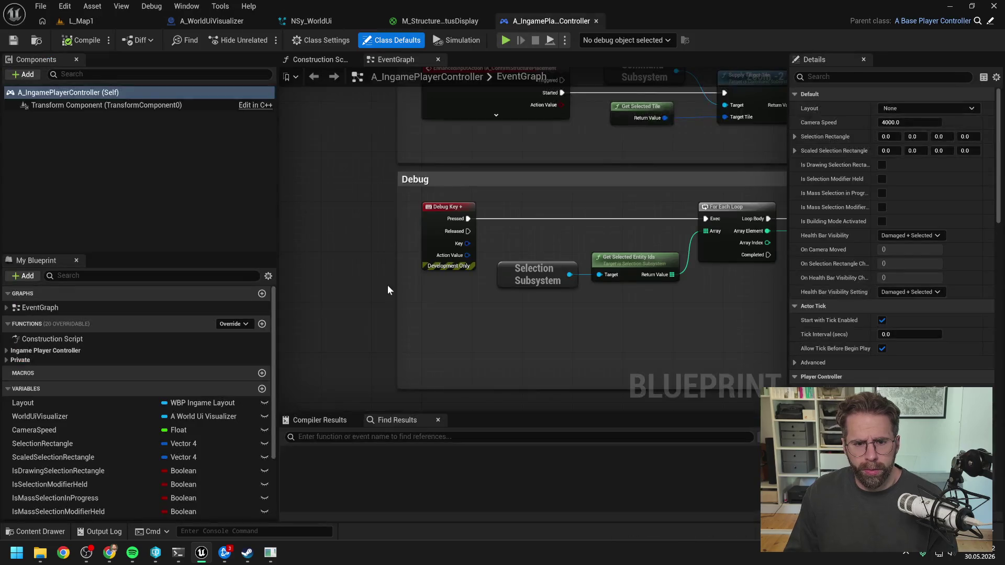
click(367, 437)
text(getcommandsforent)
key(Return)
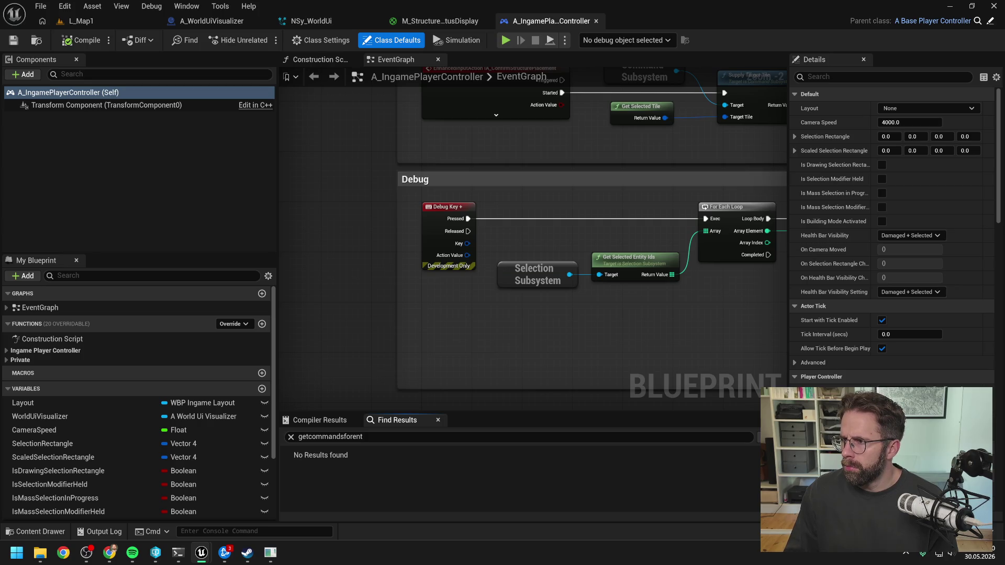
Find all references to the Get Commands for Entity node by name.
scroll(706, 241, up, 4)
scroll(681, 249, down, 3)
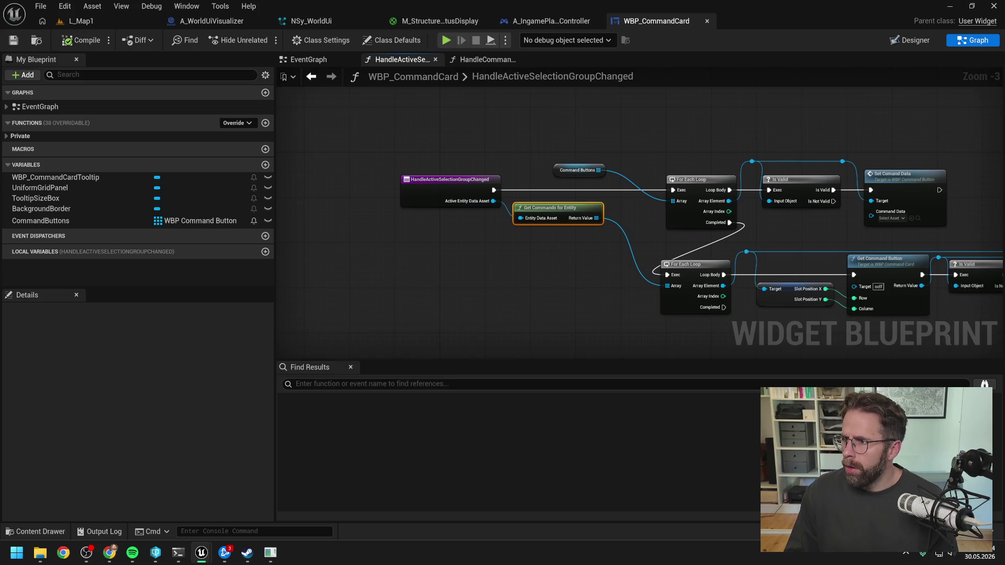
drag(850, 110, 747, 129)
scroll(754, 131, down, 1)
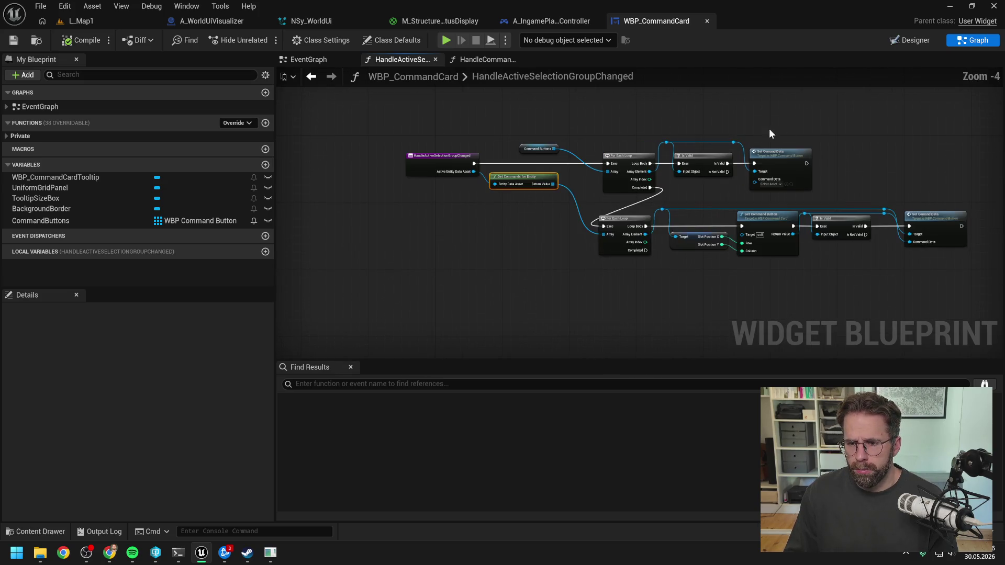
scroll(610, 129, up, 1)
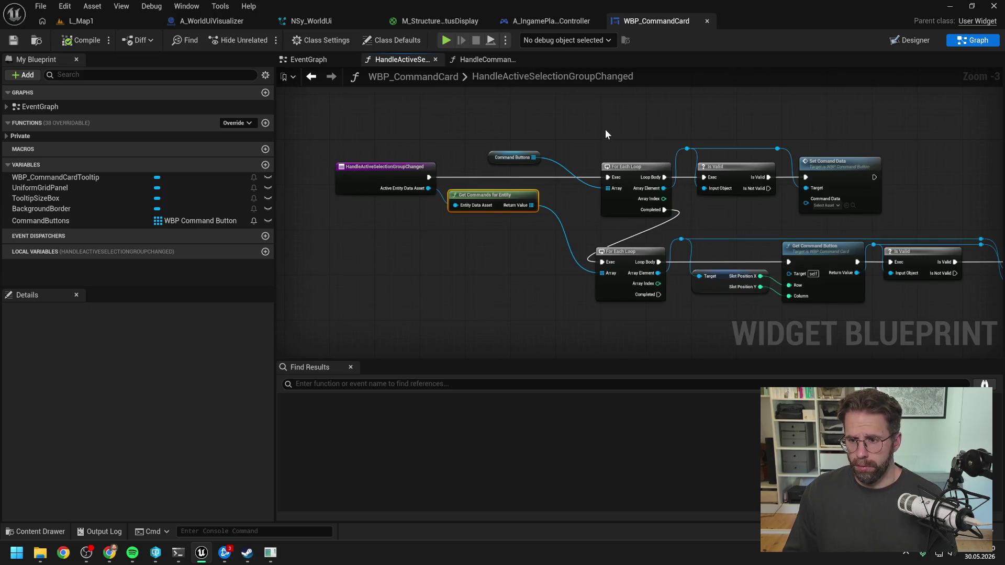
right_click(505, 194)
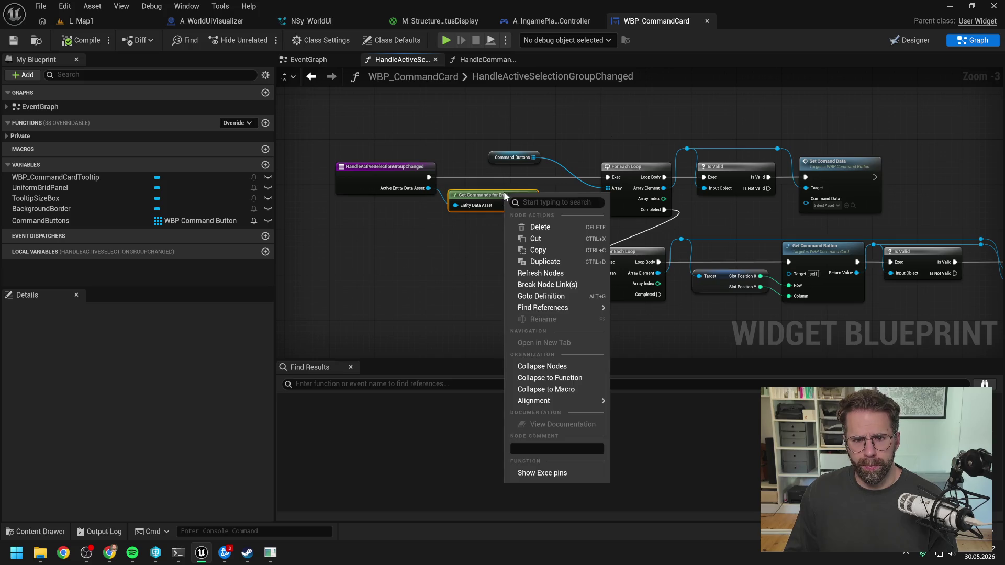
mouse_move(605, 309)
click(638, 312)
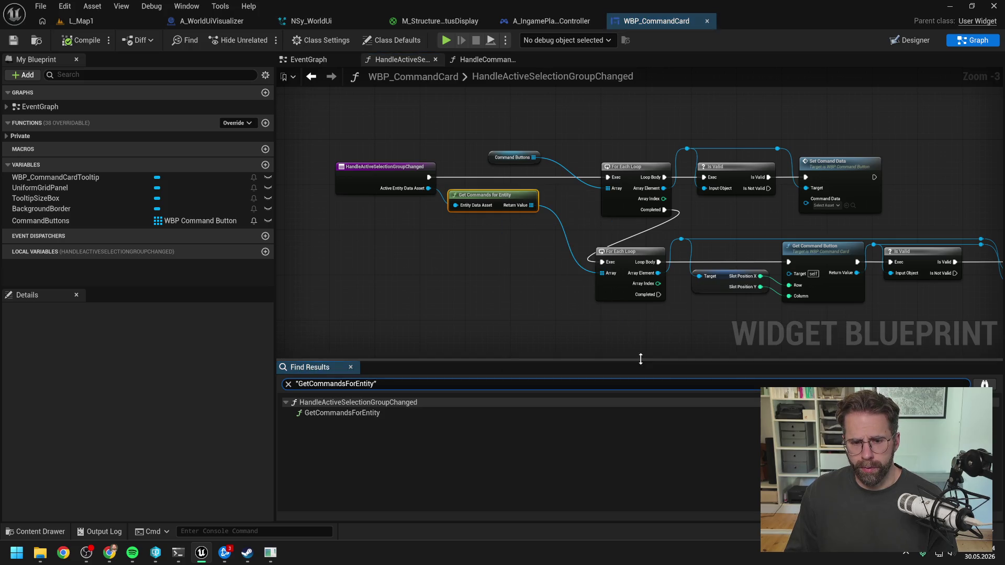
click(514, 262)
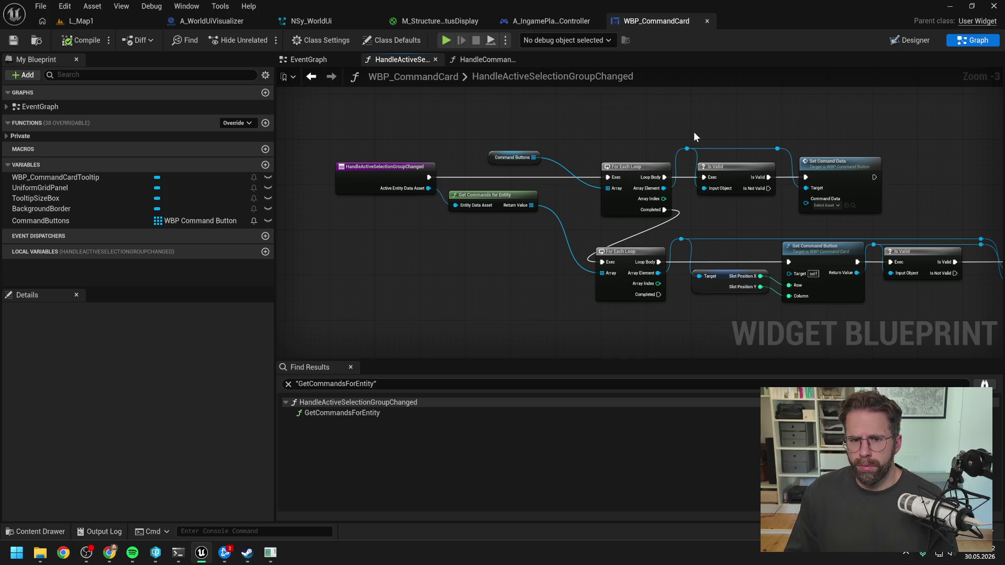
Close the HandleCommand and EventGraph tabs, then switch to the Claude Code session.
drag(707, 126, 626, 121)
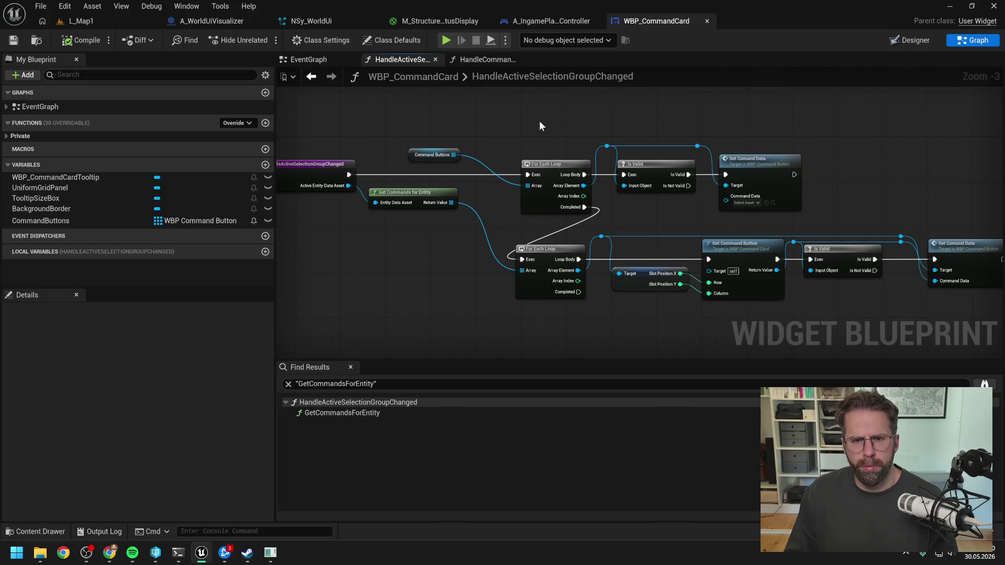
click(520, 58)
click(350, 59)
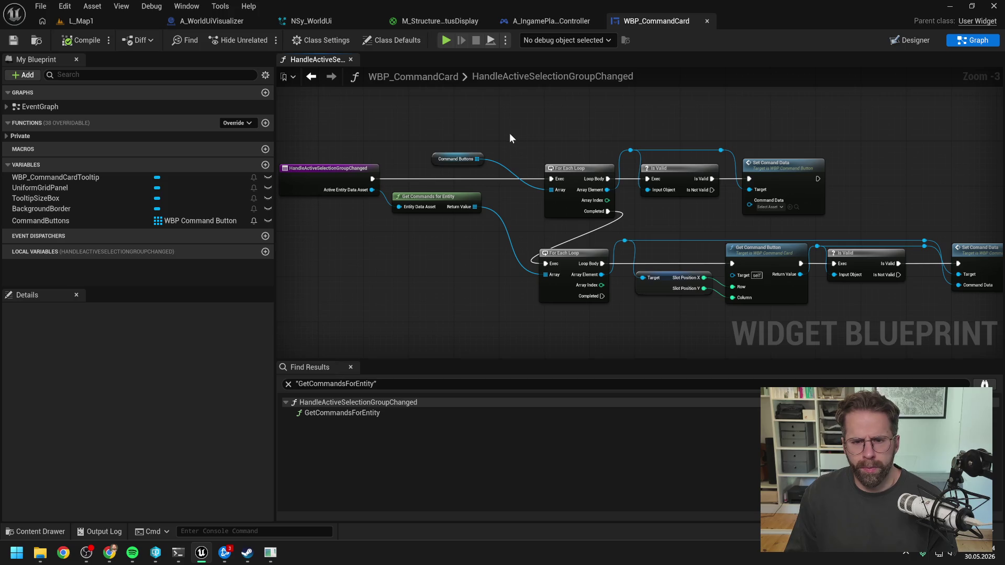
drag(513, 135, 504, 124)
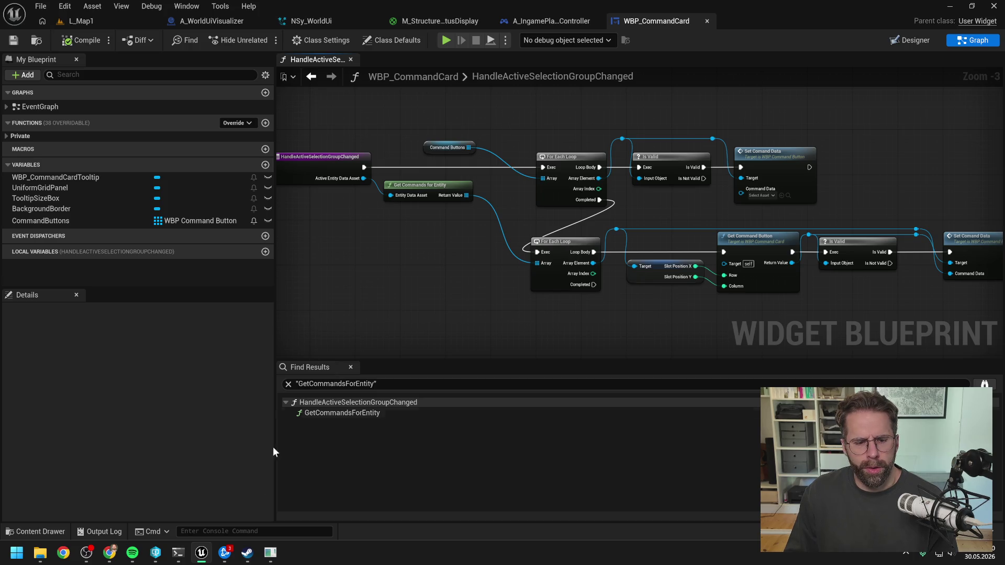
mouse_move(271, 558)
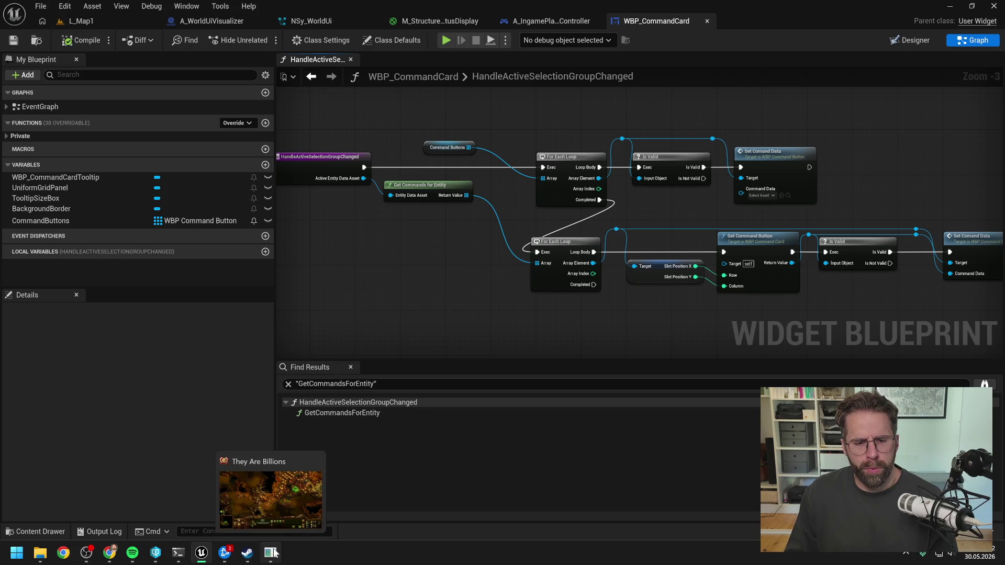
click(178, 553)
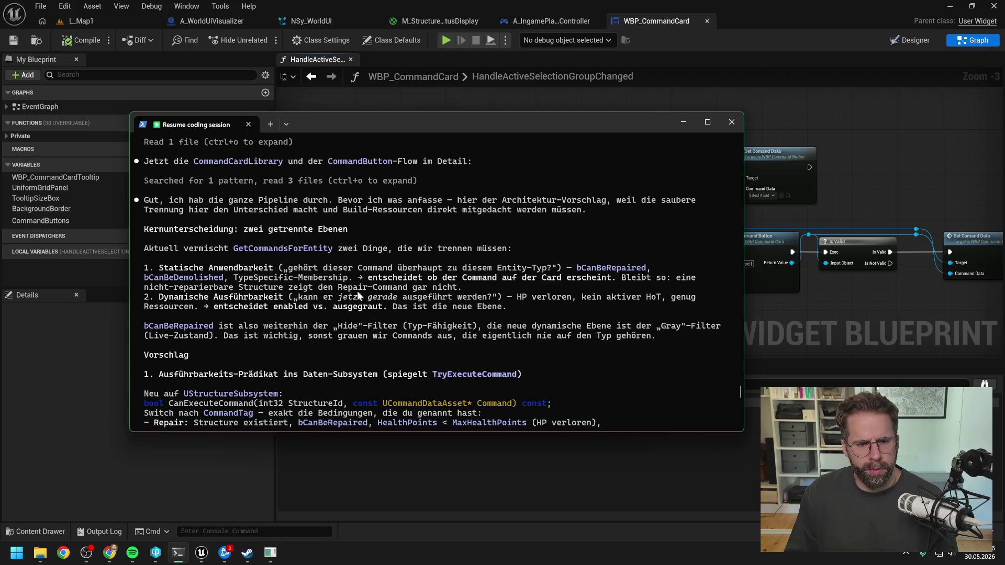
Scroll through the CanExecuteCommand proposal for UStructureSubsystem, then dismiss the terminal.
scroll(371, 279, down, 1)
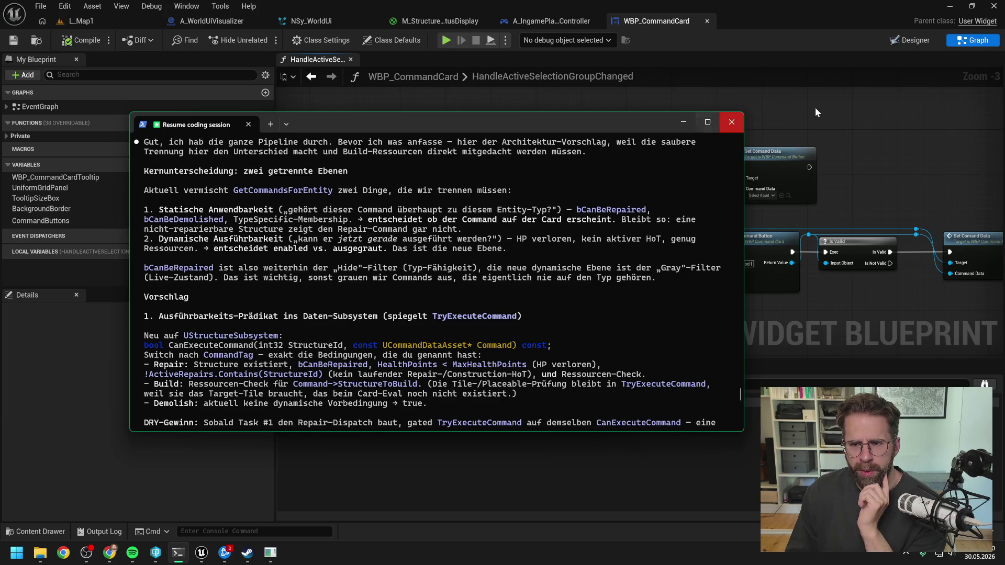
click(732, 122)
Search the Content Drawer for 'mainh', open the MainHallStructure data asset, then return to Claude Code.
key(ctrl+space)
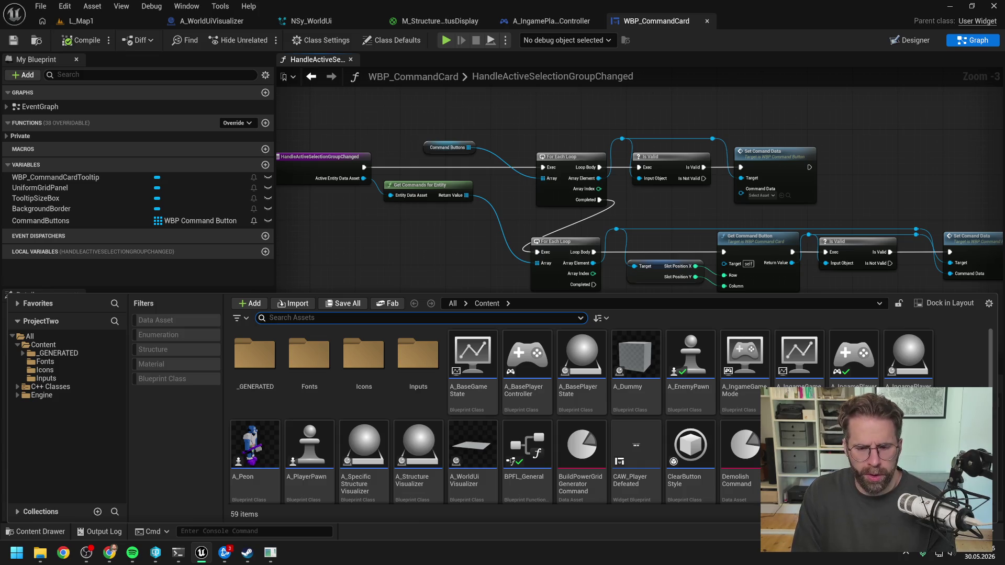
text(mainh)
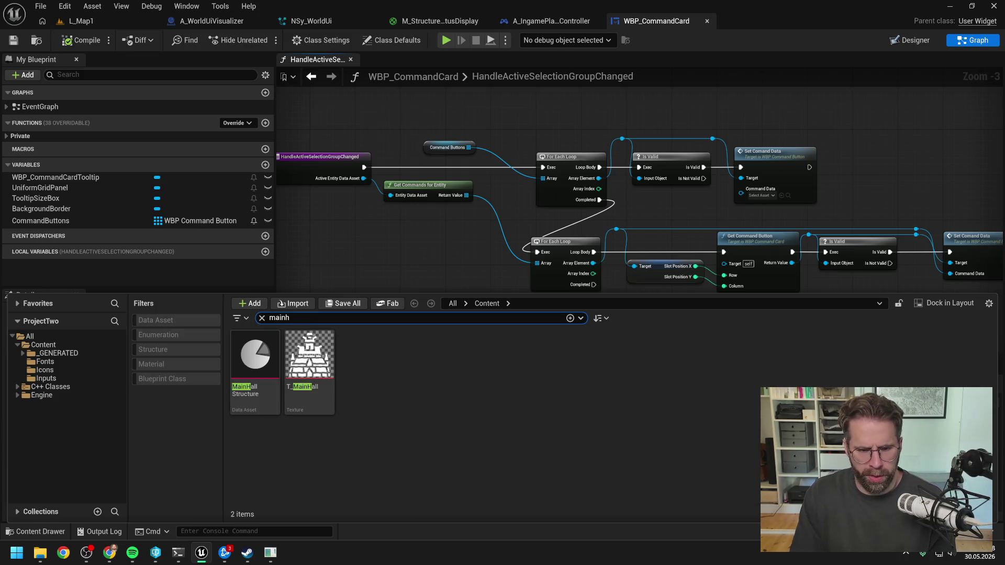
click(269, 355)
double_click(269, 355)
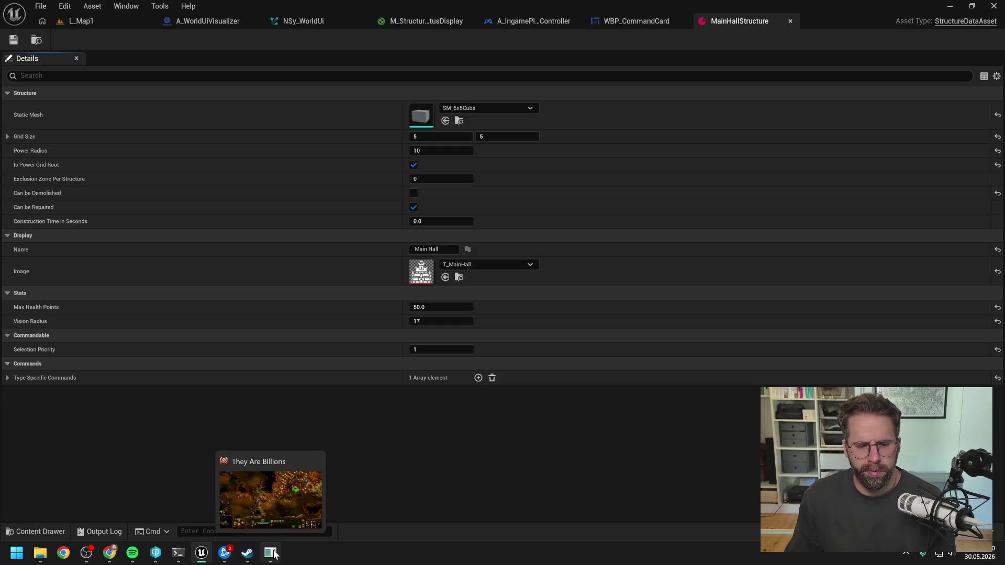
click(178, 554)
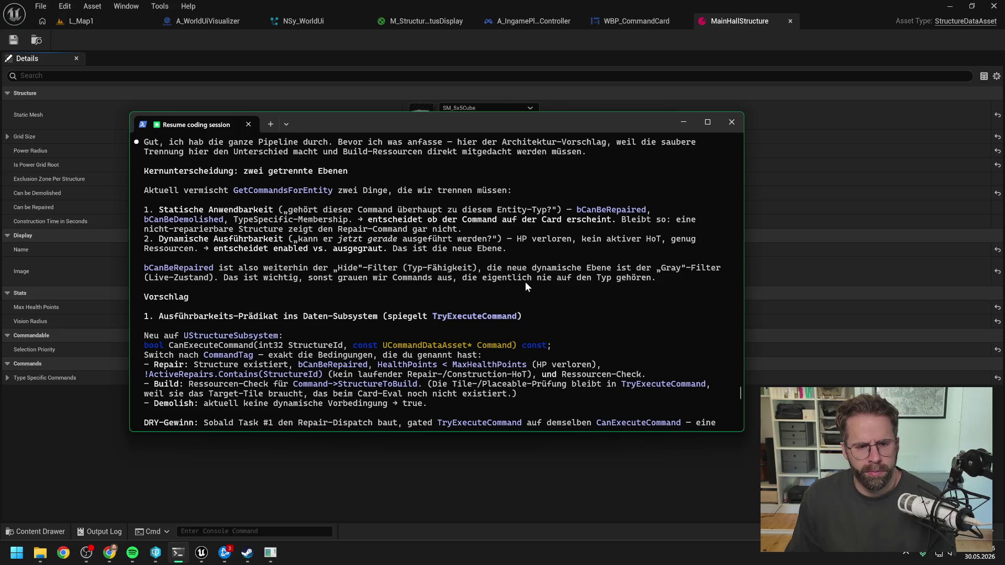
Read the proposal's CanExecuteCommand, resource-check and selection-routing sections (1–3).
scroll(525, 282, down, 2)
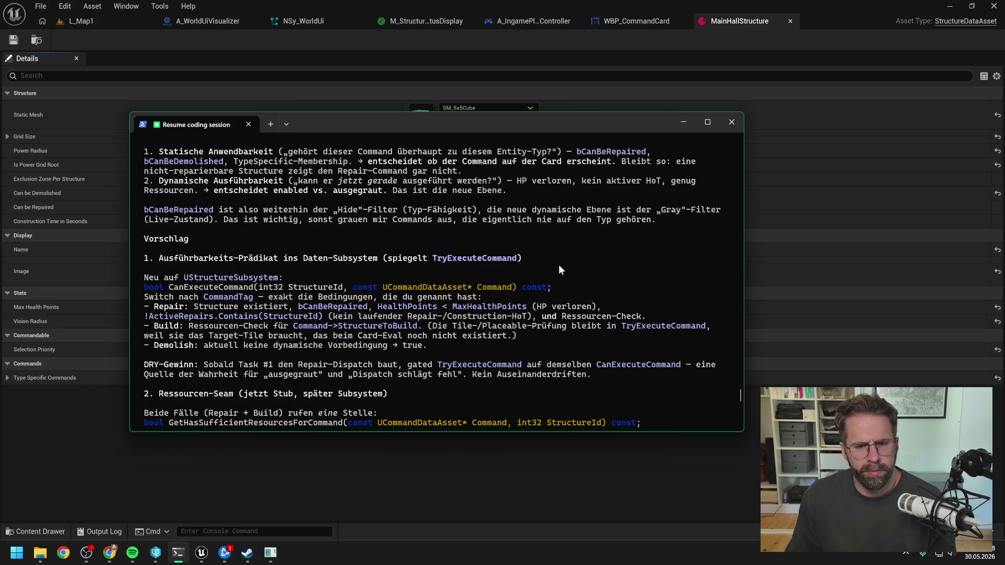
scroll(564, 253, down, 1)
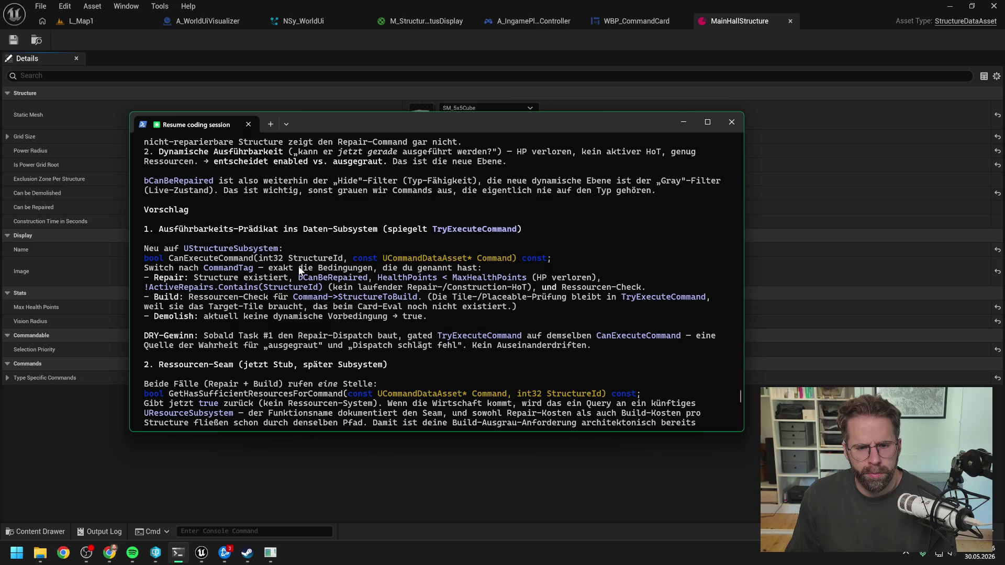
scroll(300, 271, down, 1)
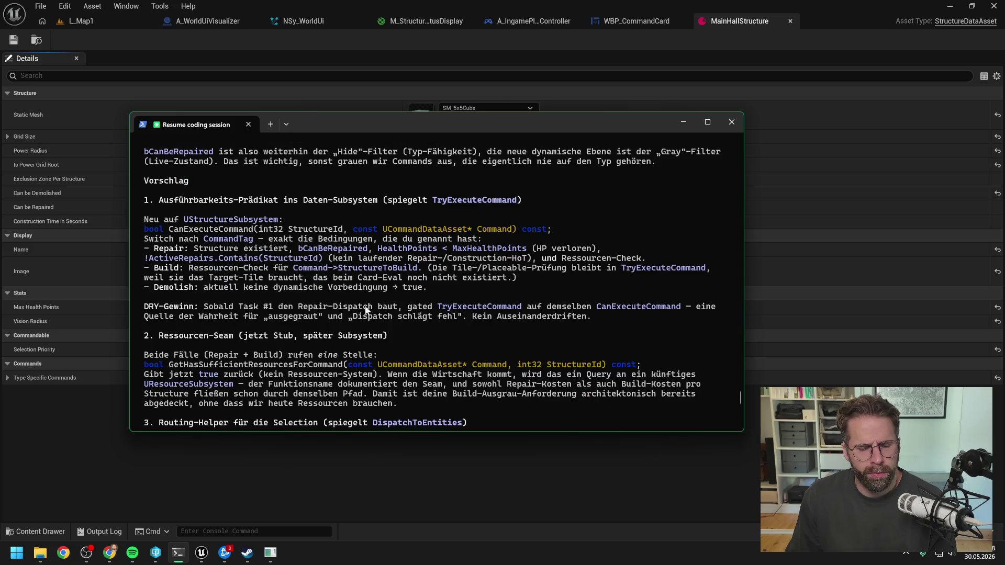
scroll(407, 312, down, 2)
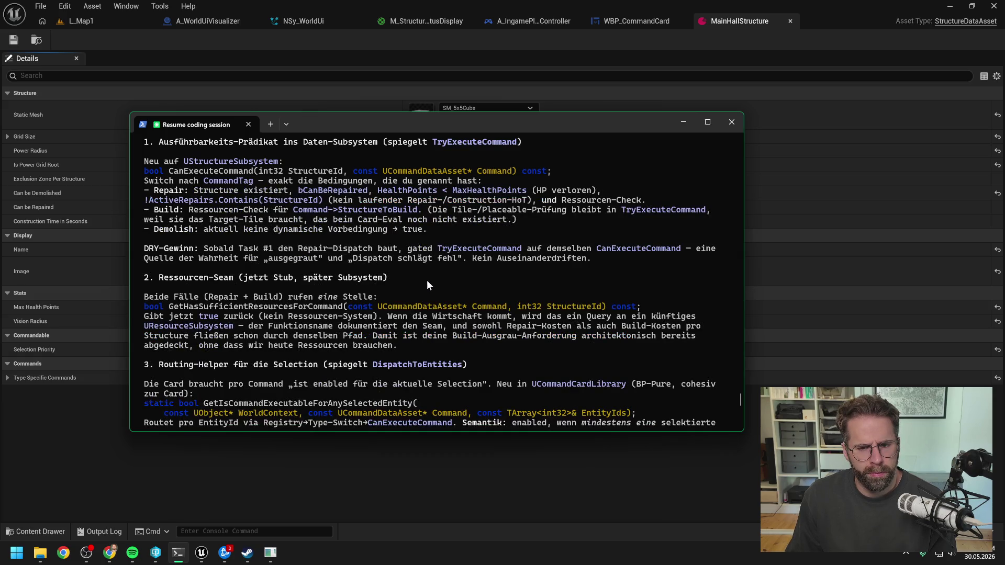
scroll(391, 266, down, 1)
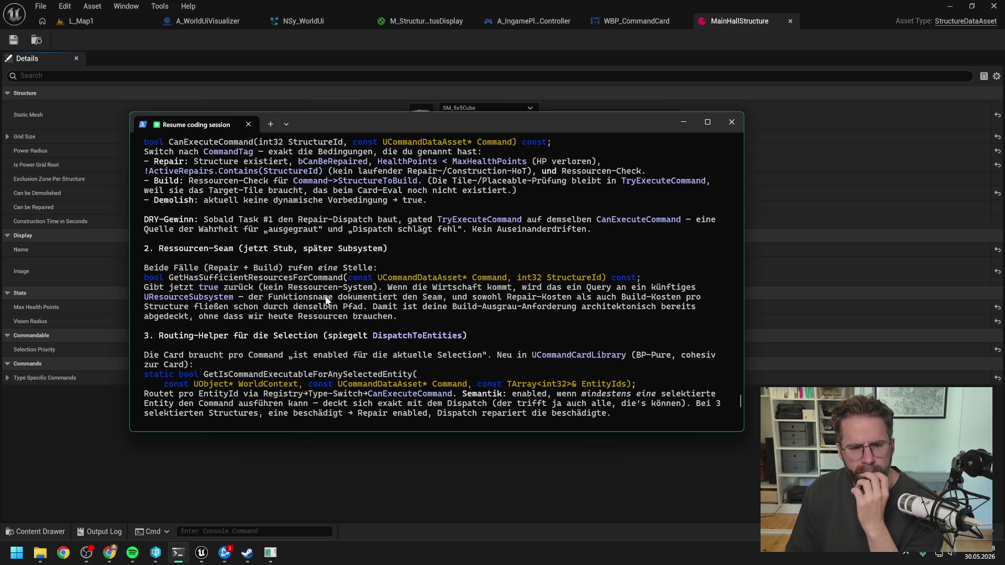
scroll(325, 297, down, 1)
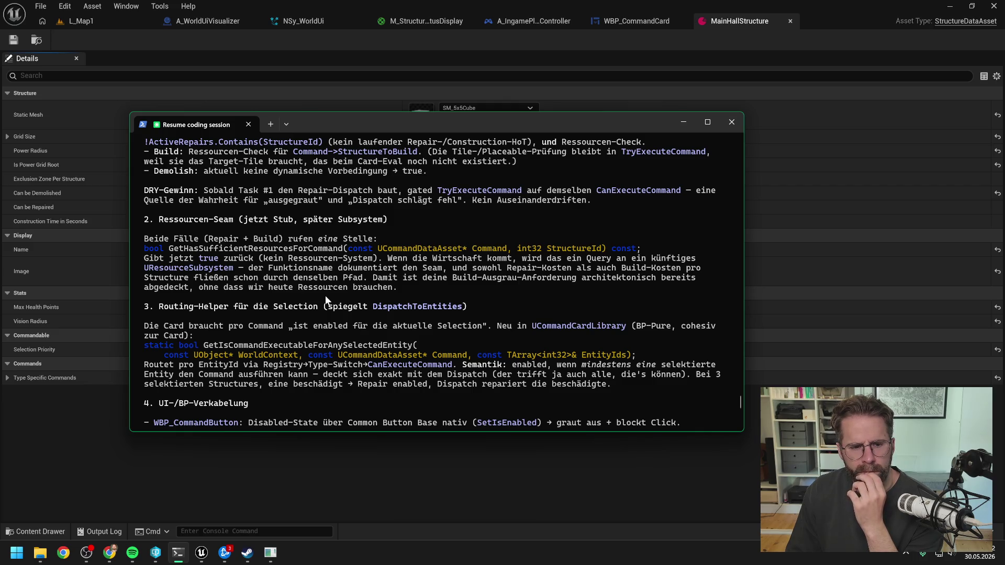
scroll(328, 298, down, 1)
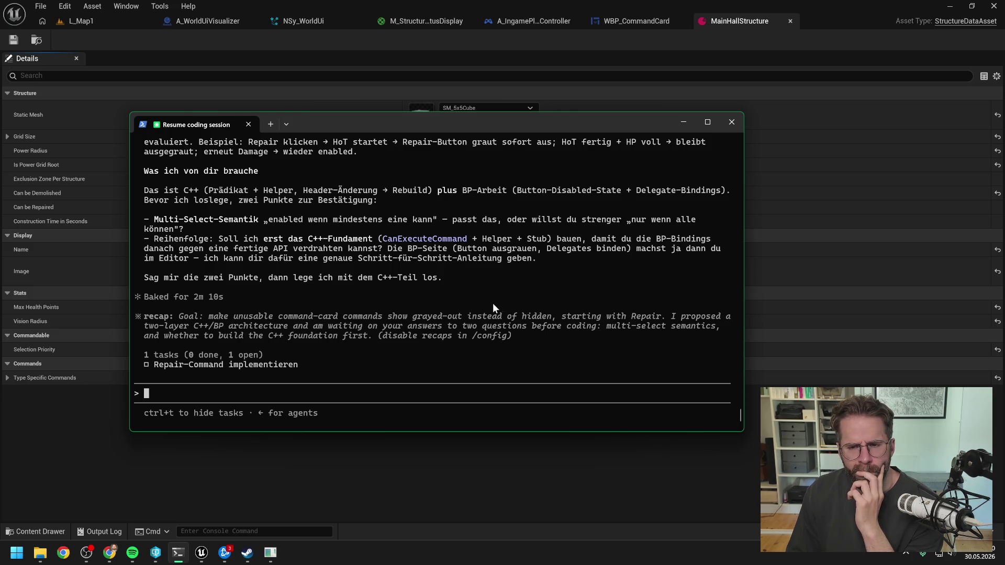
Find section 2 of the proposal and select the GetHasSufficientResourcesForCommand function name.
scroll(492, 303, up, 4)
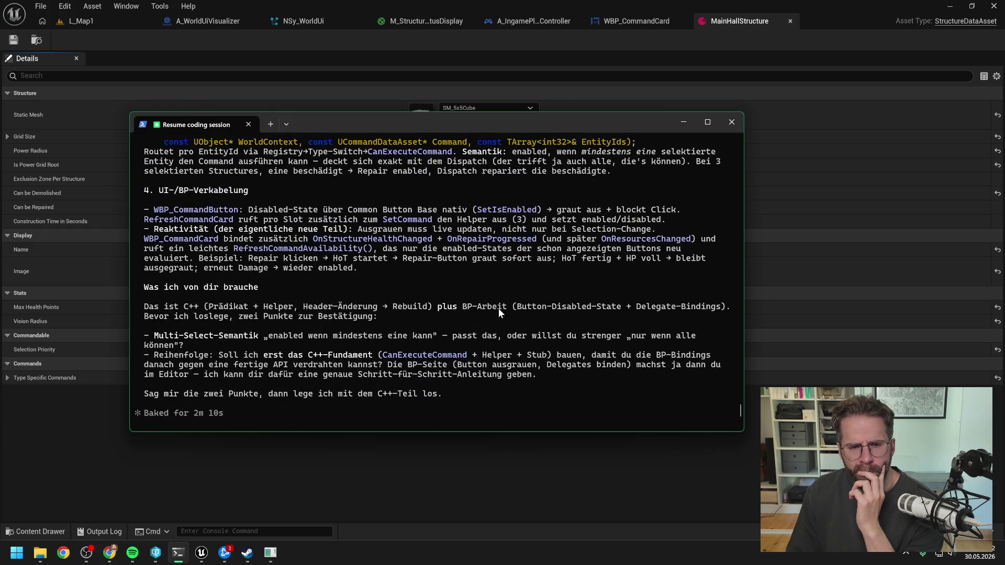
scroll(499, 311, down, 4)
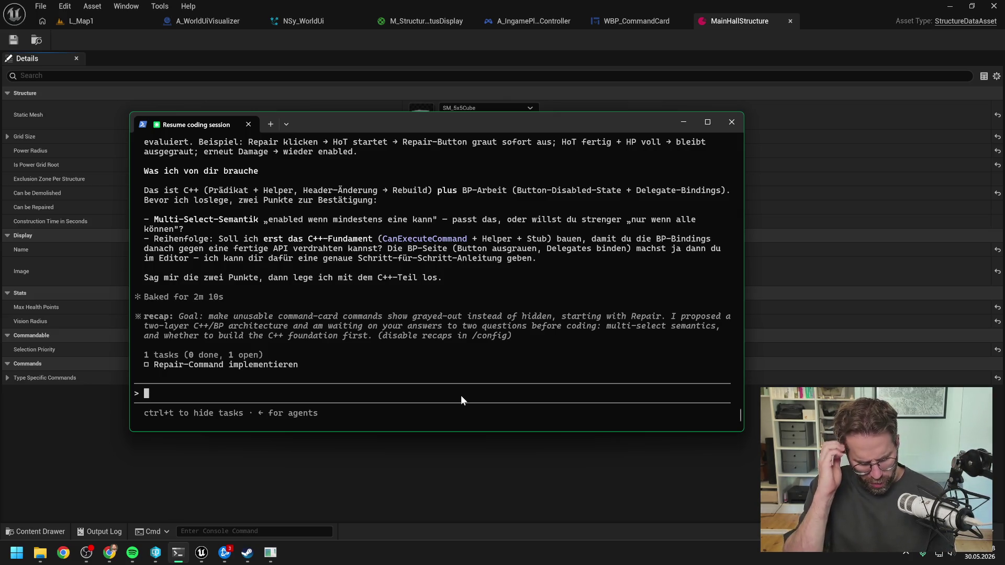
scroll(501, 323, up, 7)
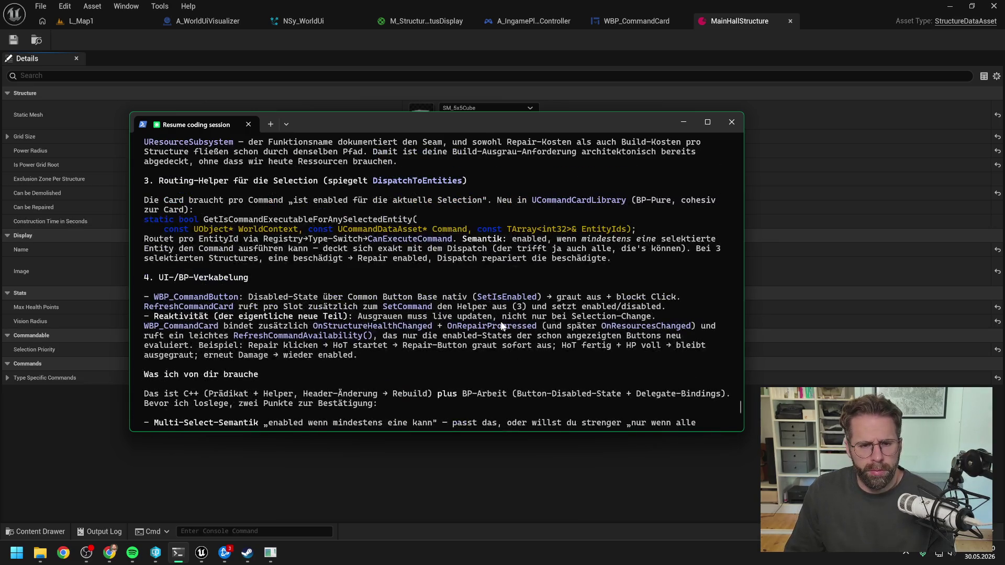
scroll(501, 324, up, 3)
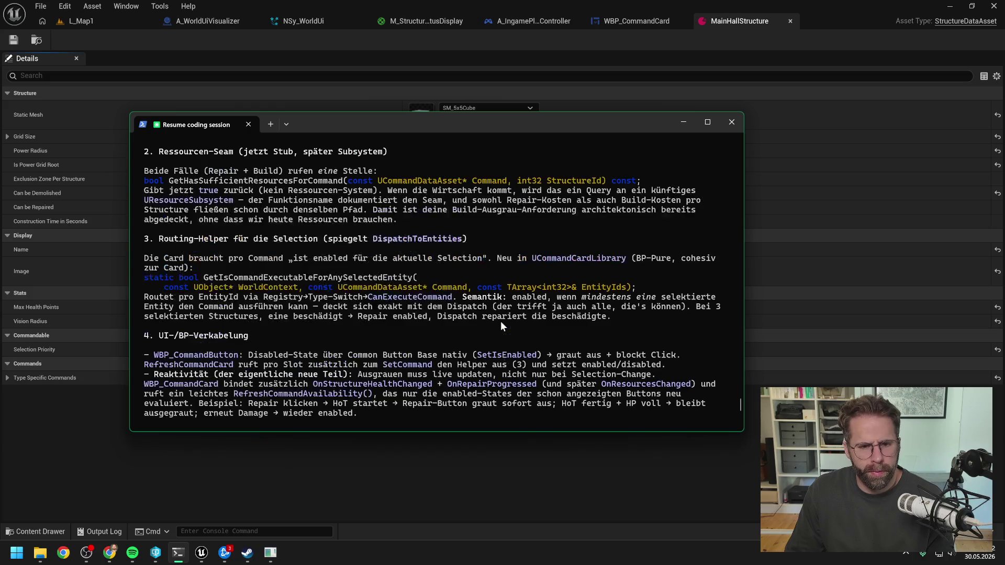
scroll(498, 324, up, 3)
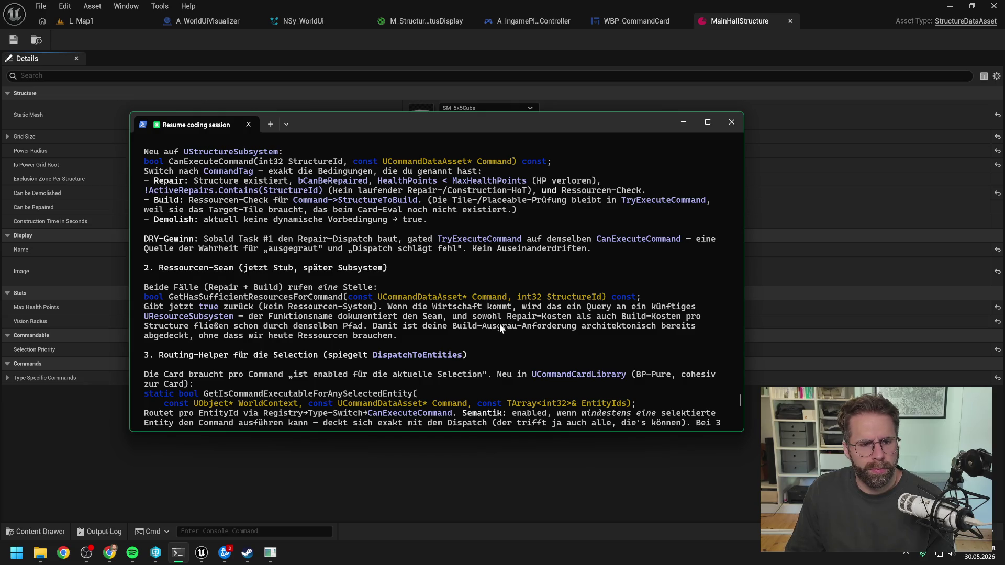
scroll(468, 289, up, 1)
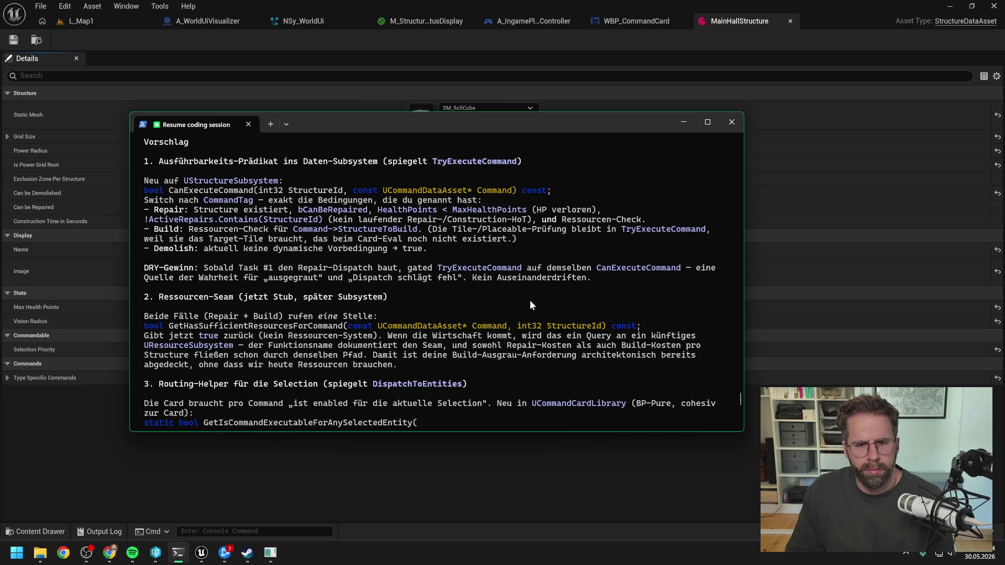
scroll(530, 300, up, 4)
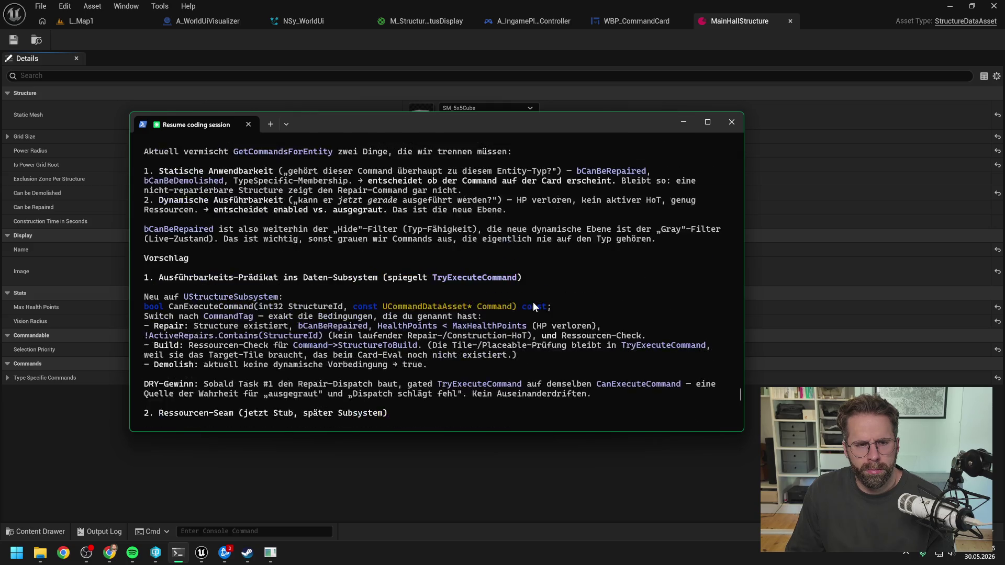
scroll(545, 278, down, 4)
scroll(467, 272, down, 1)
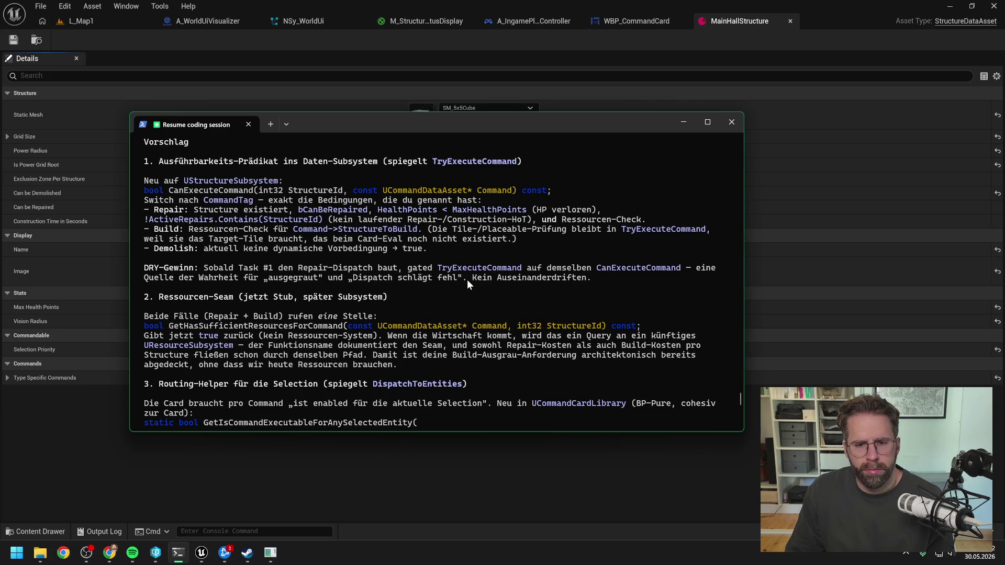
scroll(510, 283, down, 2)
scroll(510, 284, down, 3)
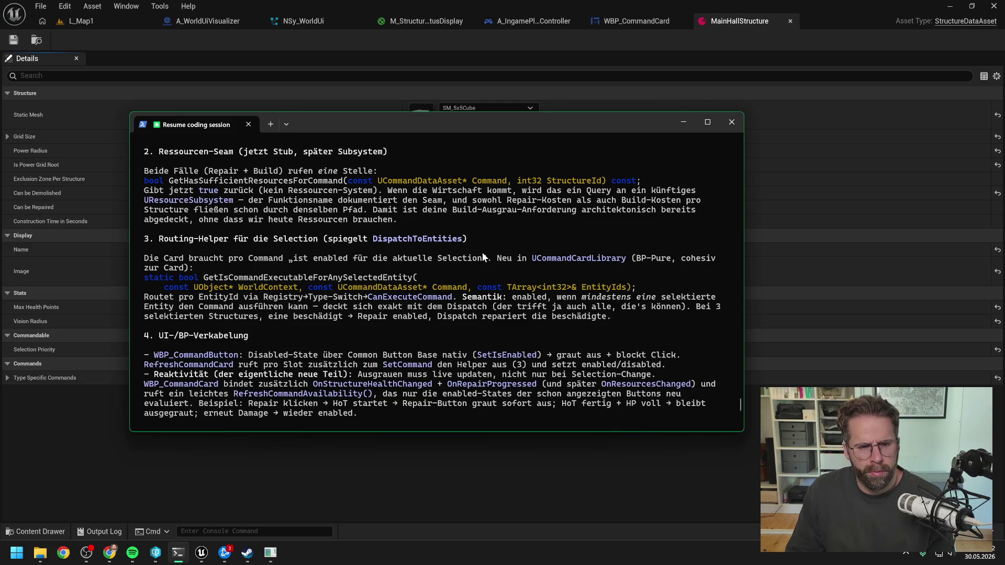
drag(341, 181, 169, 181)
Paste GetHasSufficientResourcesForCommand into the reply, saying to defer it until a ResourcenSubsystem exists.
key(ctrl+c)
scroll(283, 278, down, 5)
key(ctrl+v)
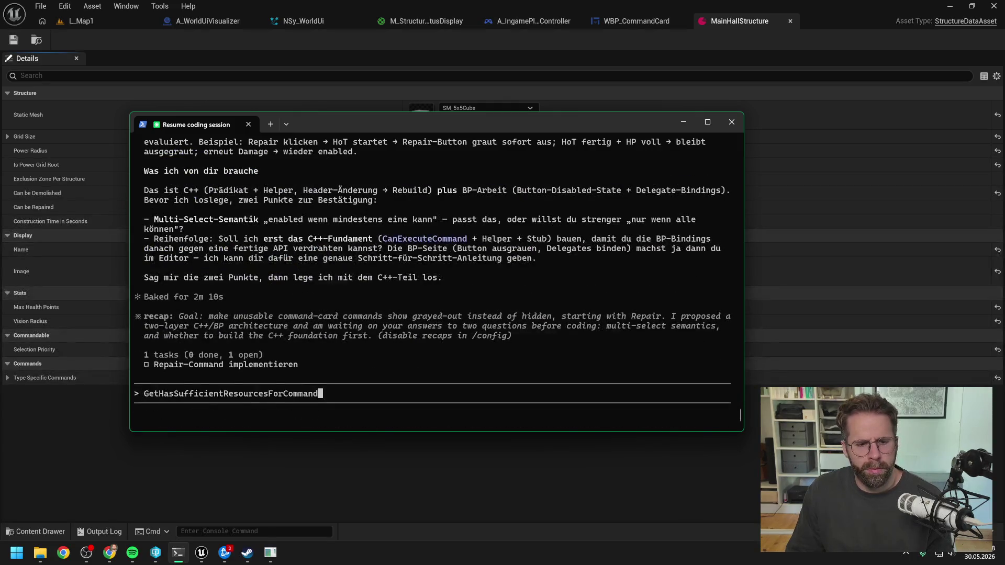
text(<- lass den mal noch nicht bauen, erst wenn wir später das ResourcenSubsystem haben,)
key(BackSpace)
text(, a)
key(BackSpace)
key(BackSpace)
key(BackSpace)
text(, adden wir das.)
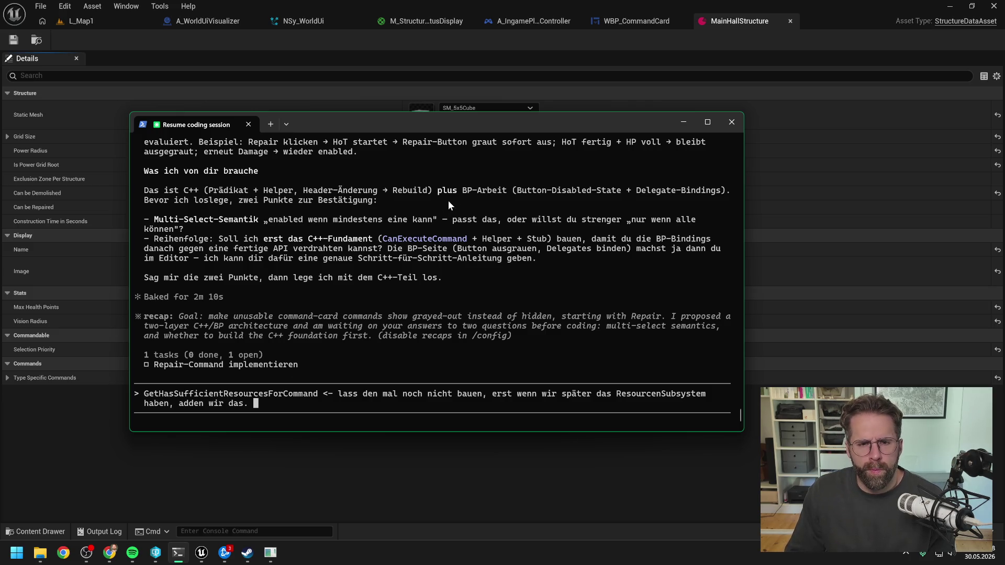
Add a request to remove CanBeRepaired completely, since it no longer fits the design.
mouse_move(416, 126)
mouse_down()
mouse_move(697, 266)
mouse_move(798, 161)
mouse_up()
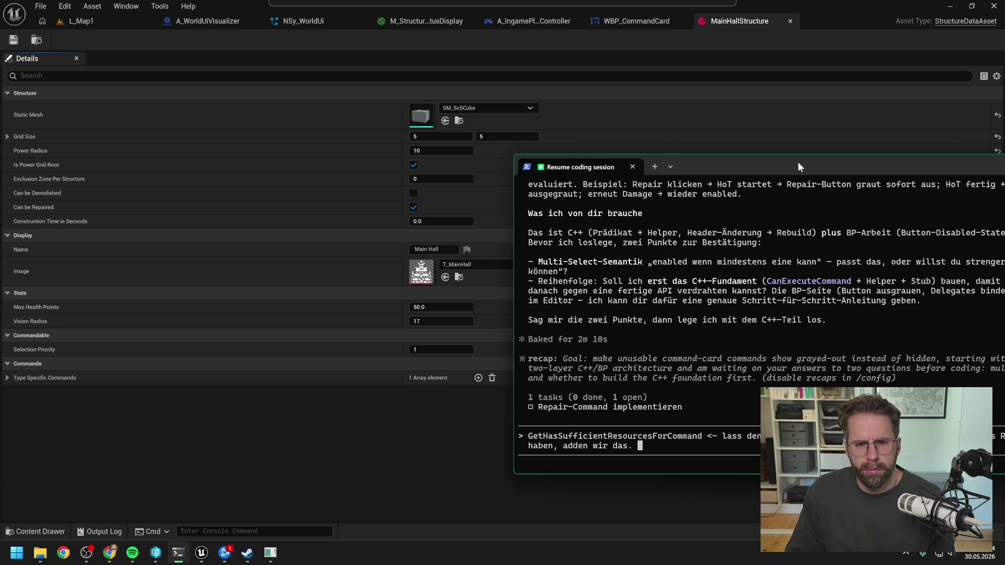
drag(798, 162, 693, 136)
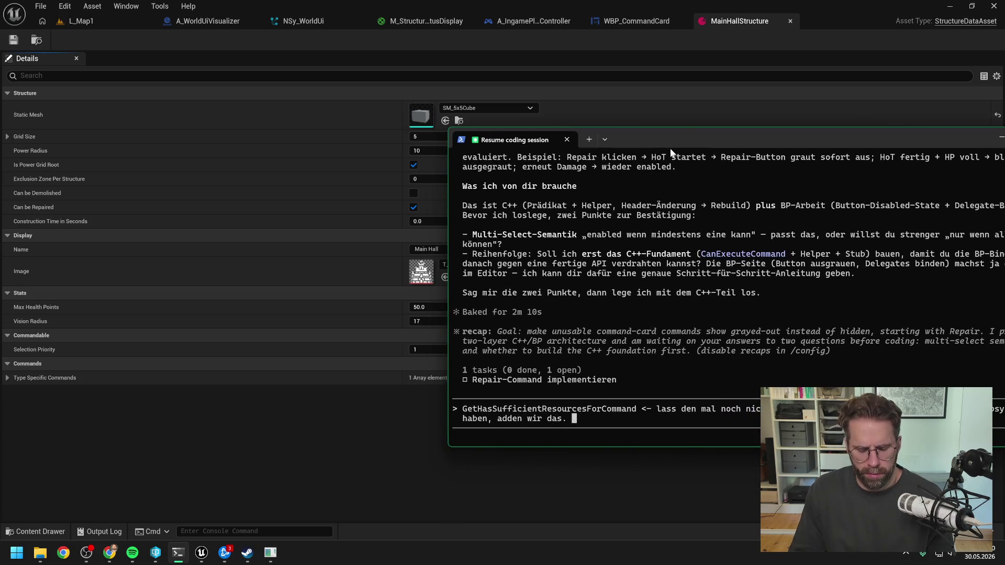
text(Lass uns außerdem mal )
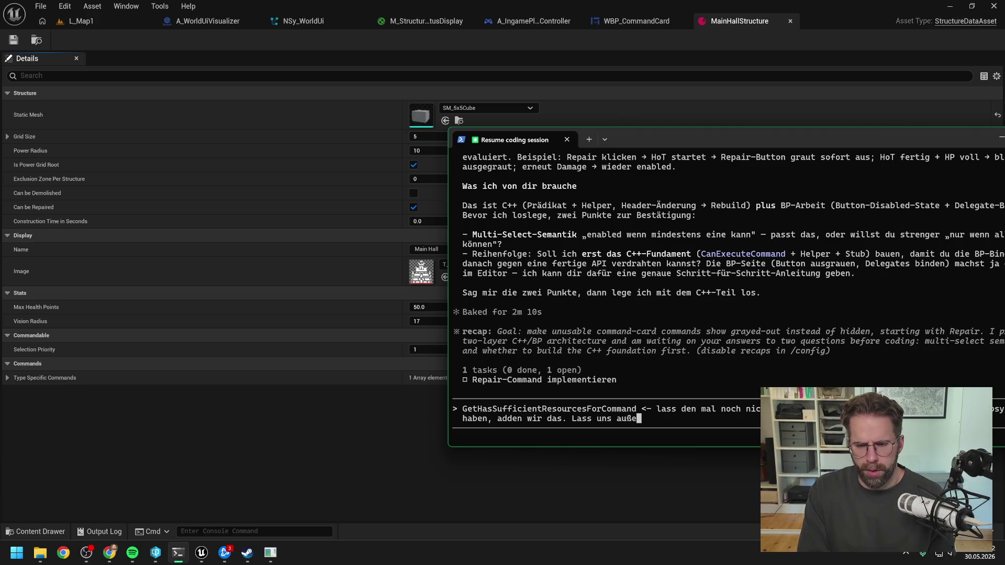
text(CanBeRepaired ko)
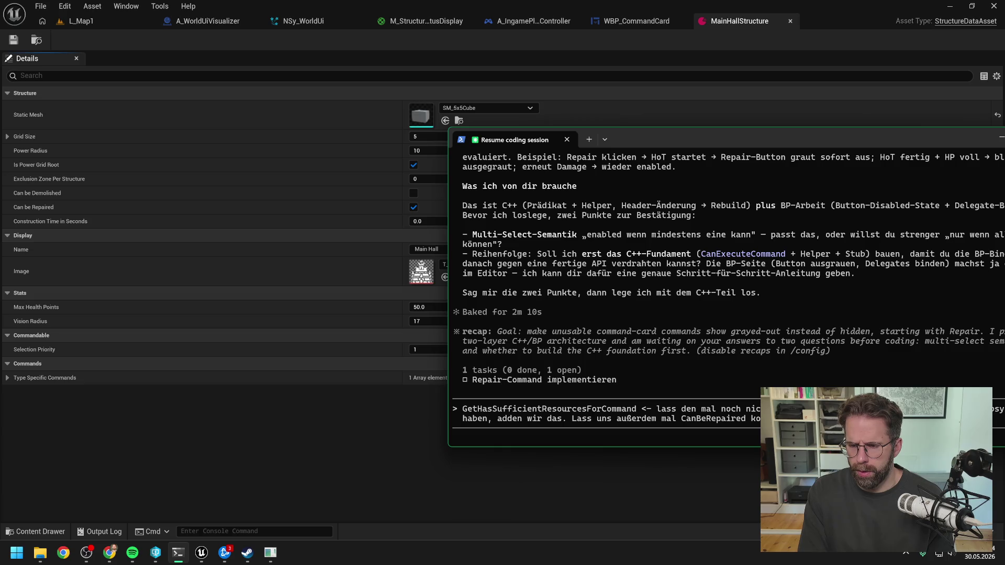
text(ns )
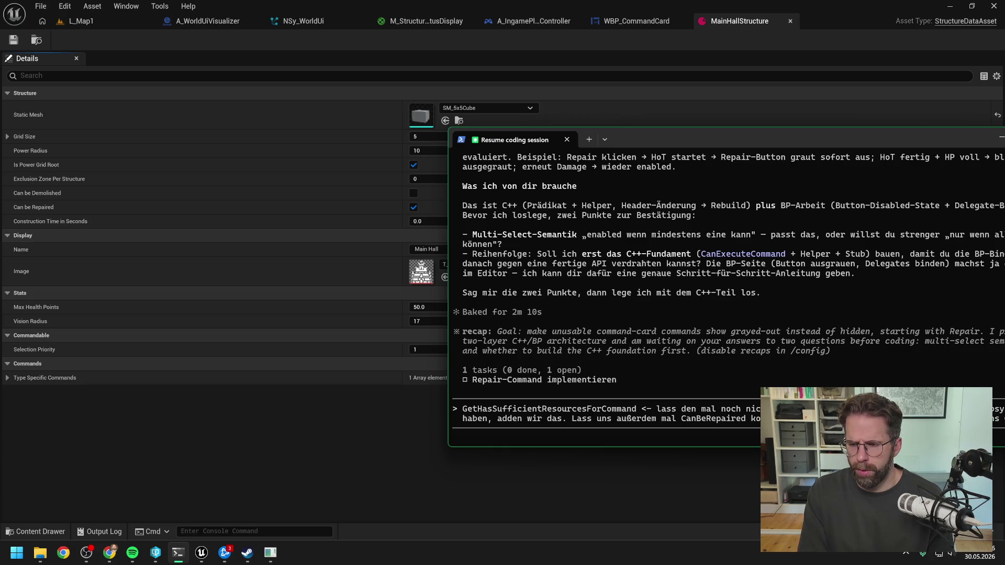
text(Design.)
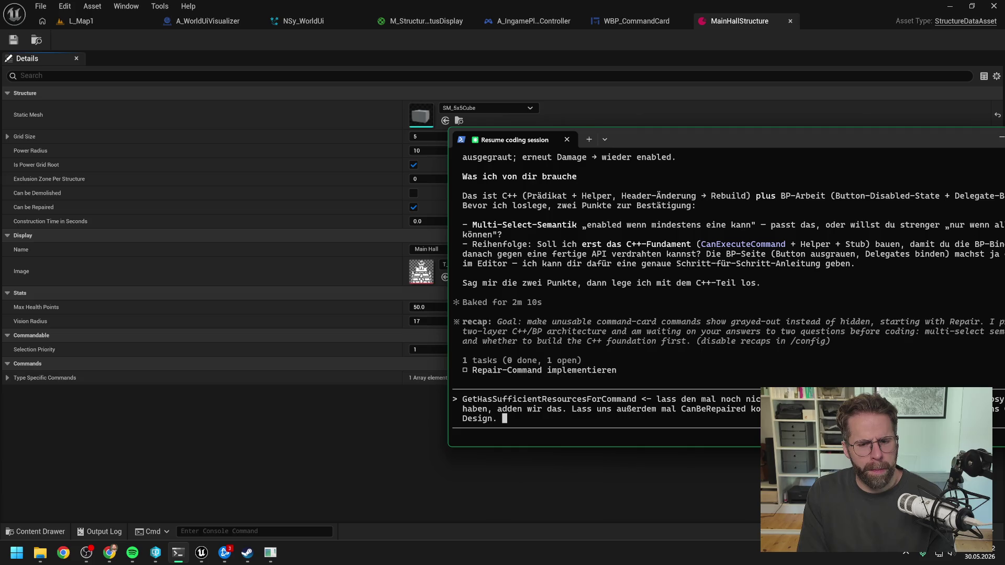
mouse_move(667, 138)
mouse_down()
mouse_move(477, 117)
mouse_move(459, 137)
mouse_up()
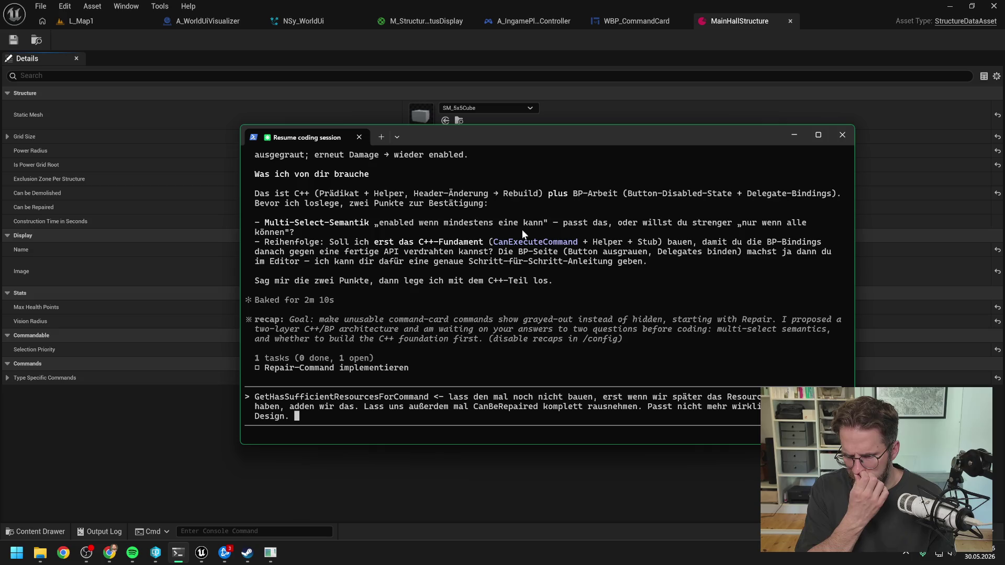
Start a paragraph saying we must decide who in the selection actually gets repaired.
scroll(546, 248, up, 4)
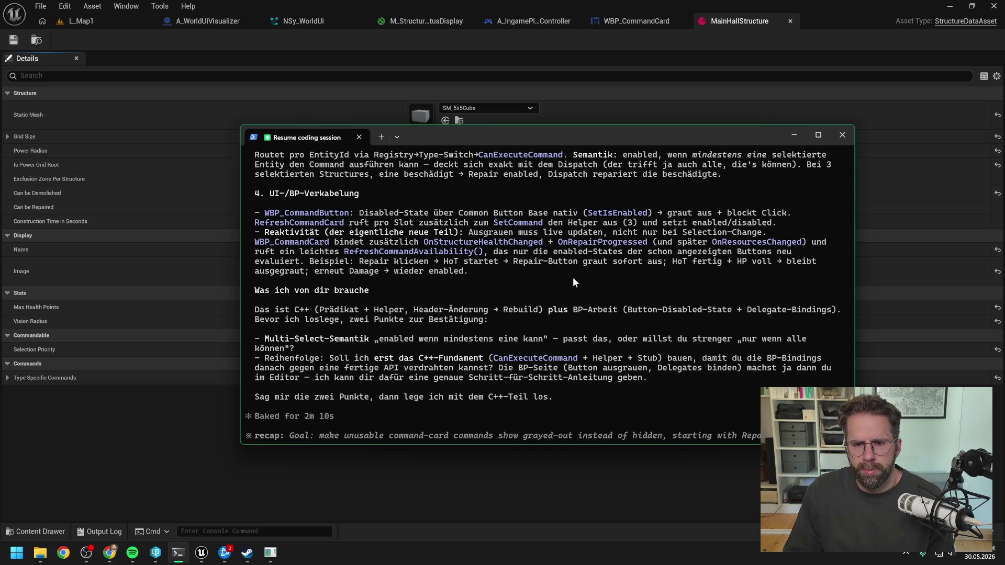
scroll(572, 277, down, 4)
scroll(576, 280, up, 10)
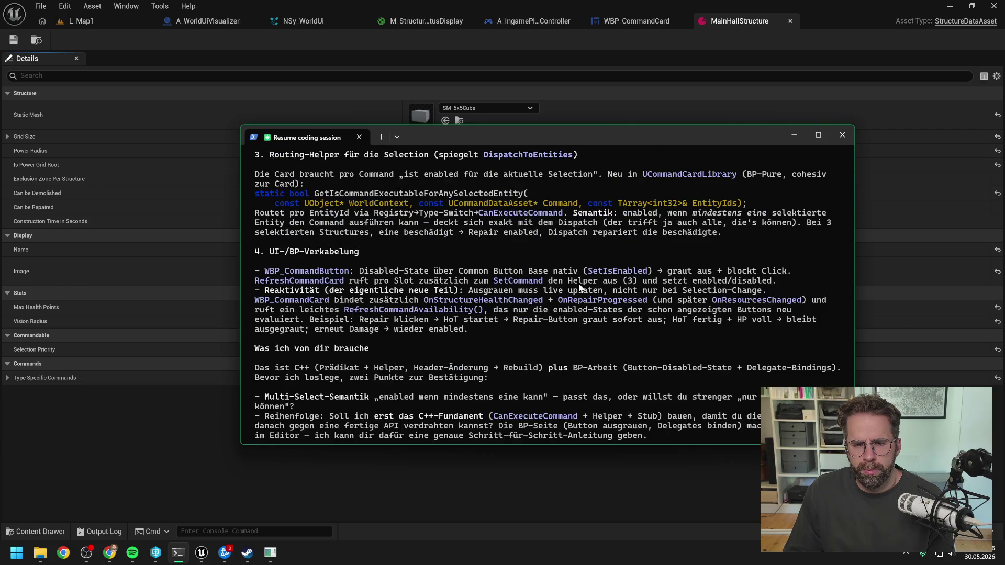
scroll(580, 285, down, 10)
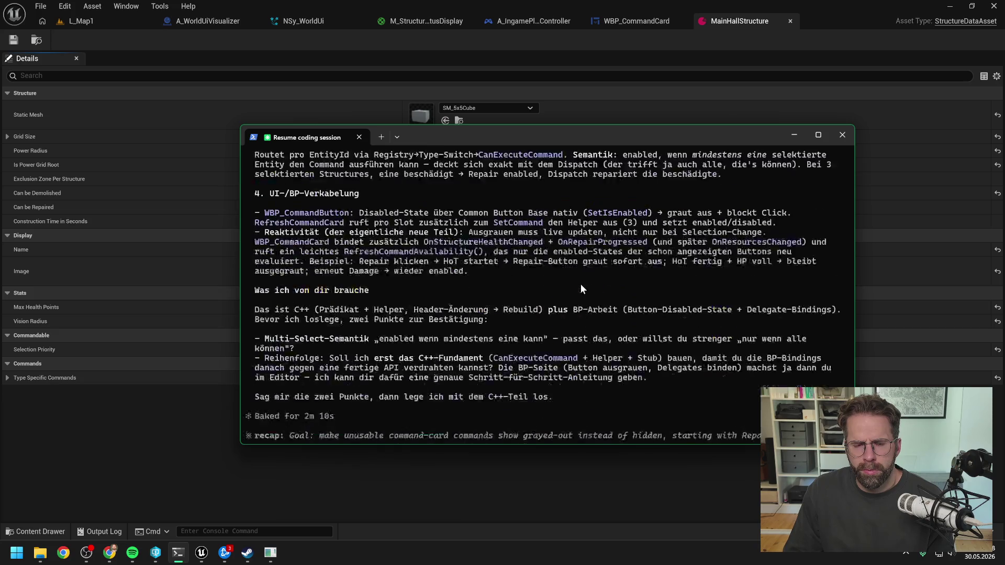
text(Und)
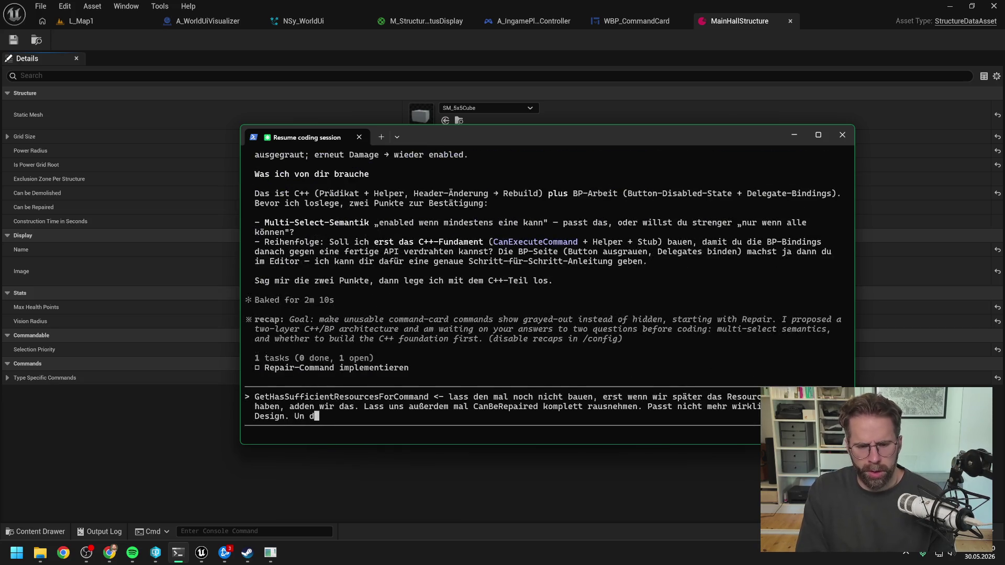
text( dann mü)
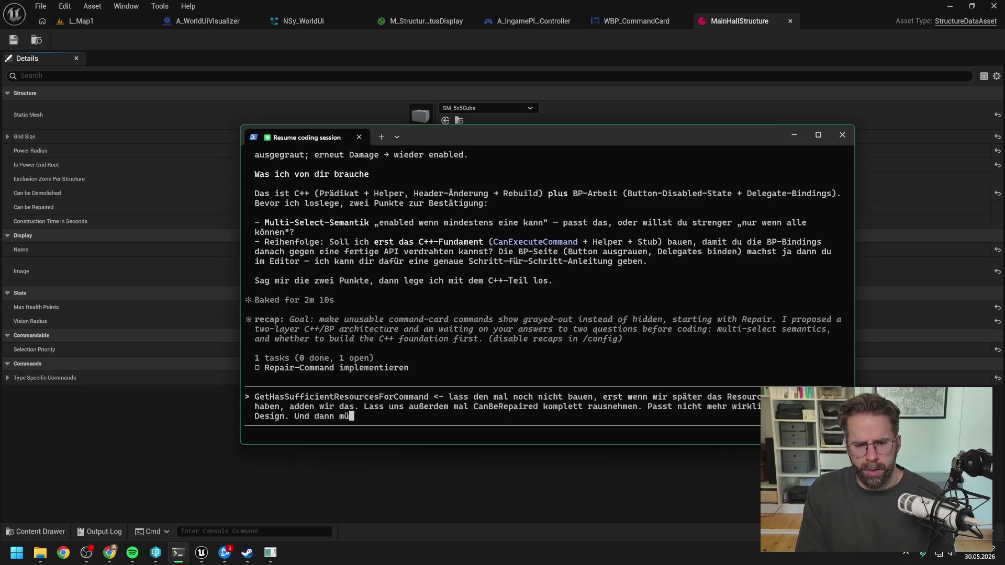
text(ssen wir nun entsch)
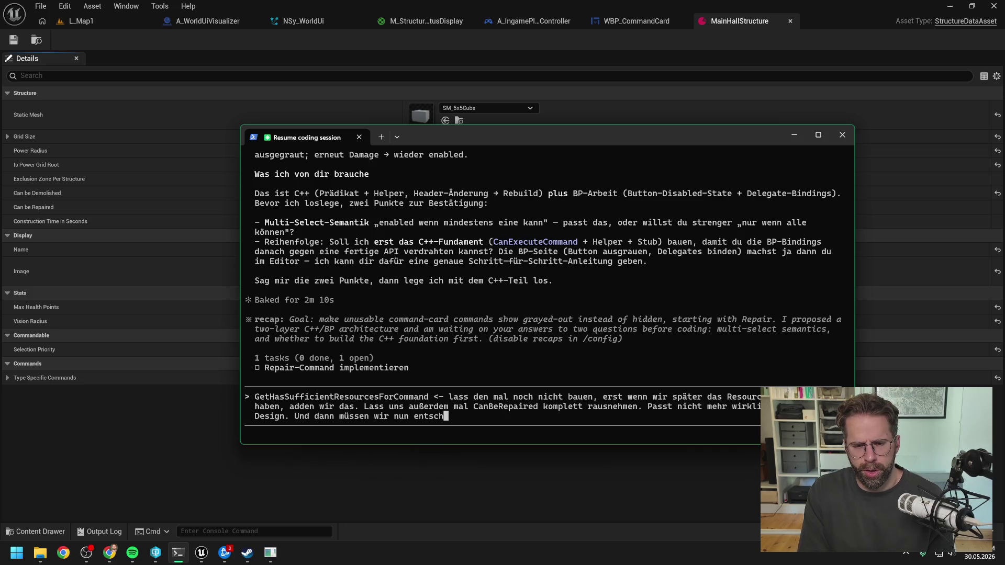
text(eiden,)
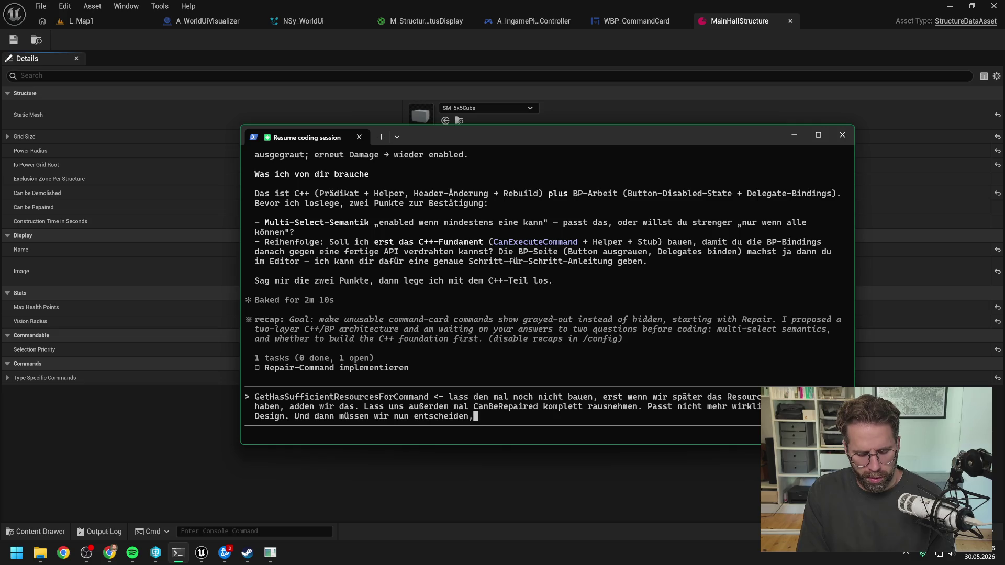
text( wer in der Selection)
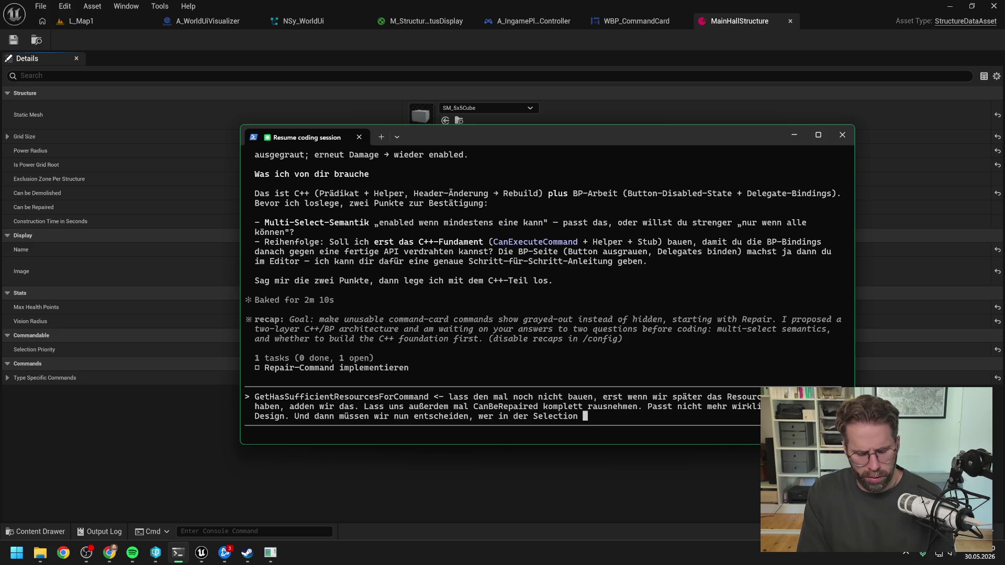
text( überhaupt)
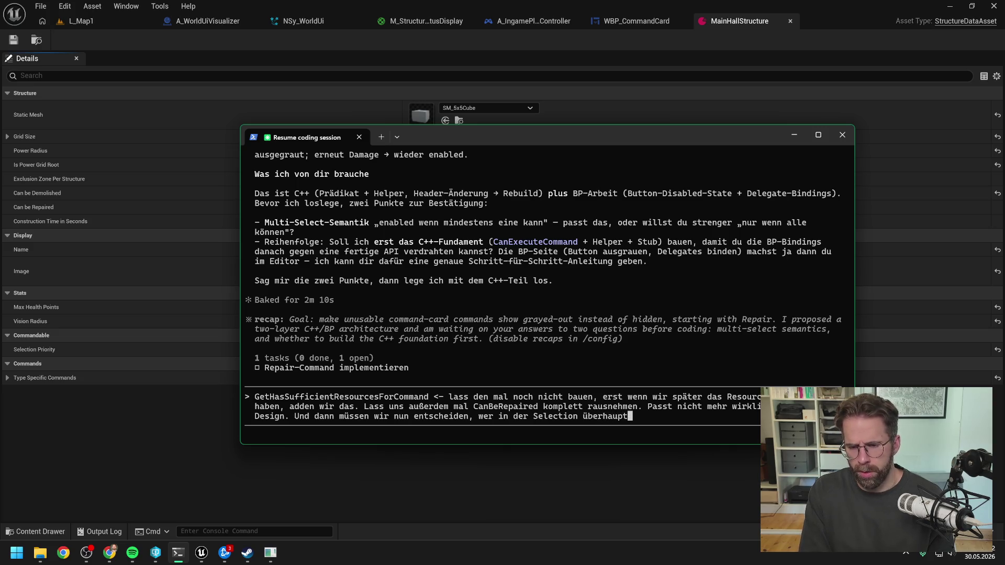
text( wirklich repar)
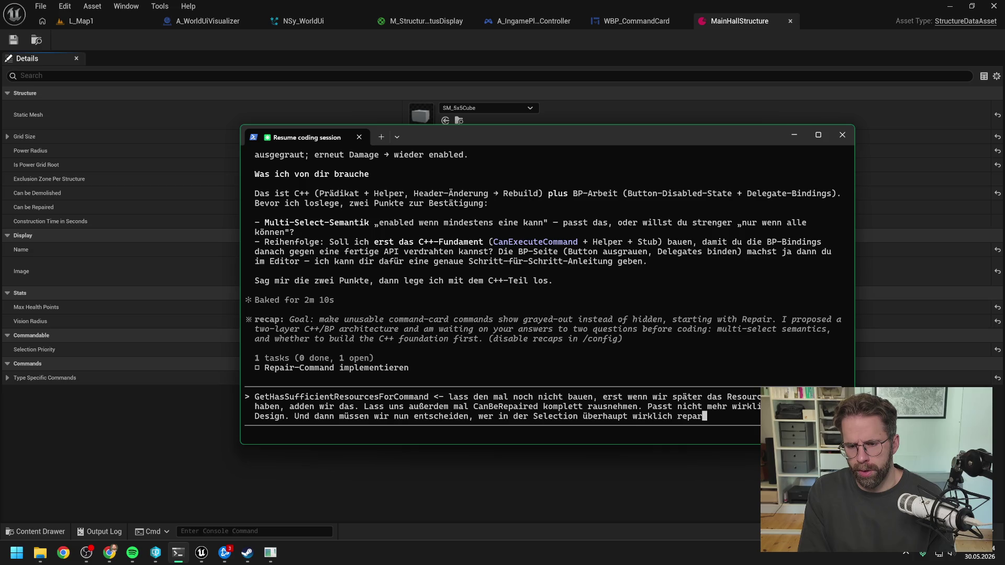
text(iert wird. D)
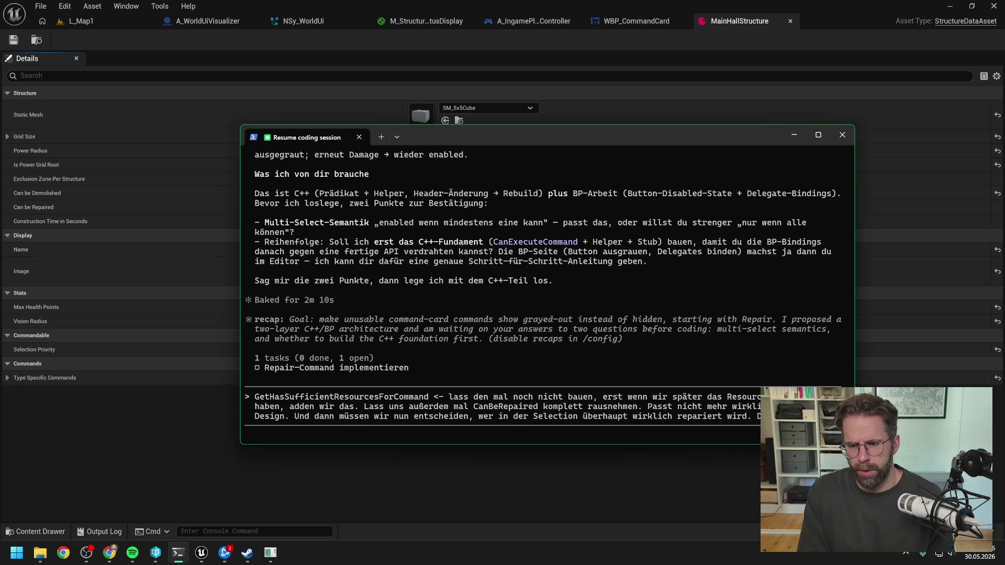
text(ist, )
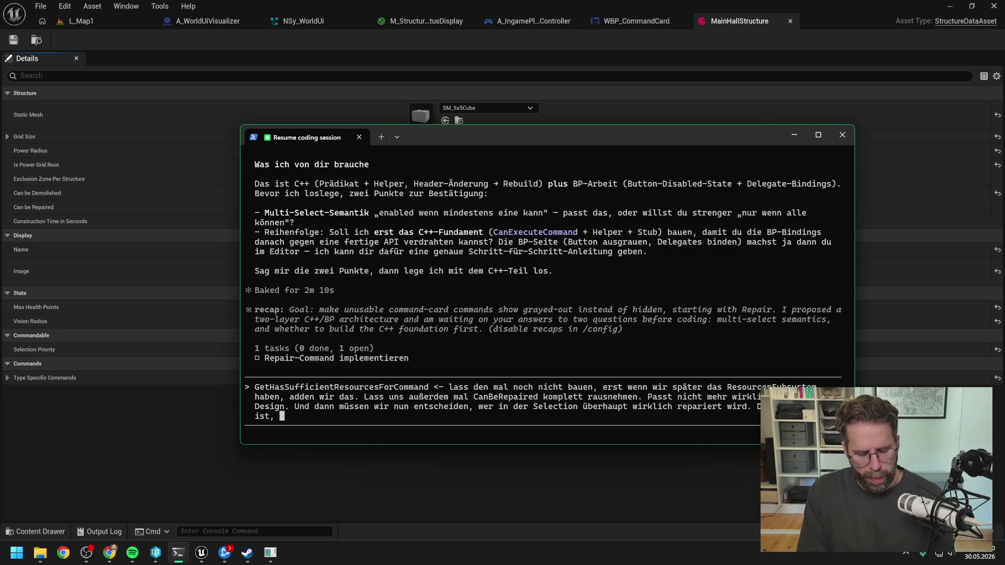
text(den Command im Ui zu enabled, da)
key(BackSpace)
key(BackSpace)
key(BackSpace)
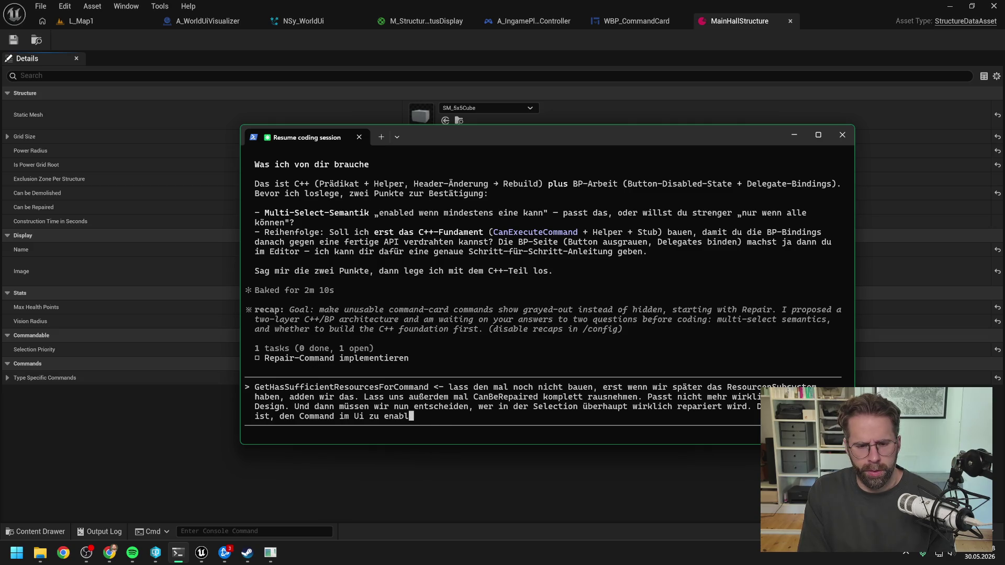
text(en, ")
Question what "in der Selection" means, noting only the active selection's commands are shown.
text(sobald eine entity)
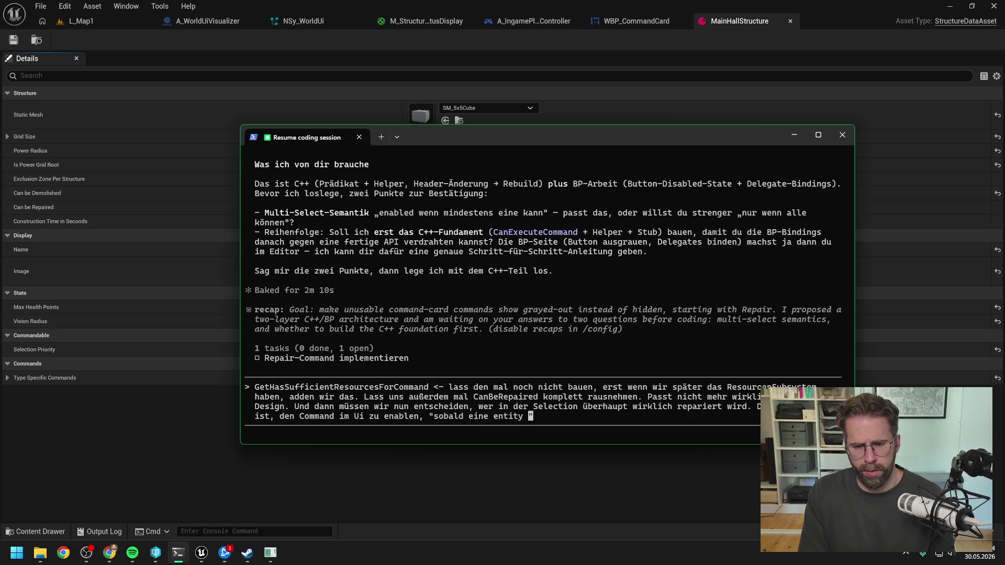
text( in der Selec)
text(tion)
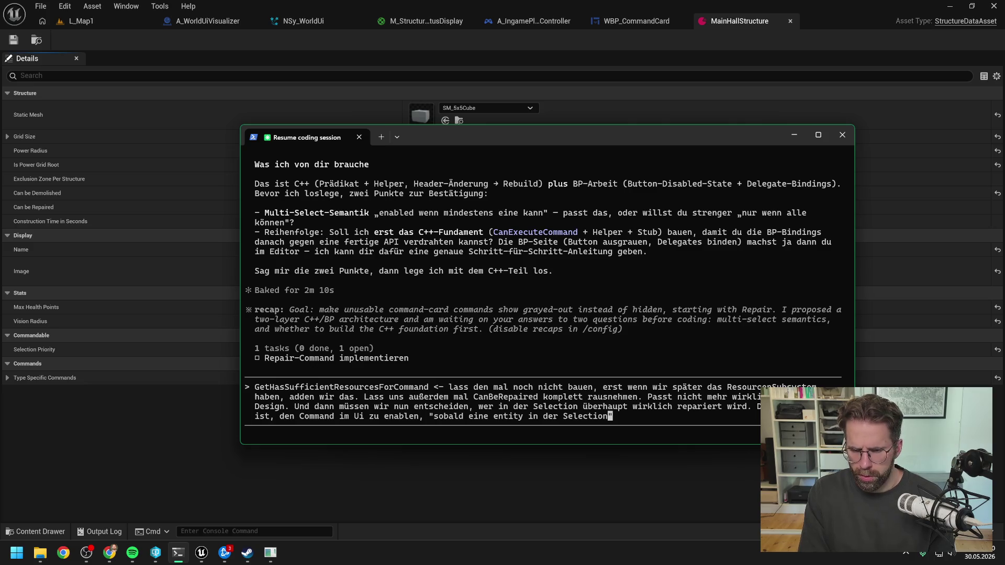
text( re)
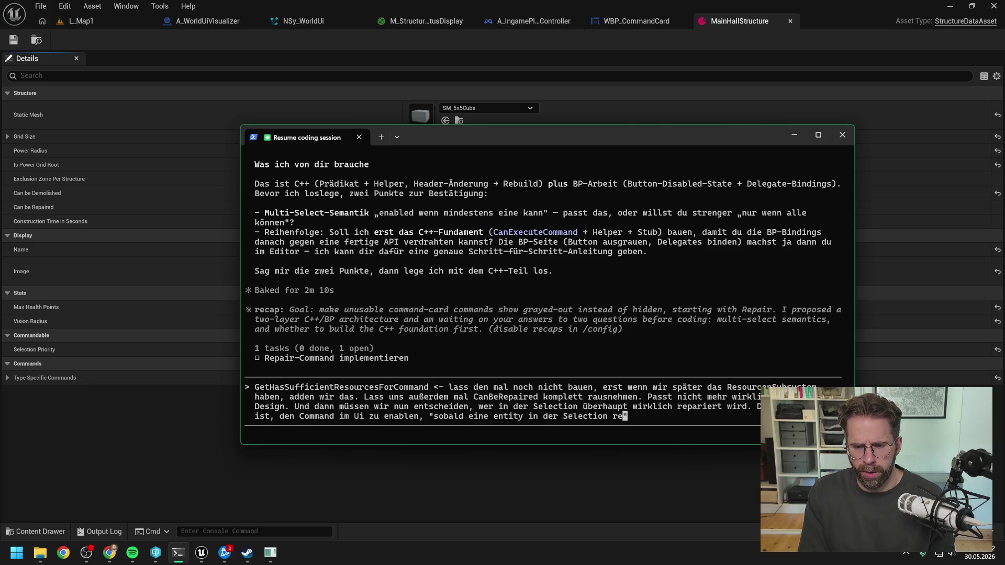
text(pari)
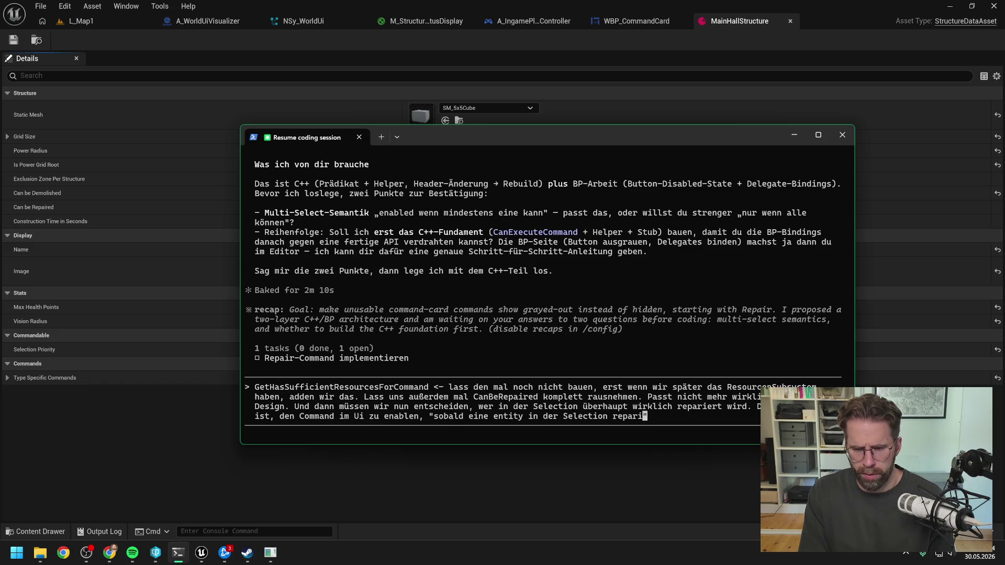
text(ert werden kann")
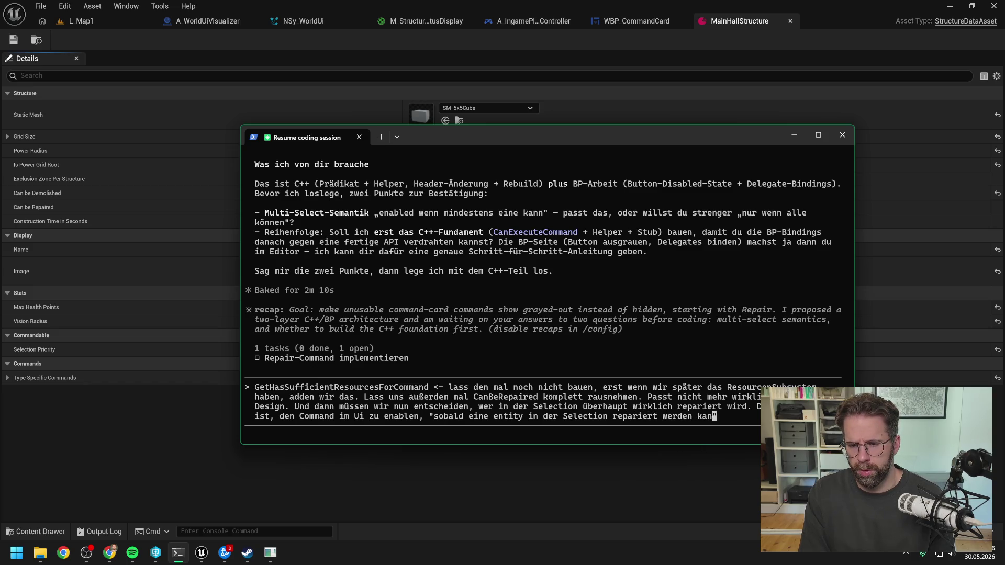
text(. Da müs )
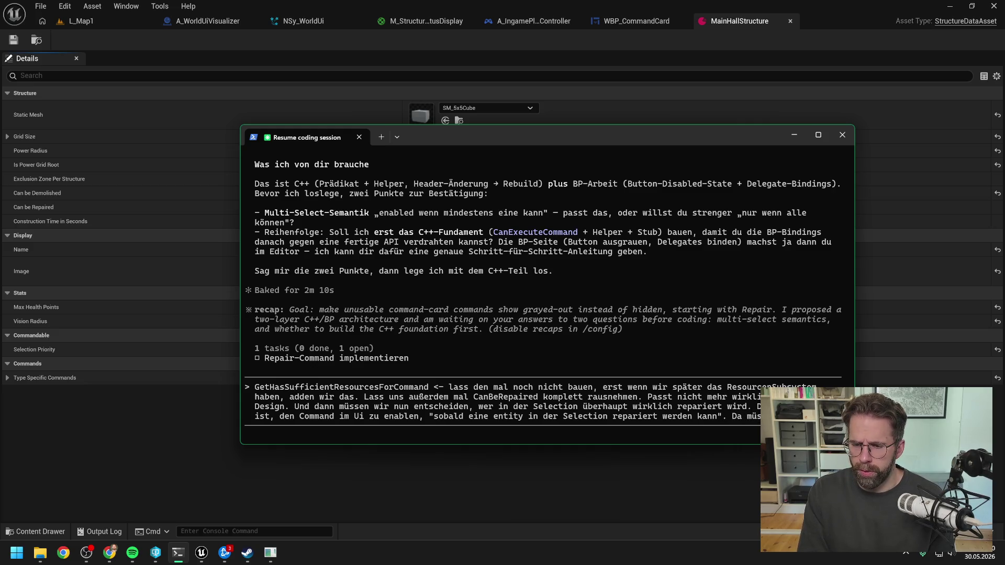
text(zunächst )
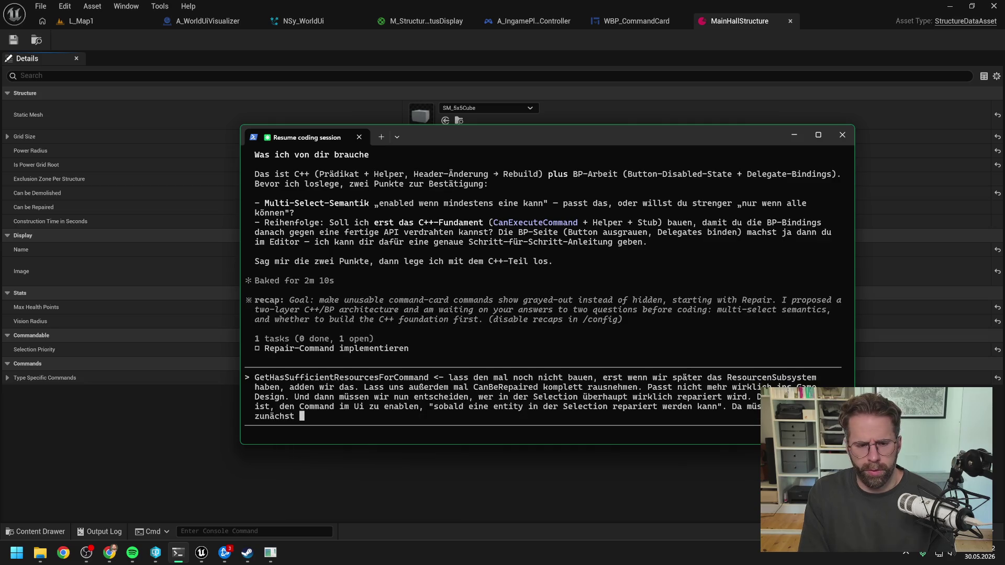
text(fragen, was bde)
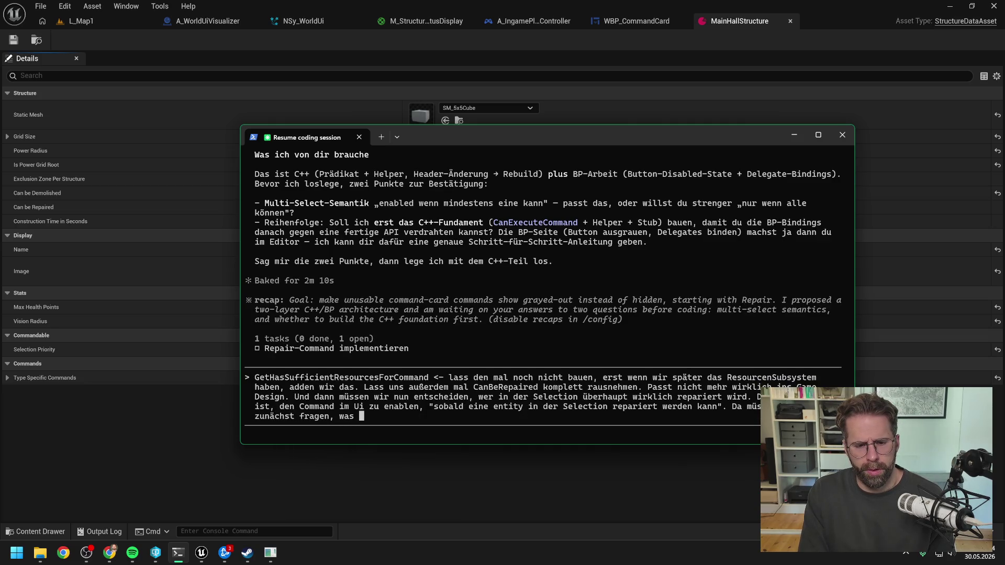
key(BackSpace)
key(BackSpace)
text(edeutet)
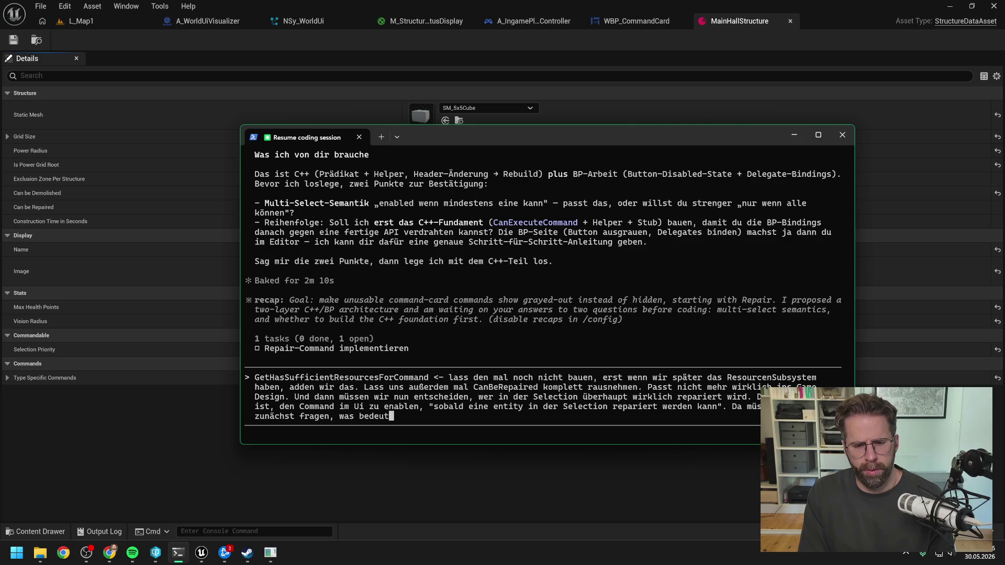
key(BackSpace)
text(")
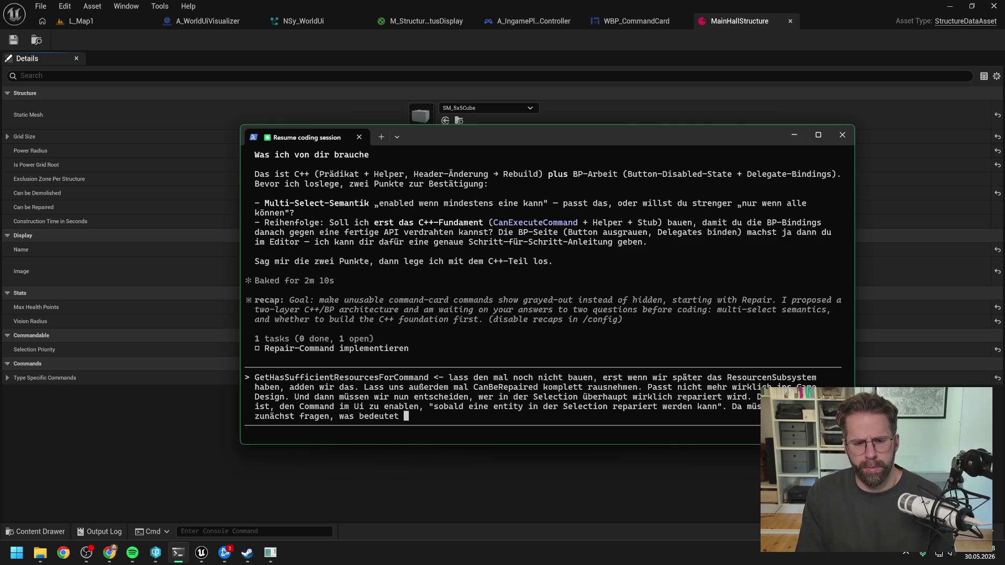
text(in der Selection)
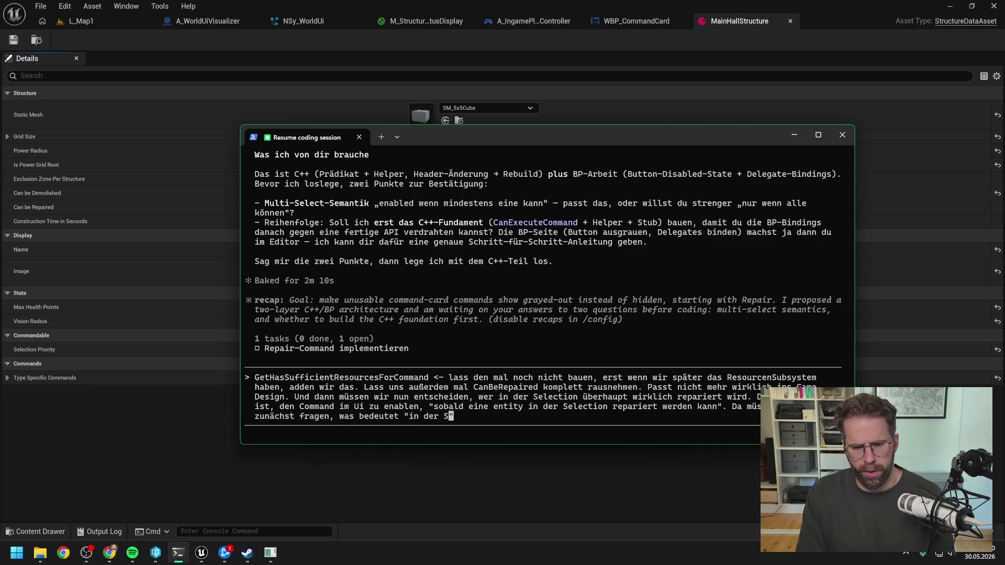
text(".)
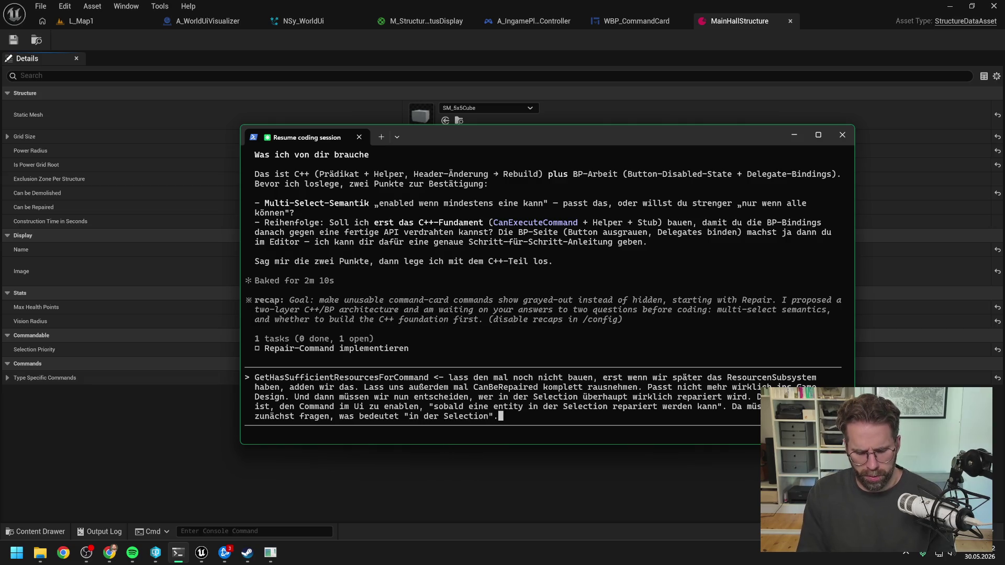
text( Denn aktu)
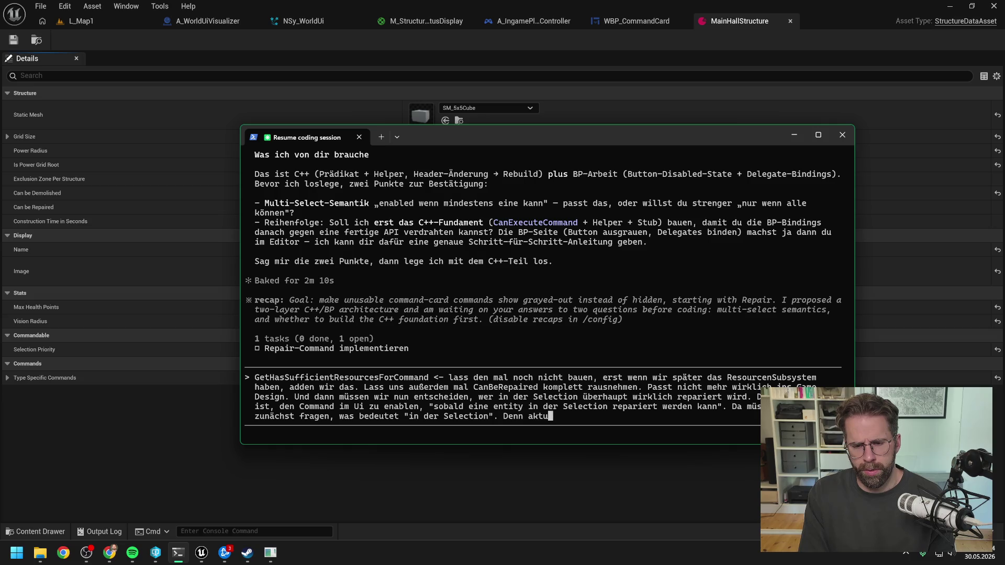
text(ell)
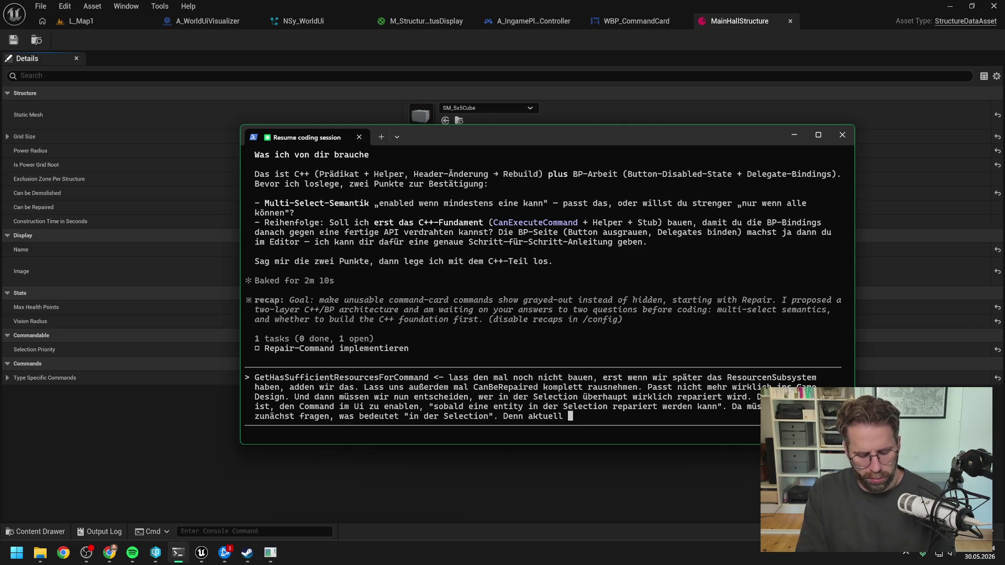
text(zeigen wir ja nur die Commands der Acti )
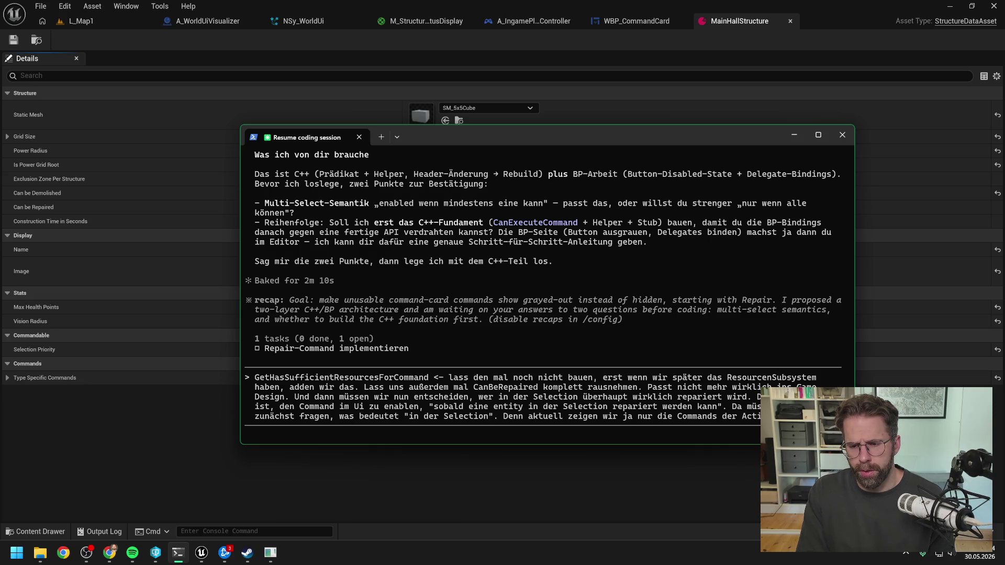
text(an. )
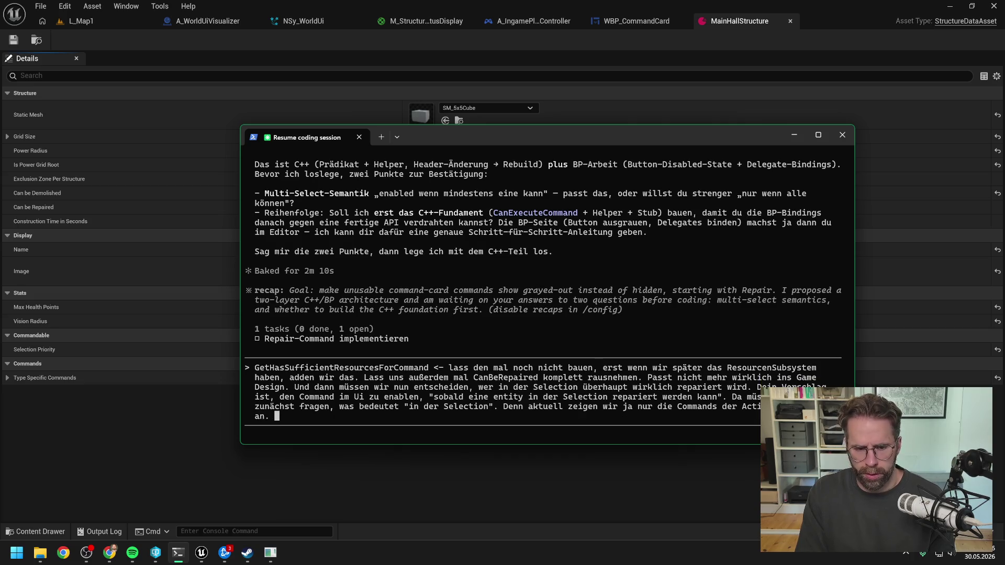
text(Entsprechend )
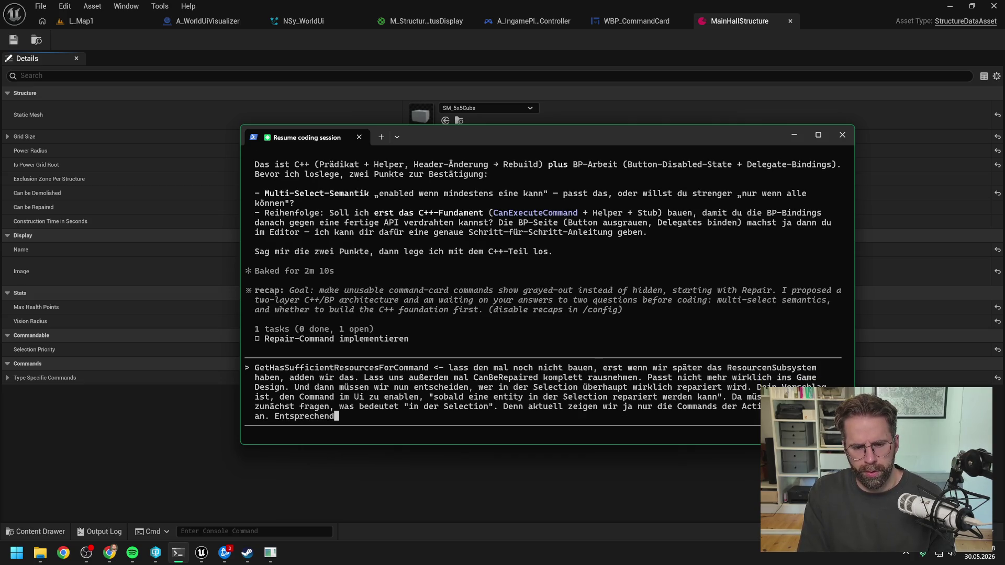
text(sollte d)
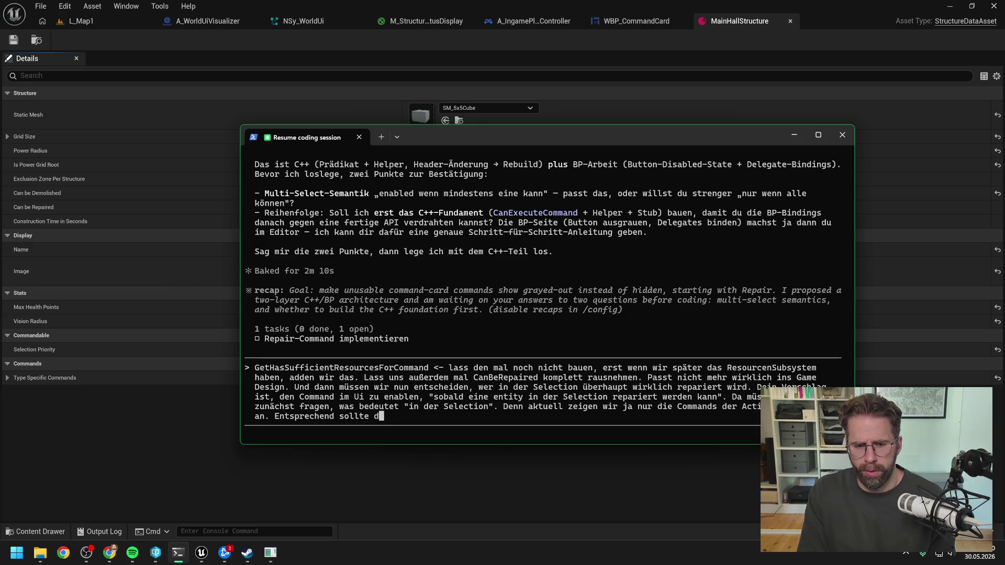
text(er repair command m)
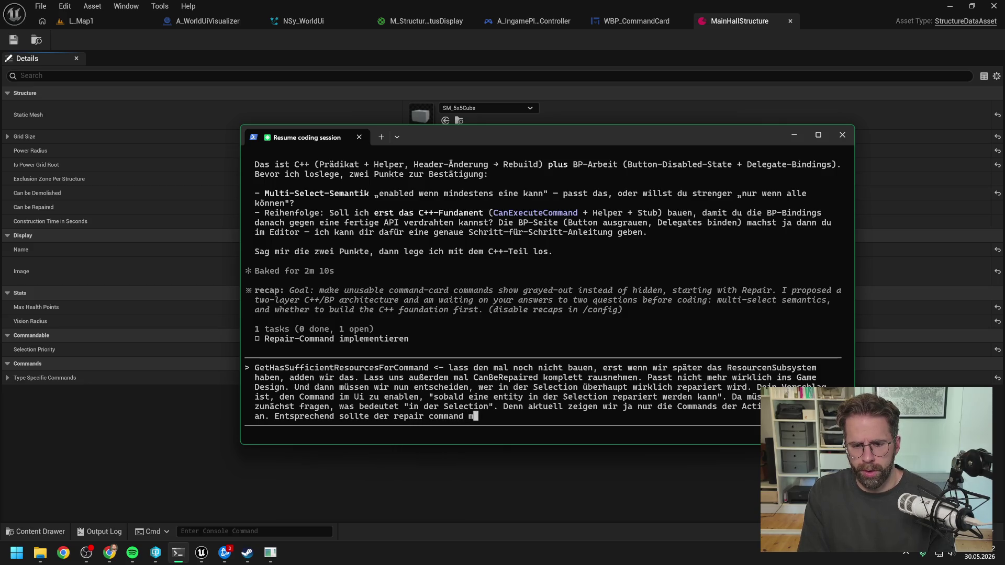
text(aximal auch nur für die ac)
text(tive)
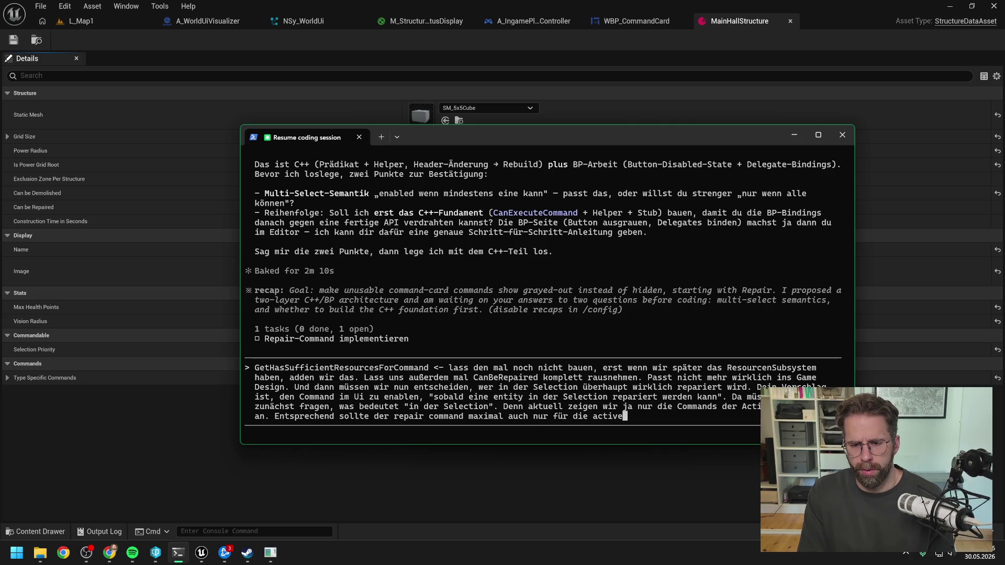
text(Selected entites)
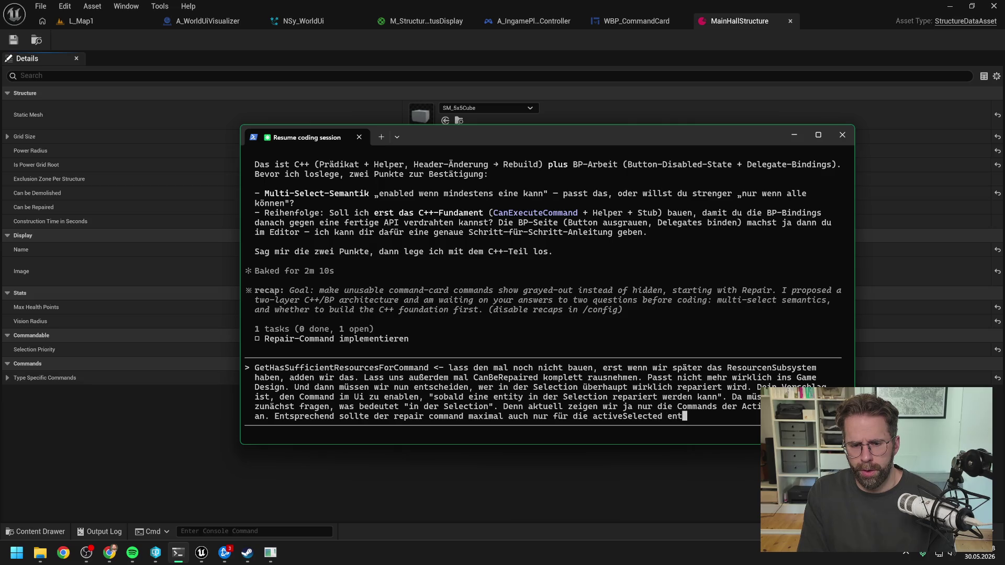
Finish the sentence so the repair command applies only to the activeSelected entities.
key(BackSpace)
key(BackSpace)
key(BackSpace)
text(ties gelten.)
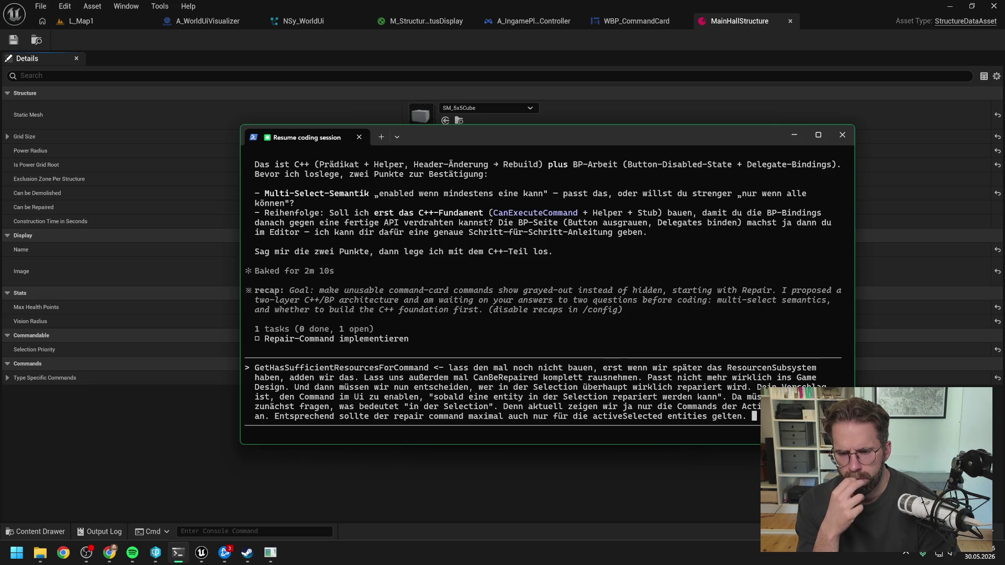
Describe multiple structures in the active selection, with Szenario 1 repairing only the first structure in order.
text(Wa )
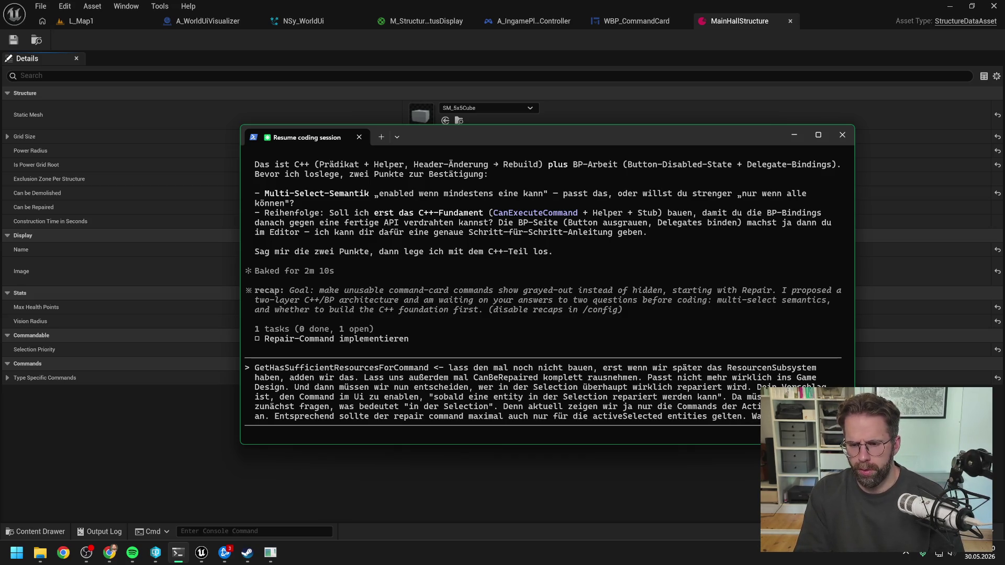
text(wenn wir den Button)
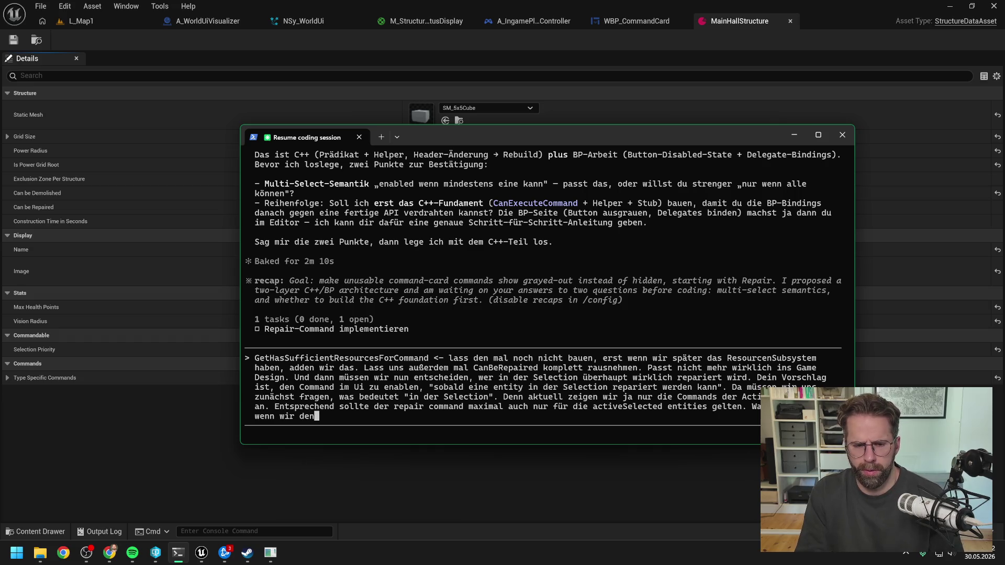
key(BackSpace)
key(BackSpace)
key(BackSpace)
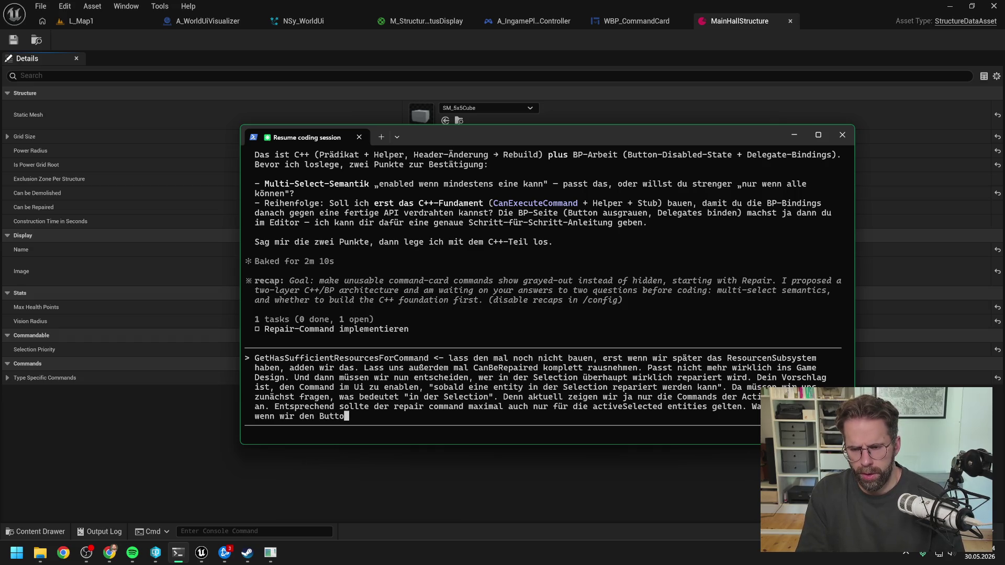
text(wenn)
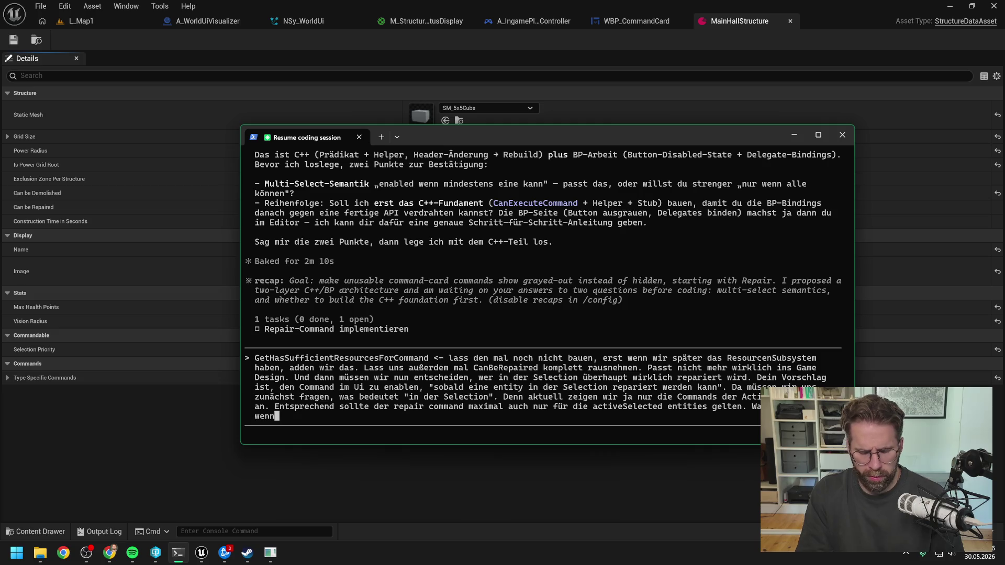
text( wir mehrere str)
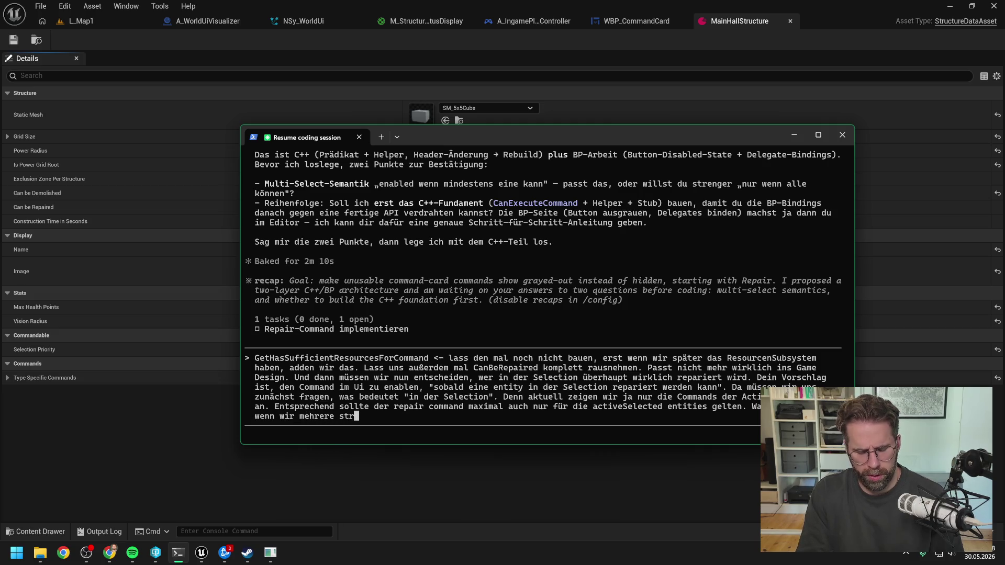
text(uctures in der active selection haben, die nun repai)
text(iert werden müssen)
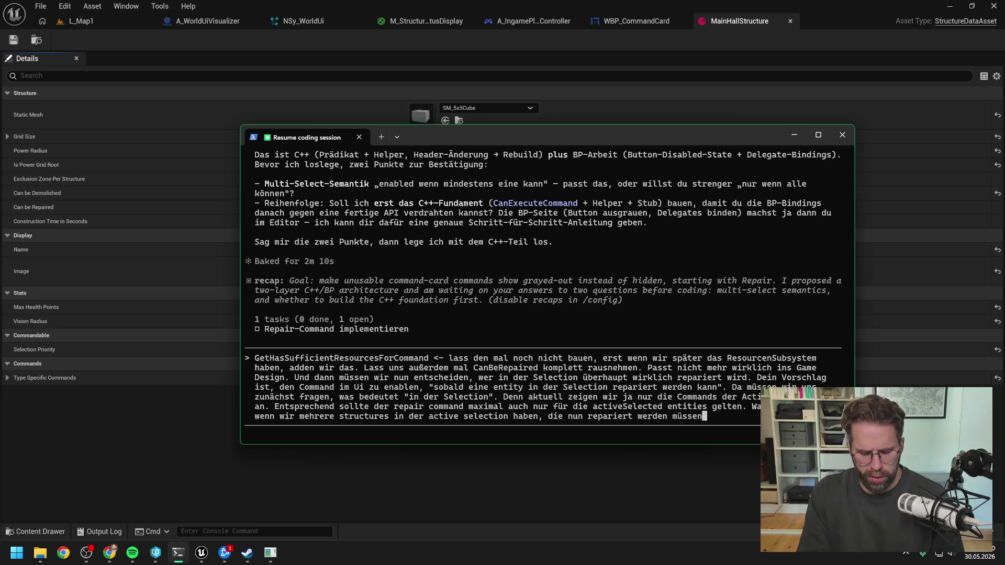
text(.)
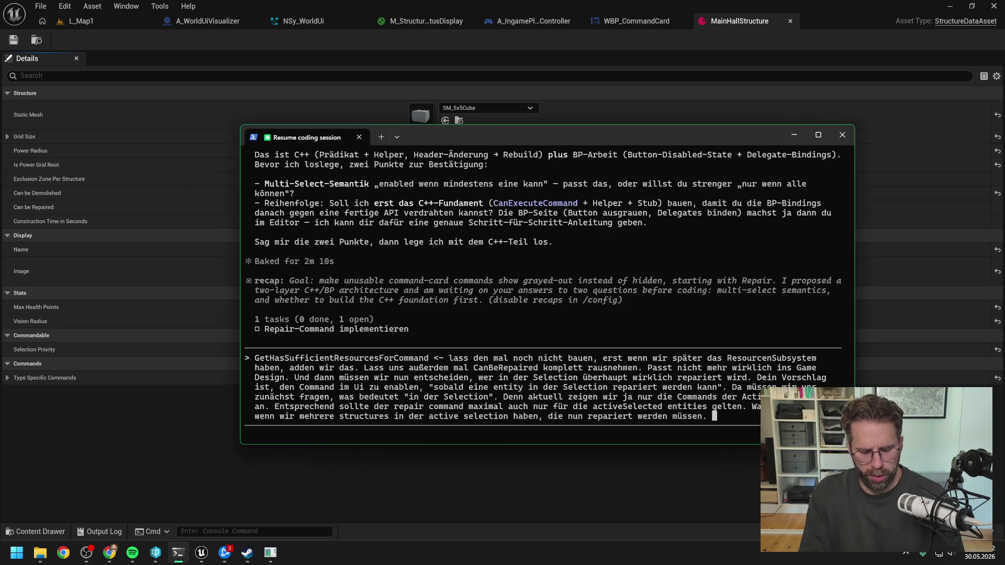
text(Szenario 1 )
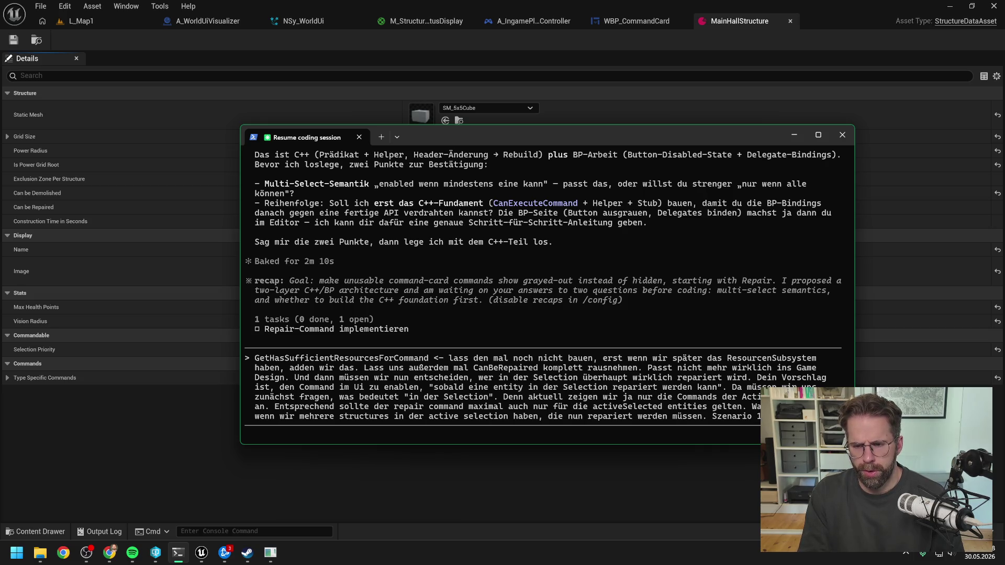
text(einmal den Butt)
text(on und nur )
text(eine)
key(BackSpace)
key(BackSpace)
key(BackSpace)
text(die erste Structure in d)
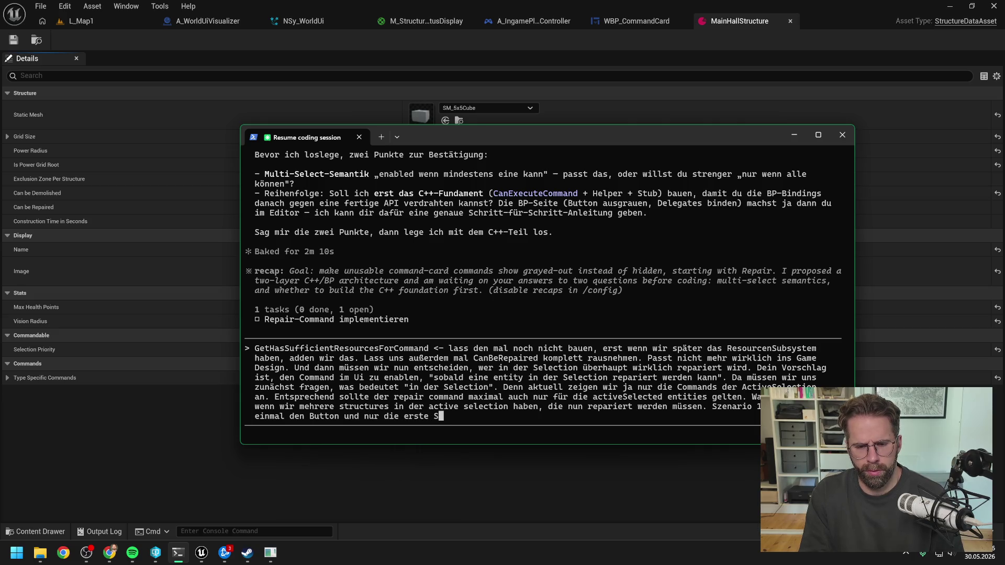
text(er Reihenfolge )
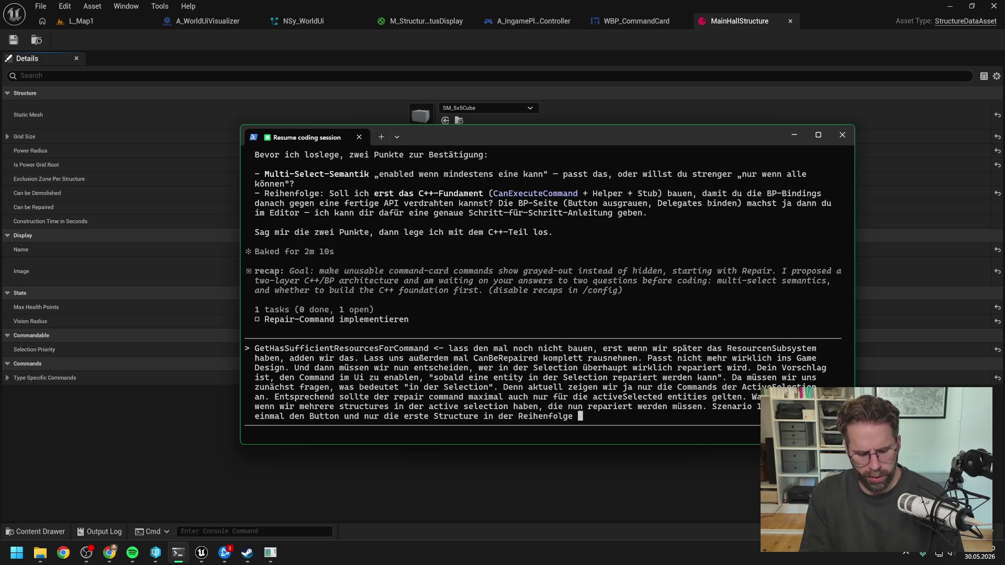
text(wird repariter)
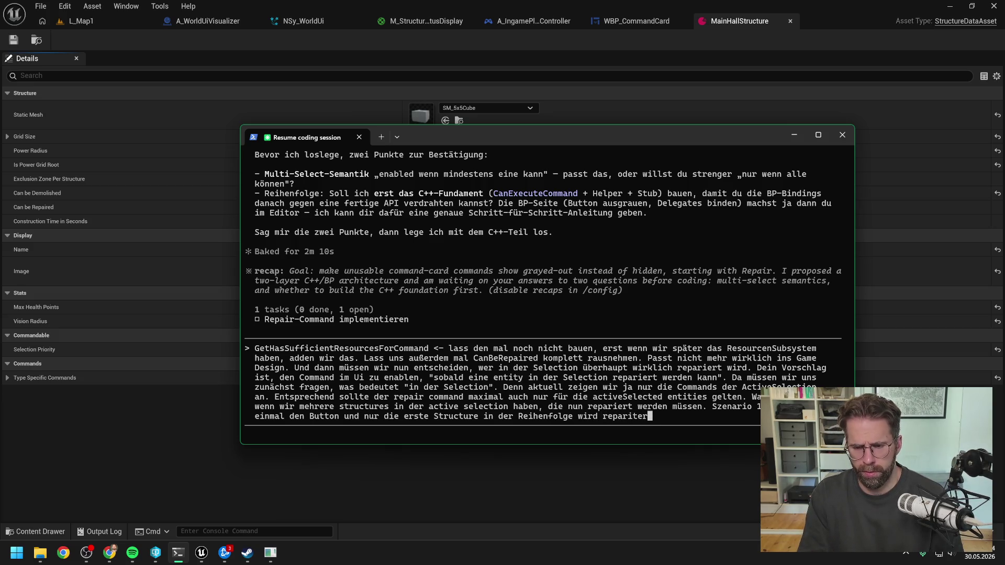
key(BackSpace)
Add Szenario 2 repairing all selected structures, and ask what happens with resources for only 3.
text(ert. Szenario)
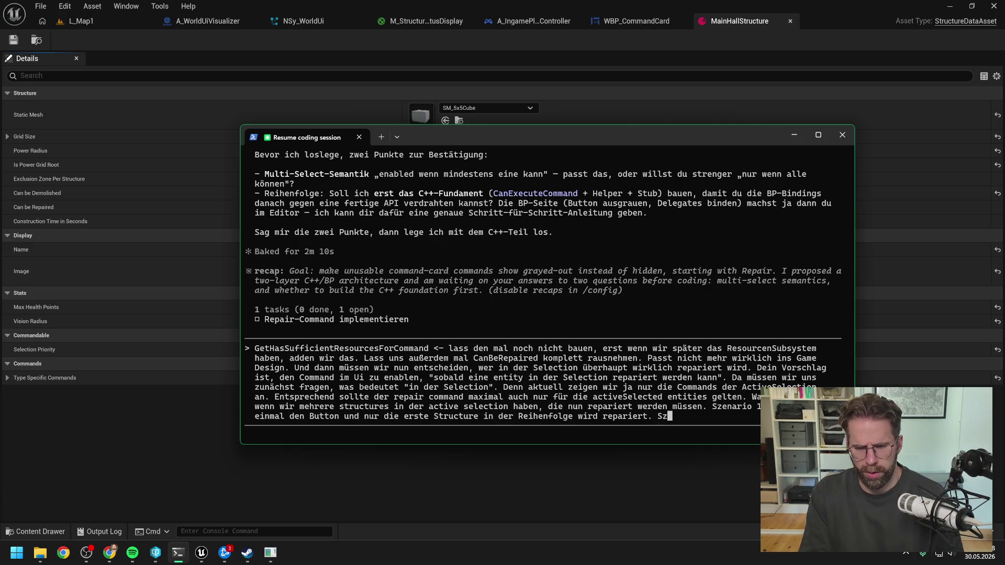
text( 2: )
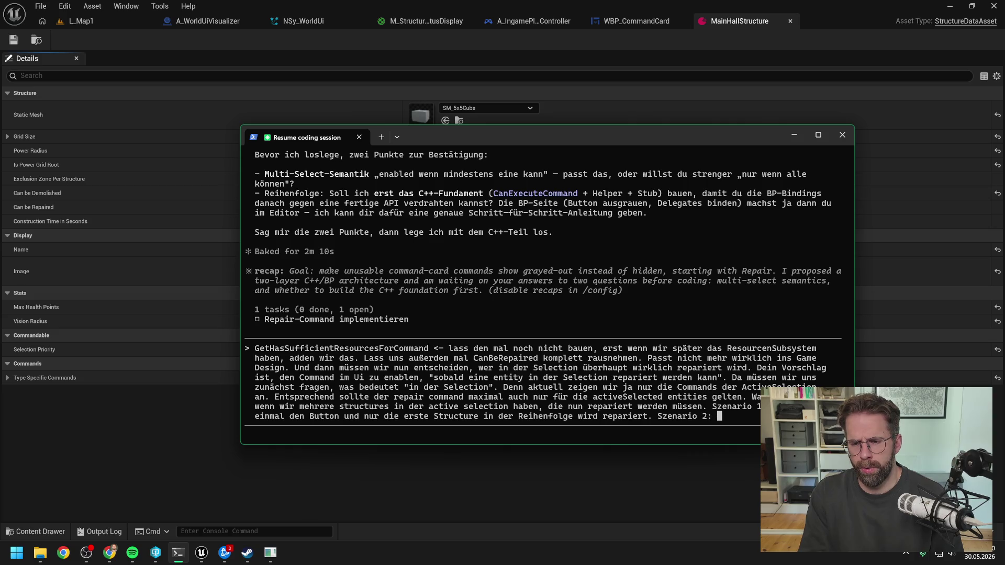
text(Wir drück )
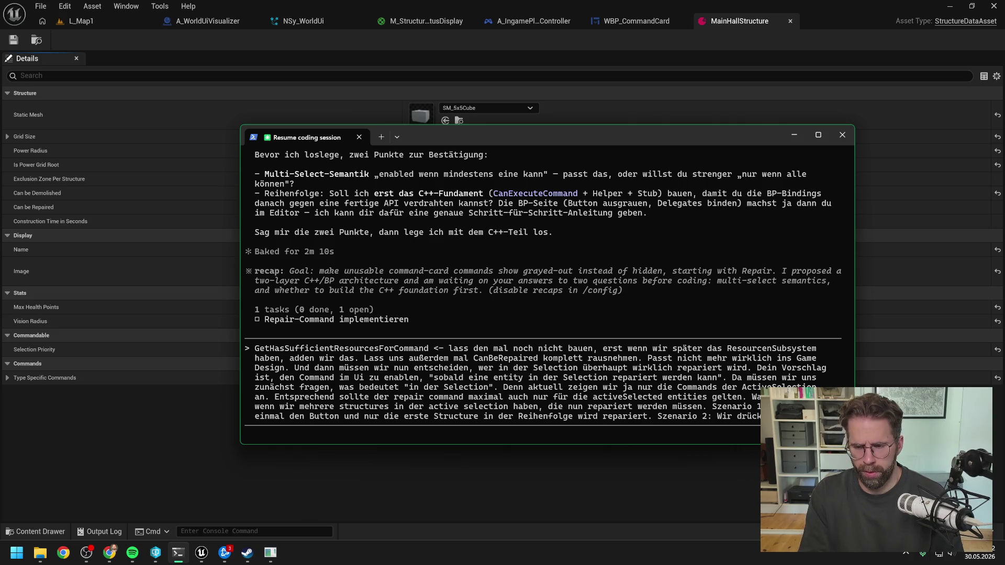
text(Struc)
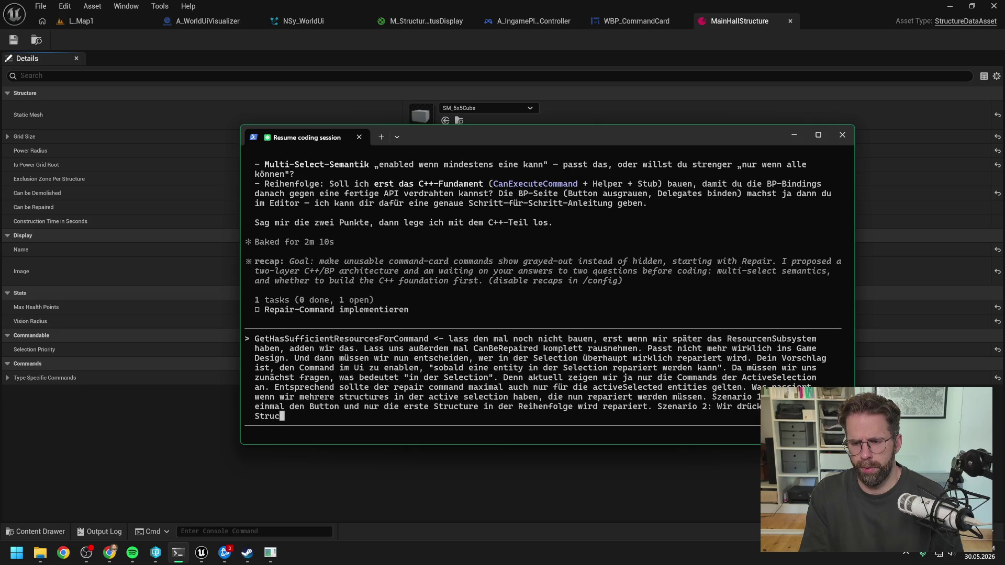
text(tures in der a)
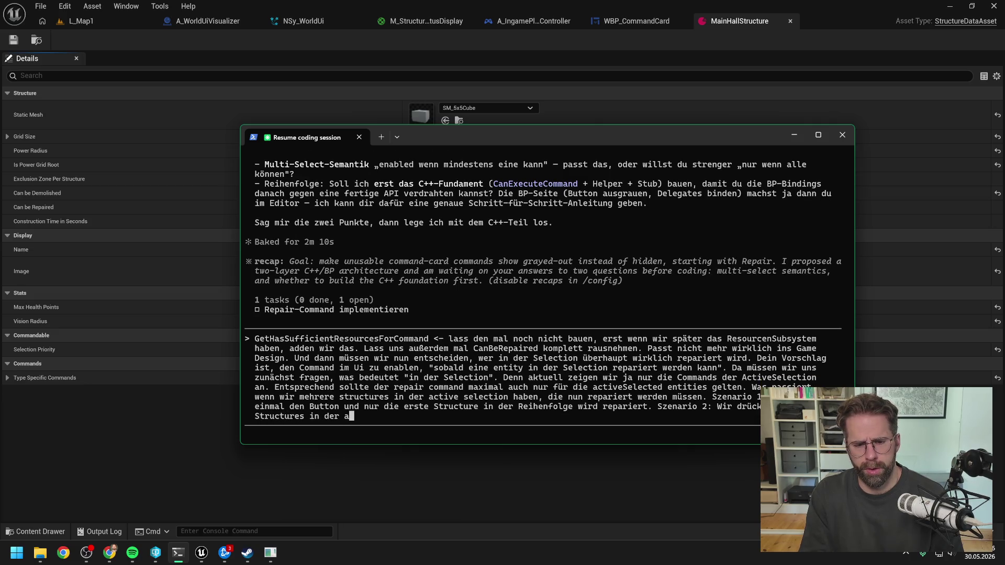
text(ctive selec)
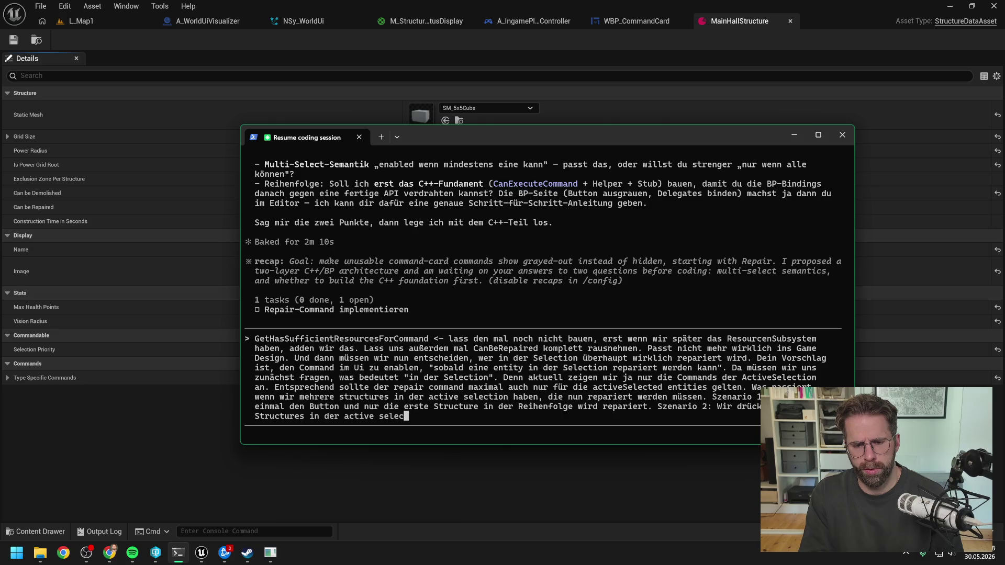
text(tion werden repa)
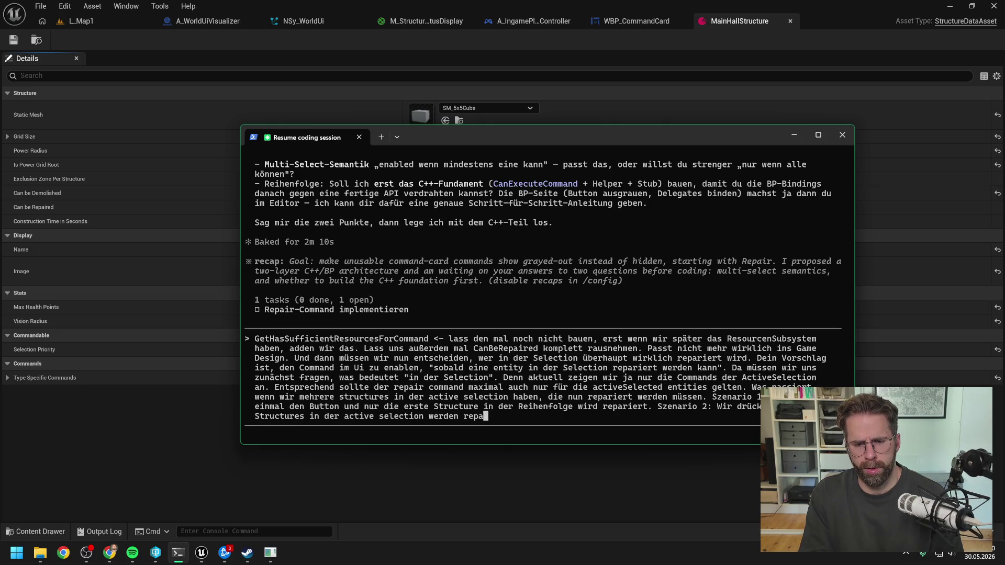
text(riert -> klingt erstmal )
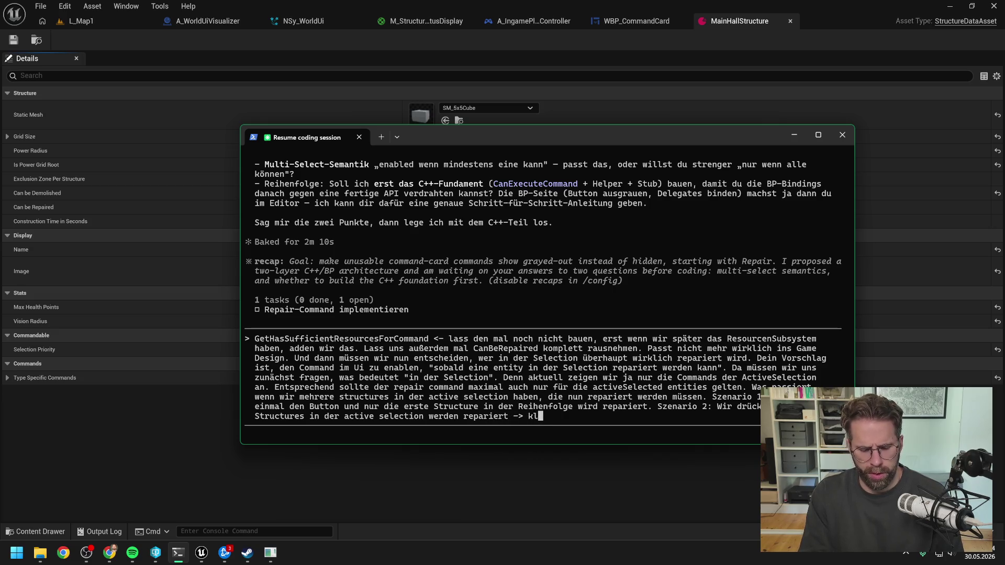
text(bes)
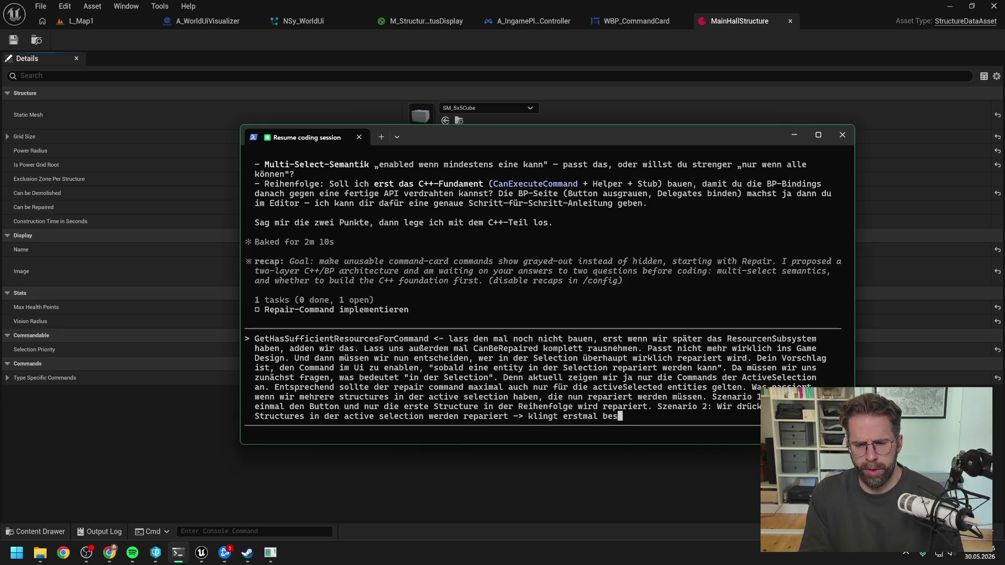
text(ser, aa)
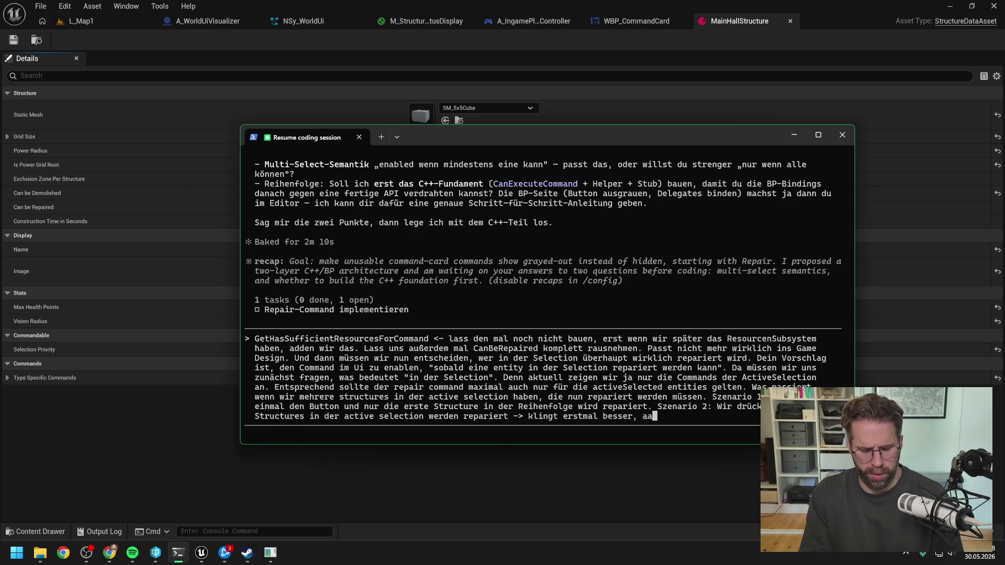
text(aaber was ist)
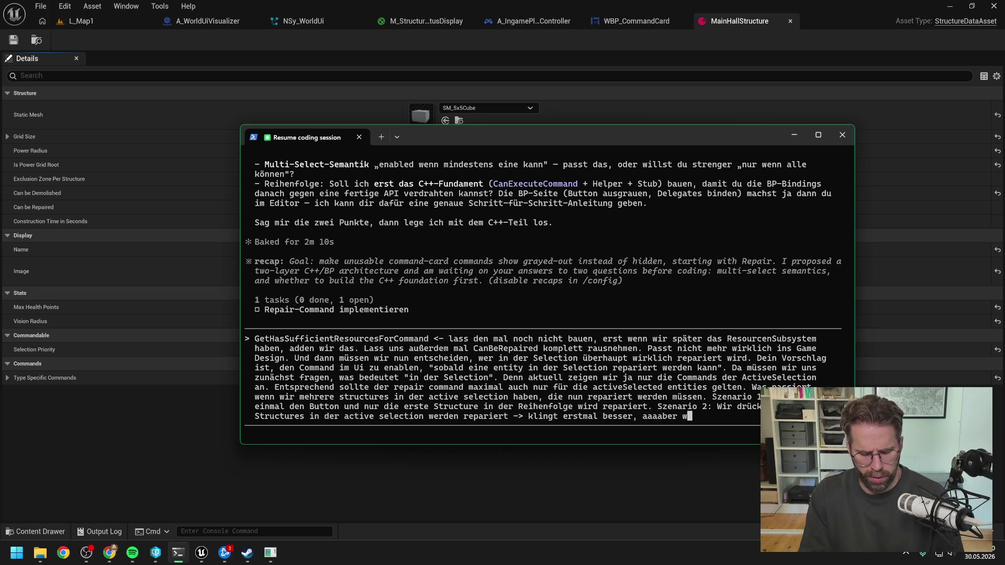
text( wenn wir)
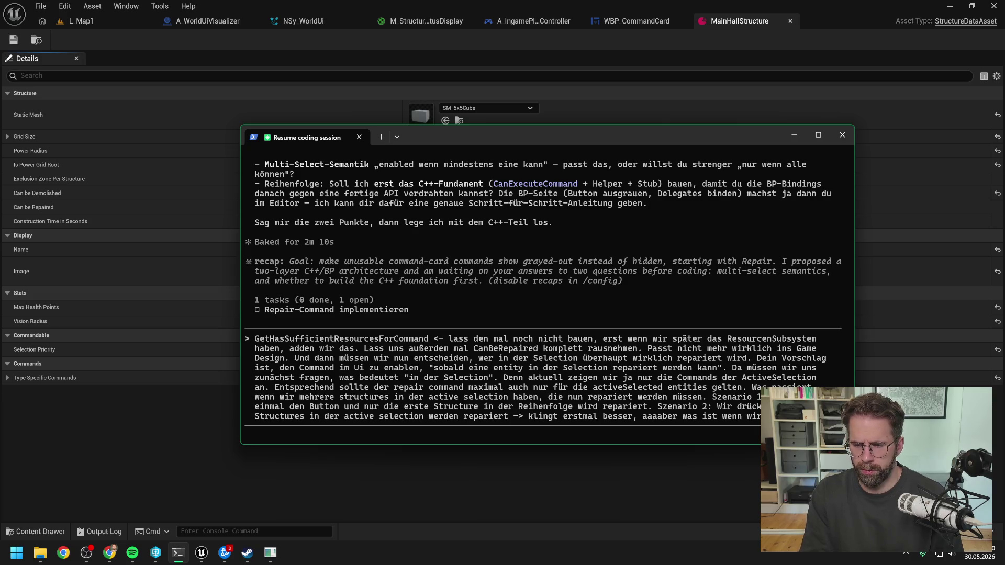
text(haben , aber nur )
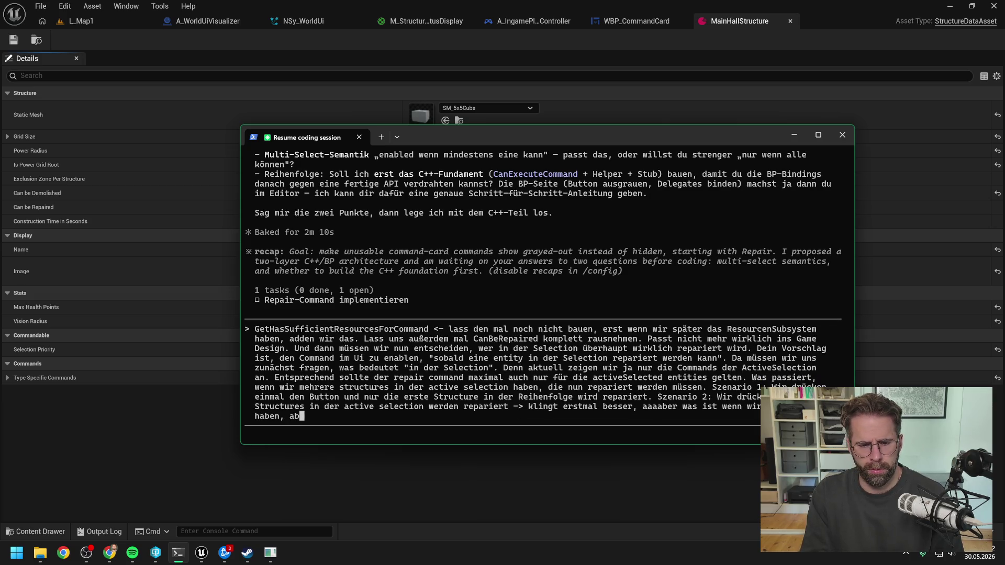
text(die ressourcen um 3 zu reap)
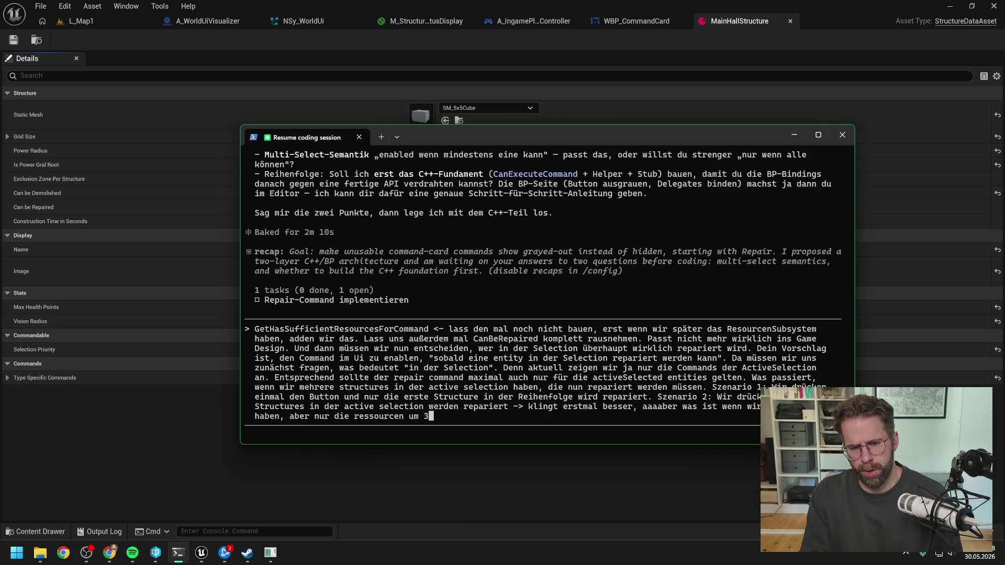
key(BackSpace)
key(BackSpace)
text(parieren.)
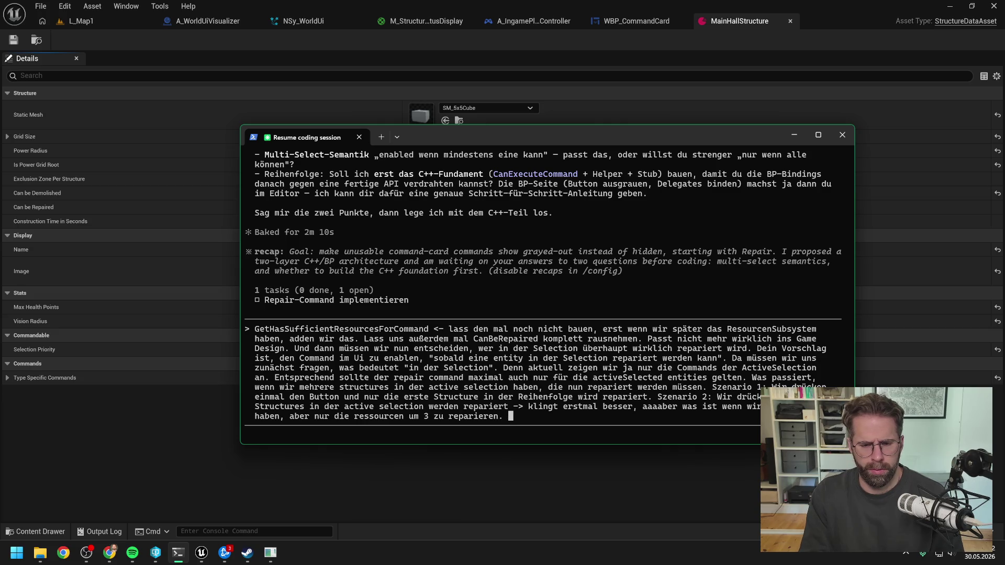
key(BackSpace)
key(BackSpace)
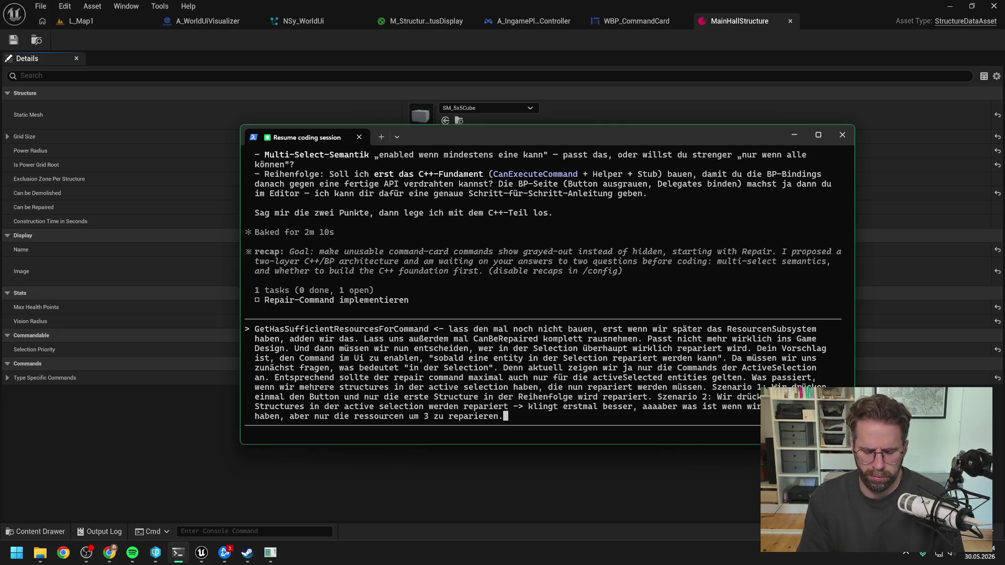
Conclude the first three get repaired and the button greys out until resources suffice, choosing Szenario 2, then send.
text(? )
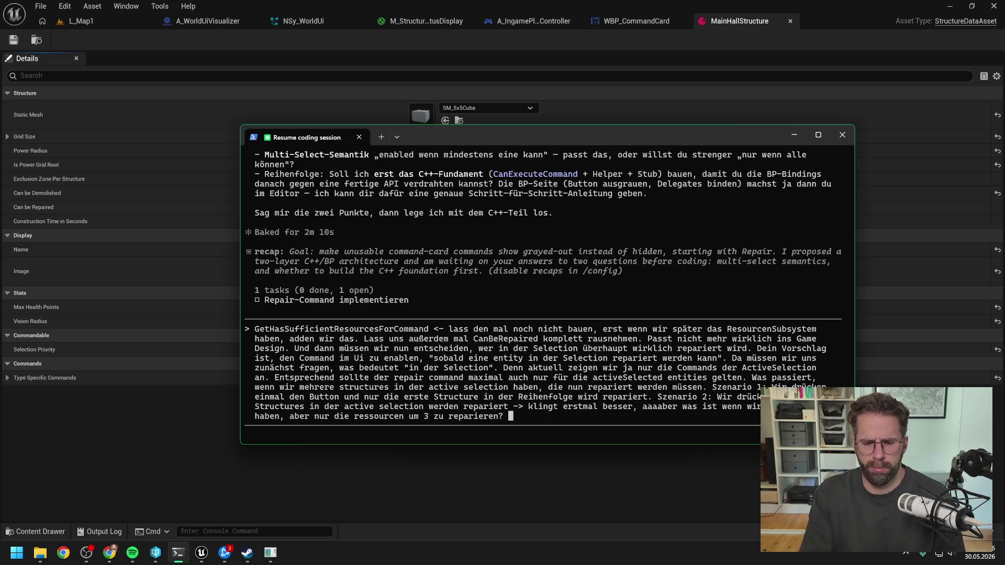
text(Dann werden s)
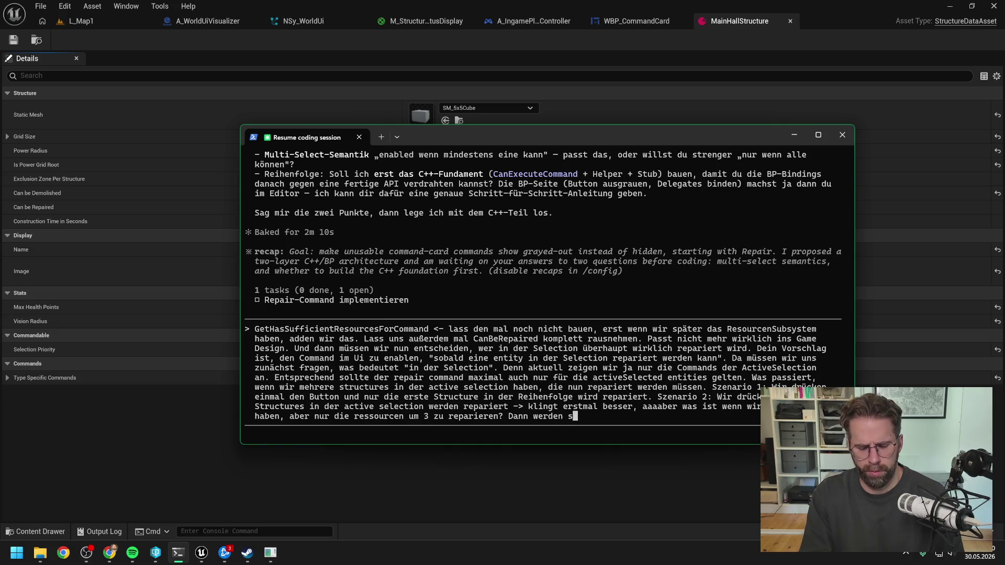
text(päter die ersten d)
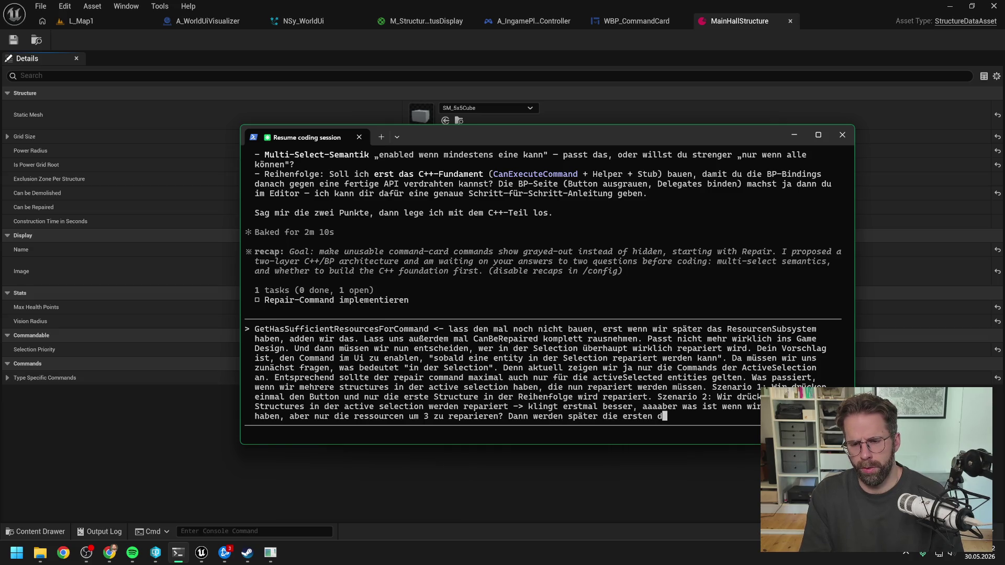
text(rei repariter)
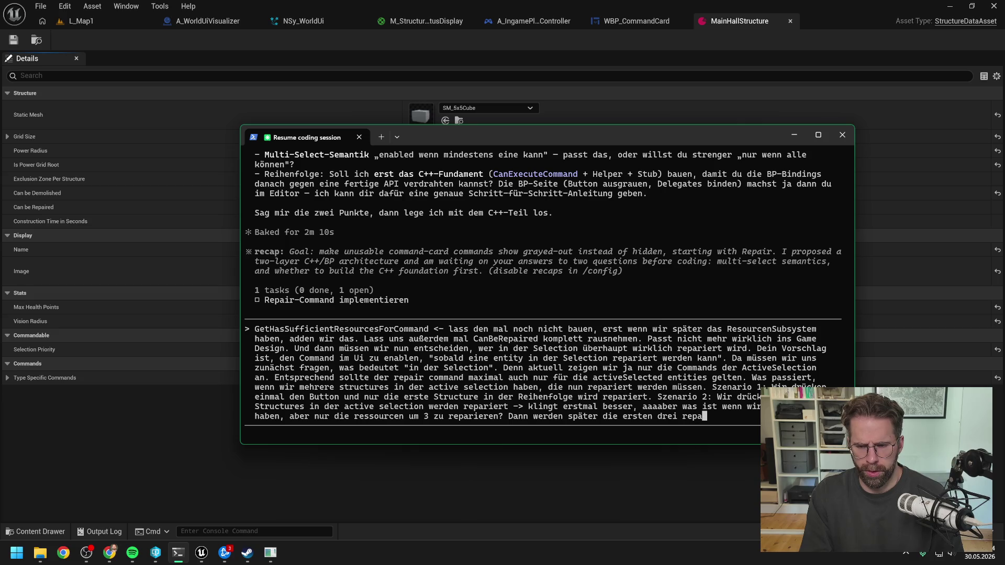
key(BackSpace)
key(BackSpace)
key(BackSpace)
text(er)
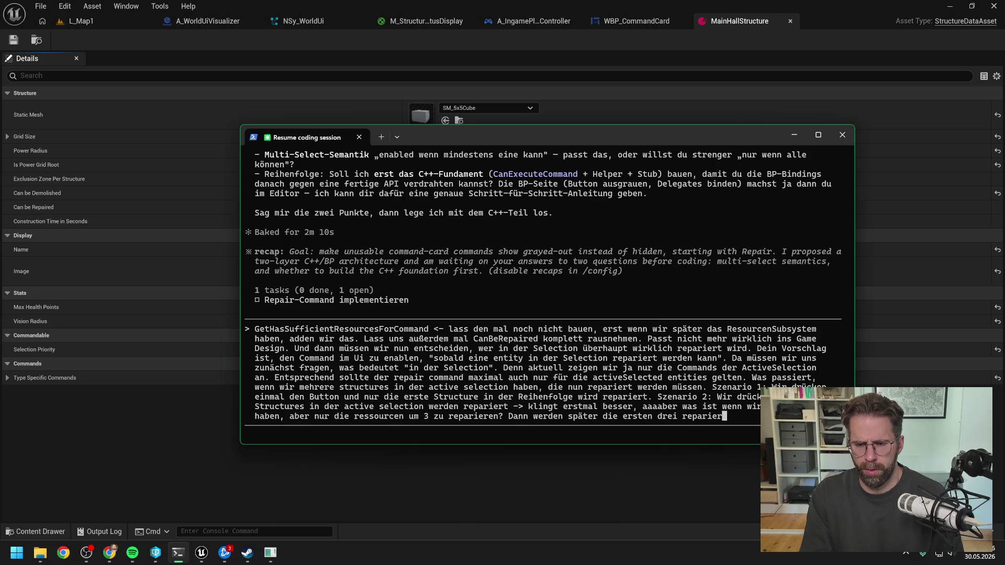
text(t, der b )
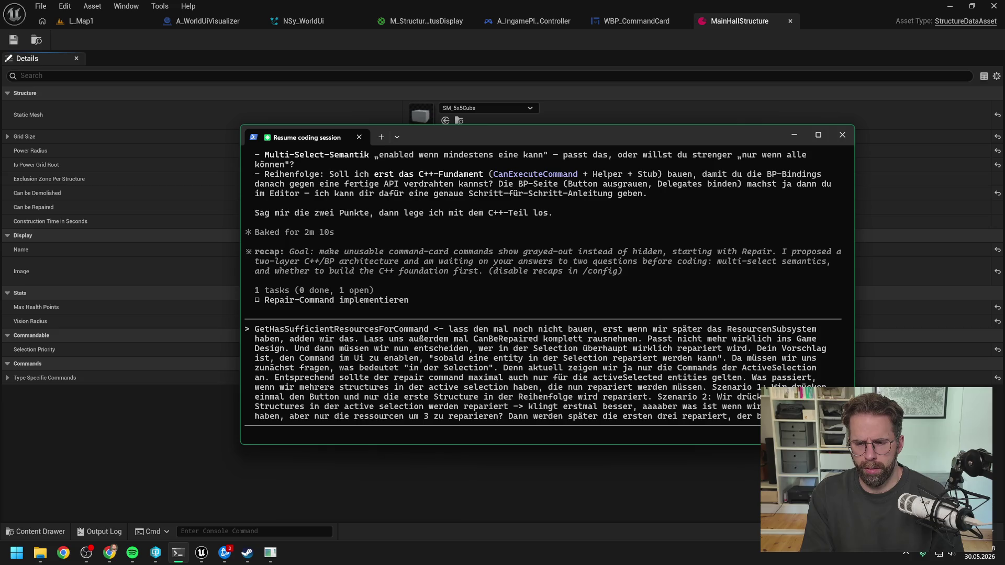
text(im anschlus)
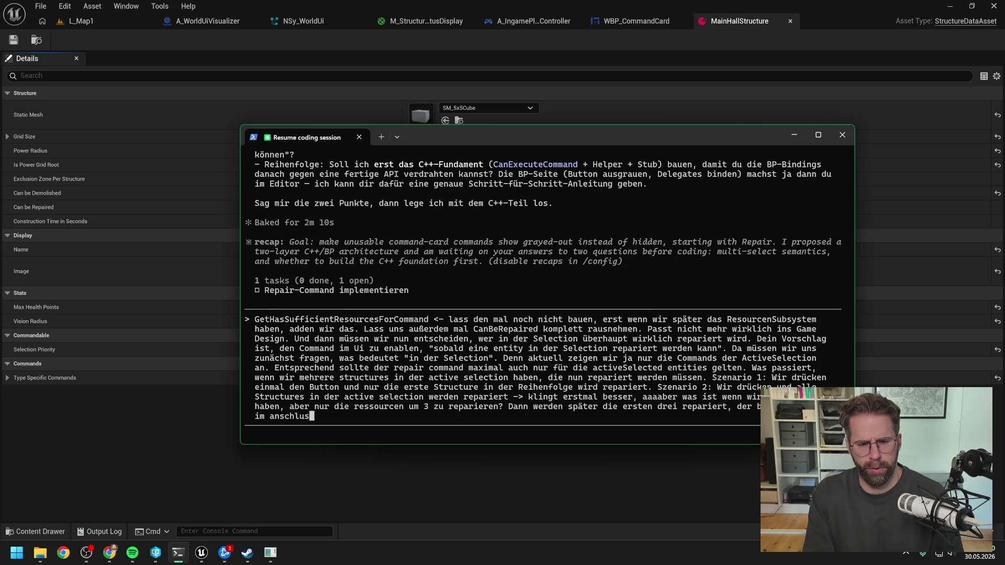
text(s eingeb)
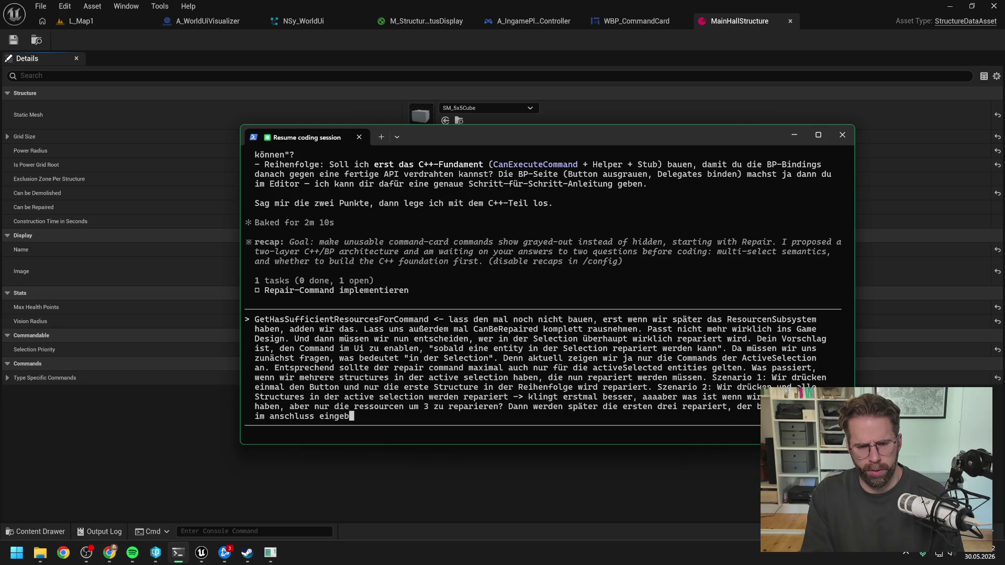
text(lendet)
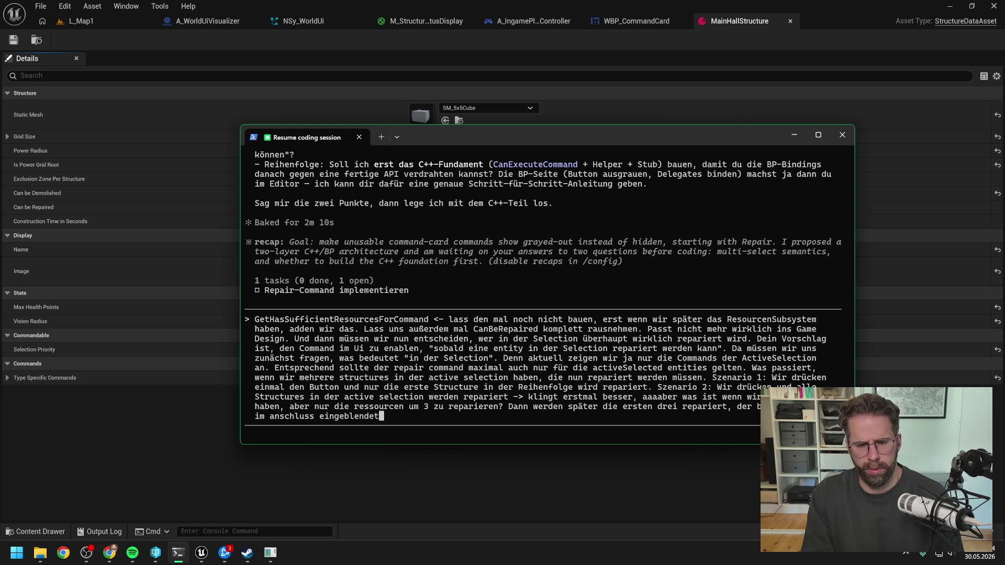
key(BackSpace)
key(BackSpace)
key(BackSpace)
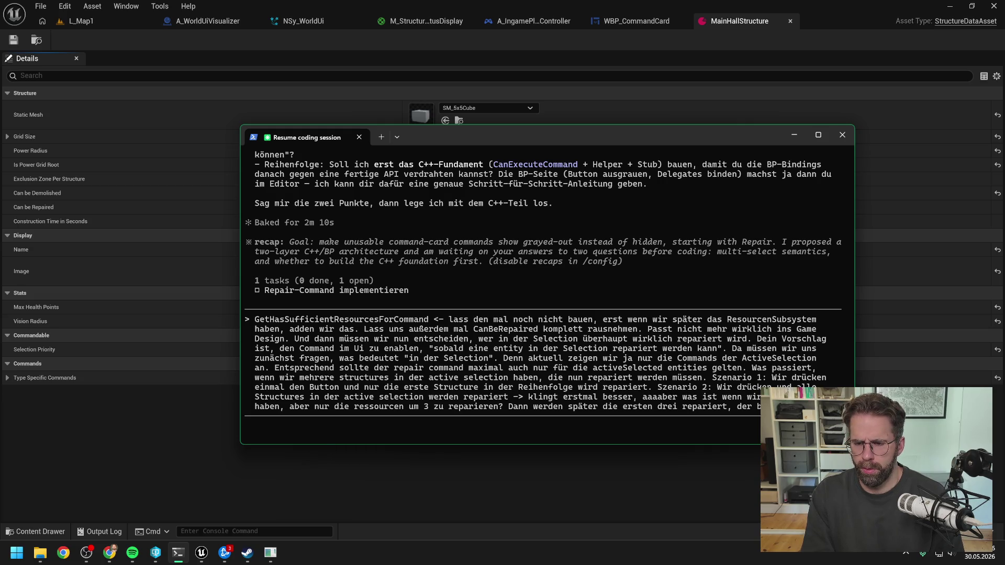
key(BackSpace)
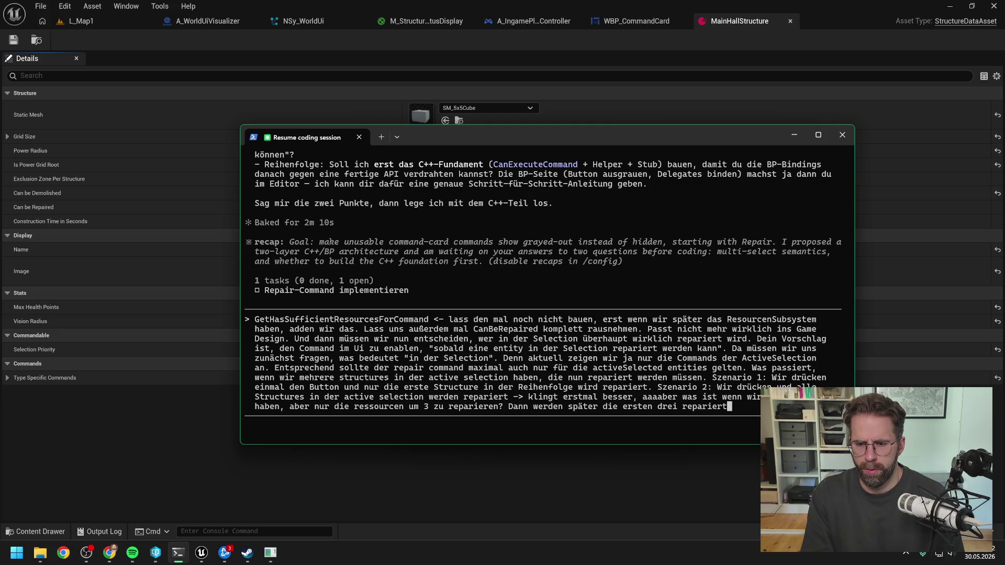
text(,)
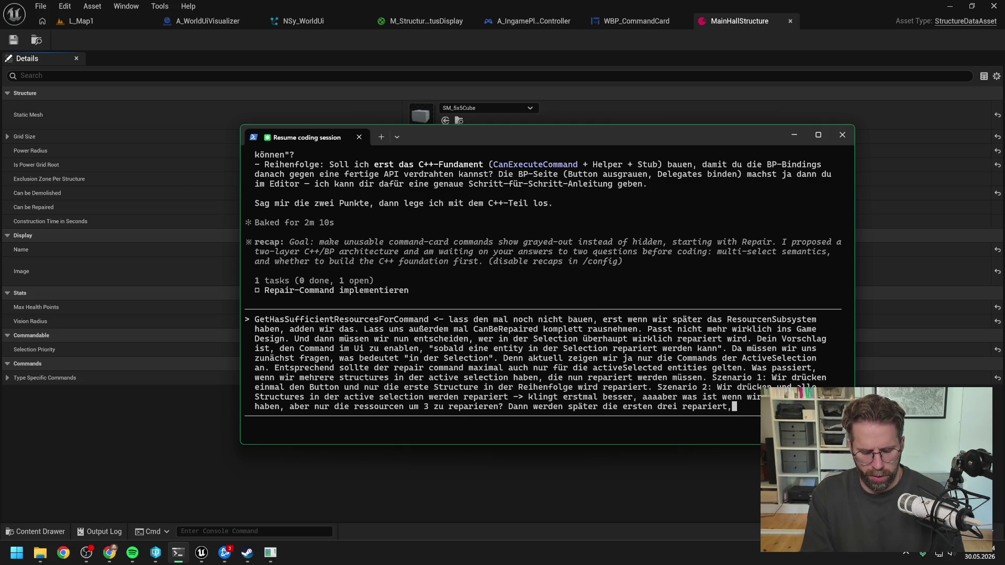
text( der button wird ausgegraut und kommt wieder wenn wir )
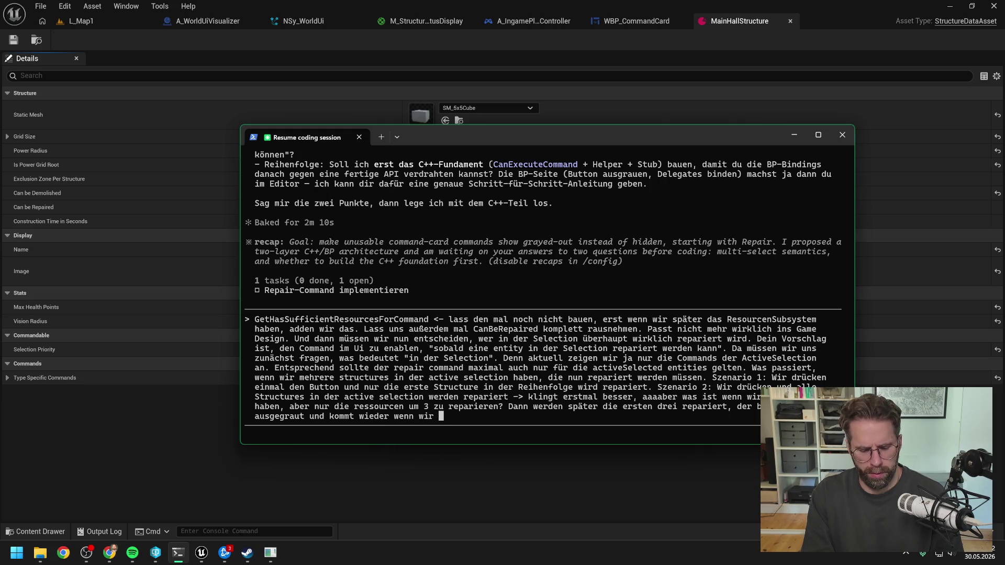
text(wied)
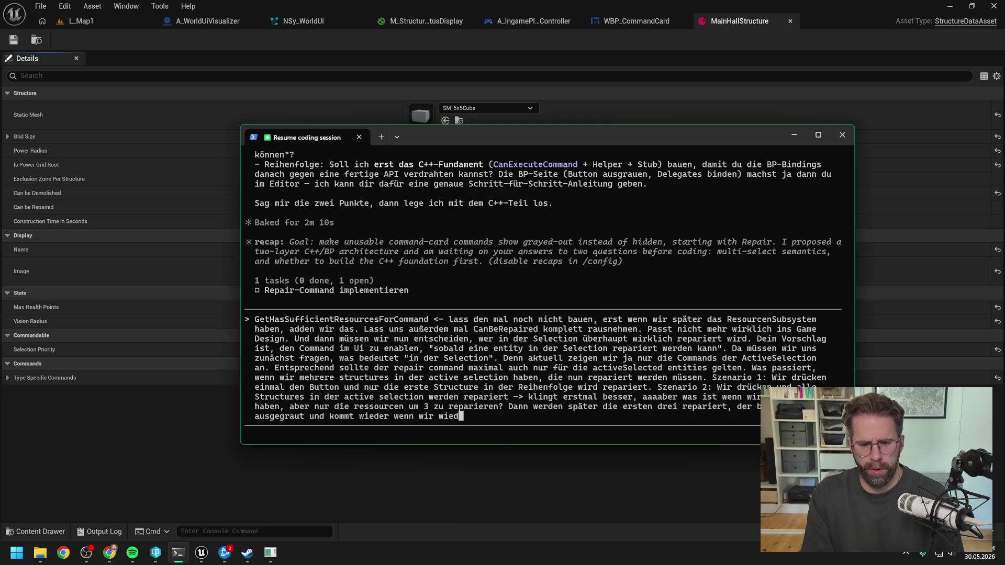
text(er genug ressourc)
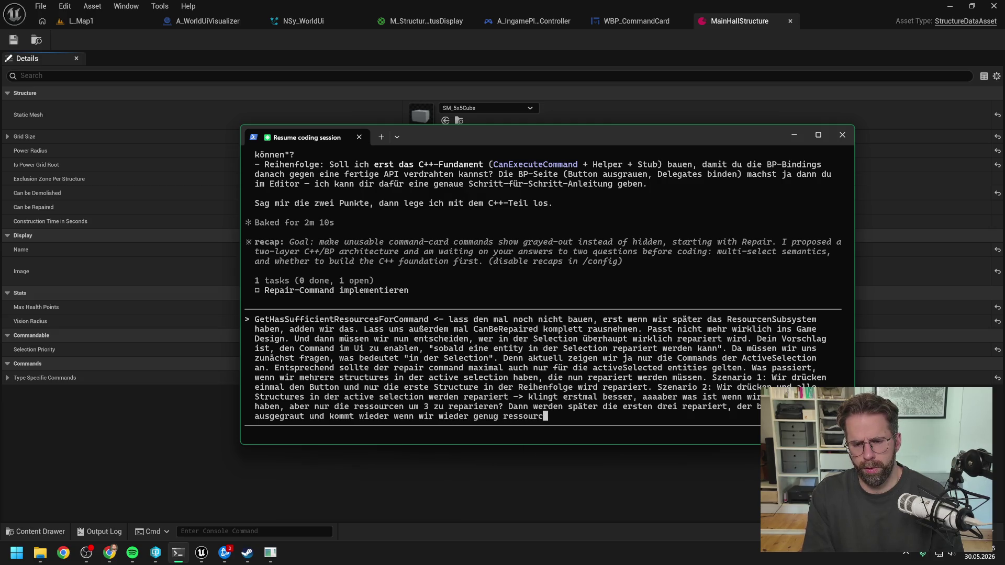
text(en haben. )
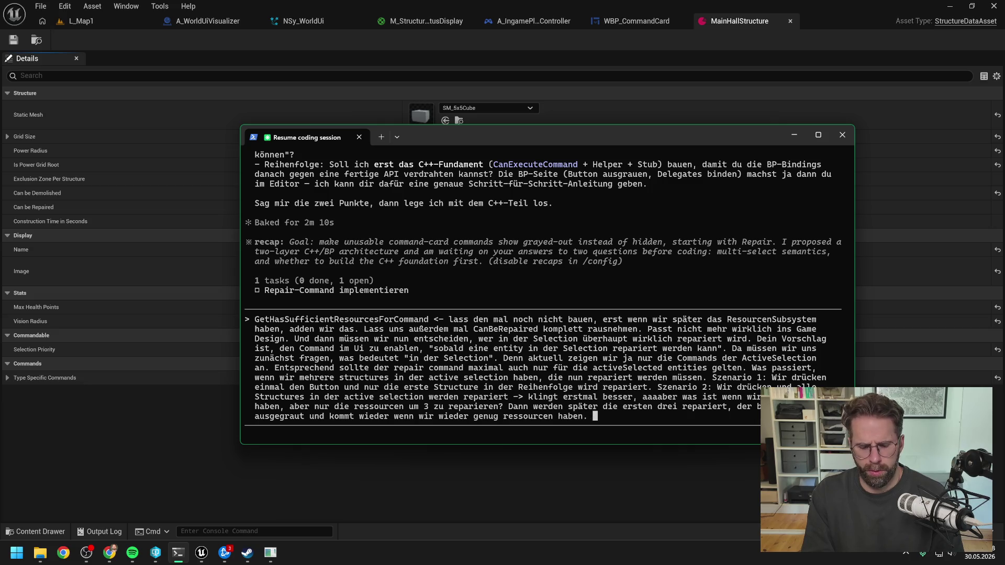
text(Klappt also auch.)
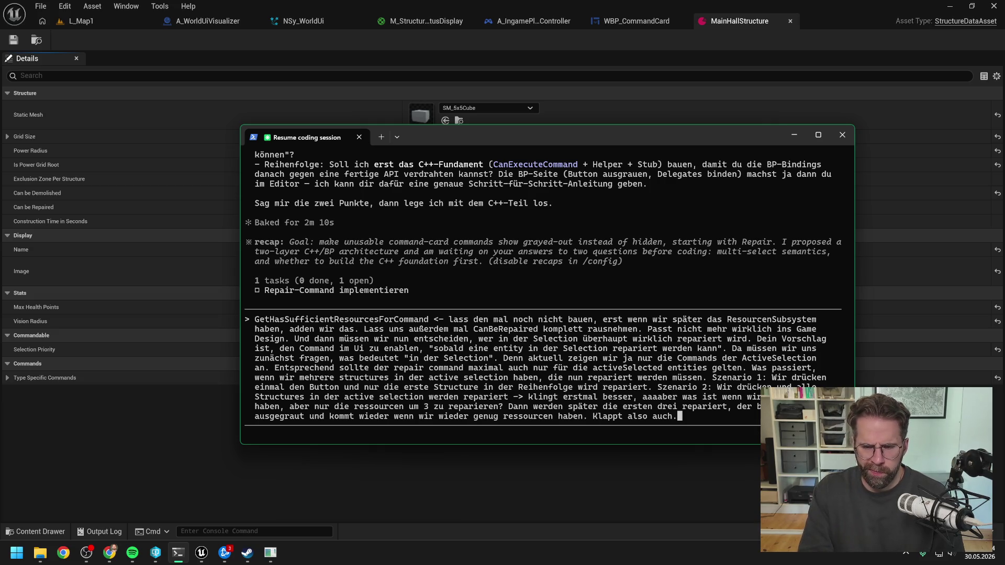
text( Ja dann i)
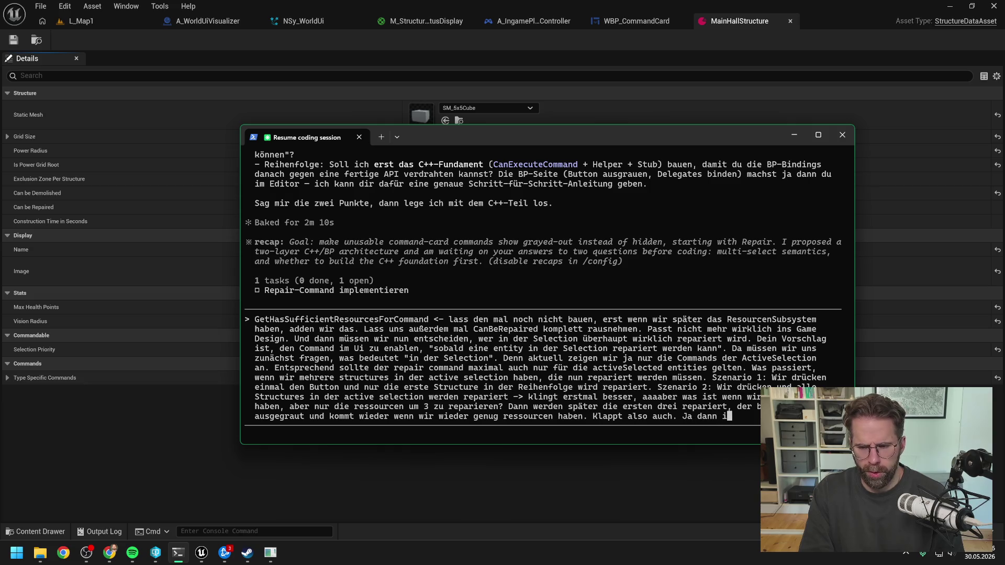
text(sses Szenario 2)
key(Return)
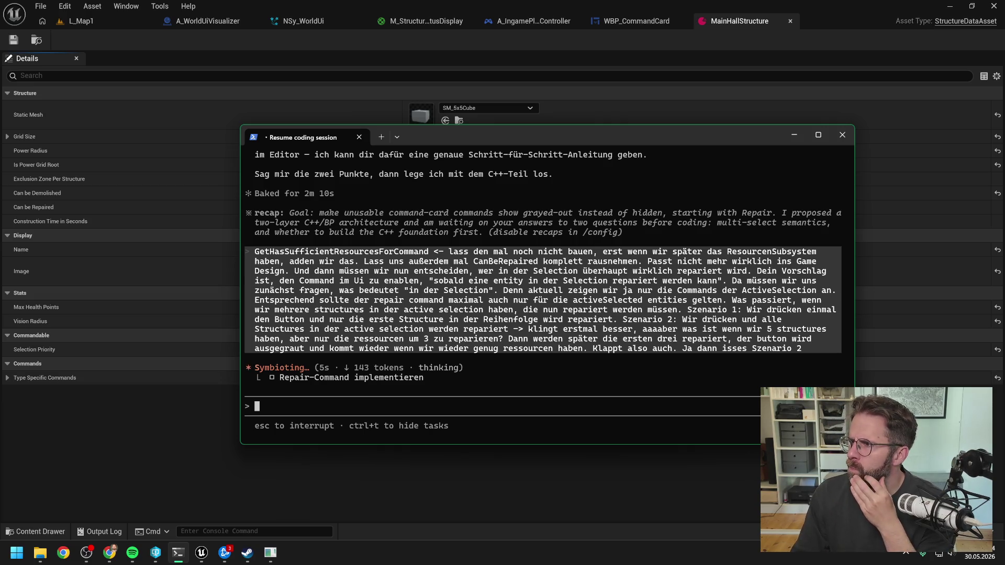
Switch from the terminal to the browser while Claude Code processes the reply.
key(alt+Tab)
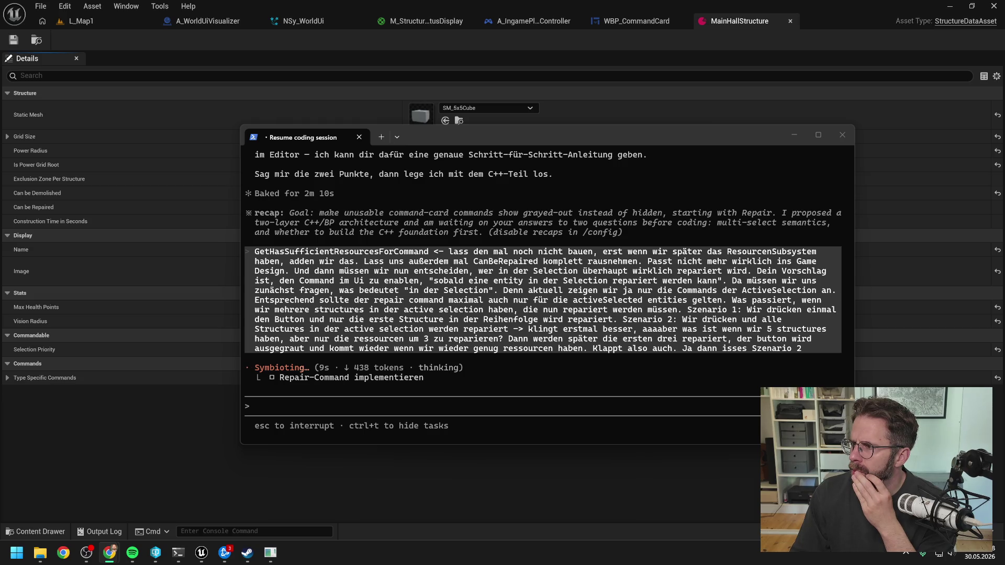
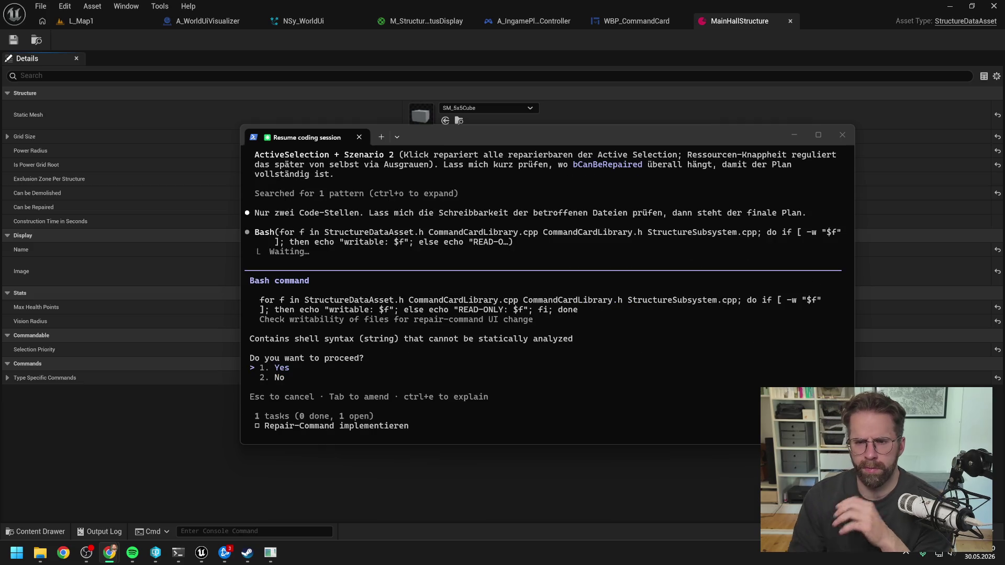
Leave the file-writability Bash prompt pending and bring Perforce P4V forward.
scroll(733, 258, up, 4)
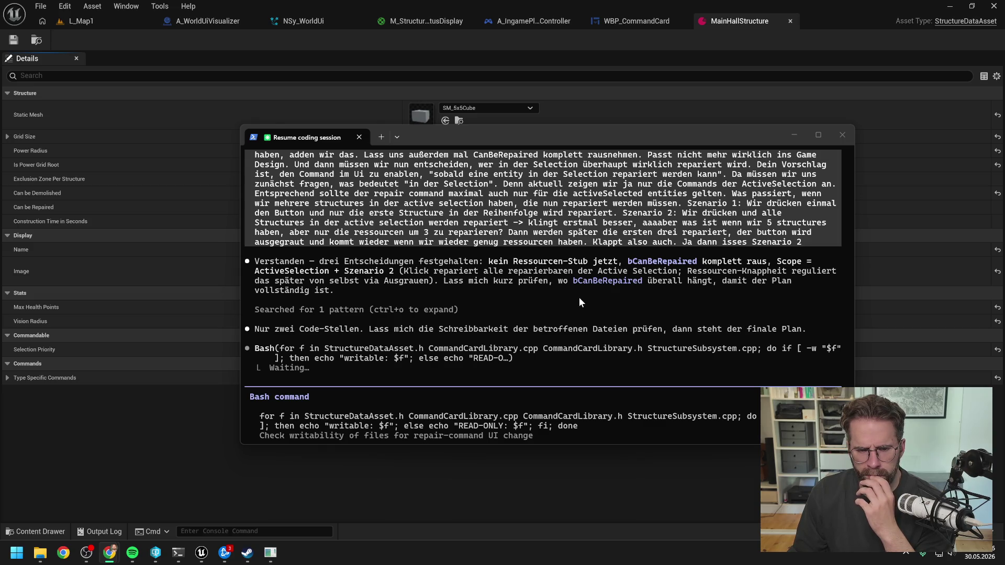
scroll(580, 302, down, 2)
scroll(579, 299, down, 1)
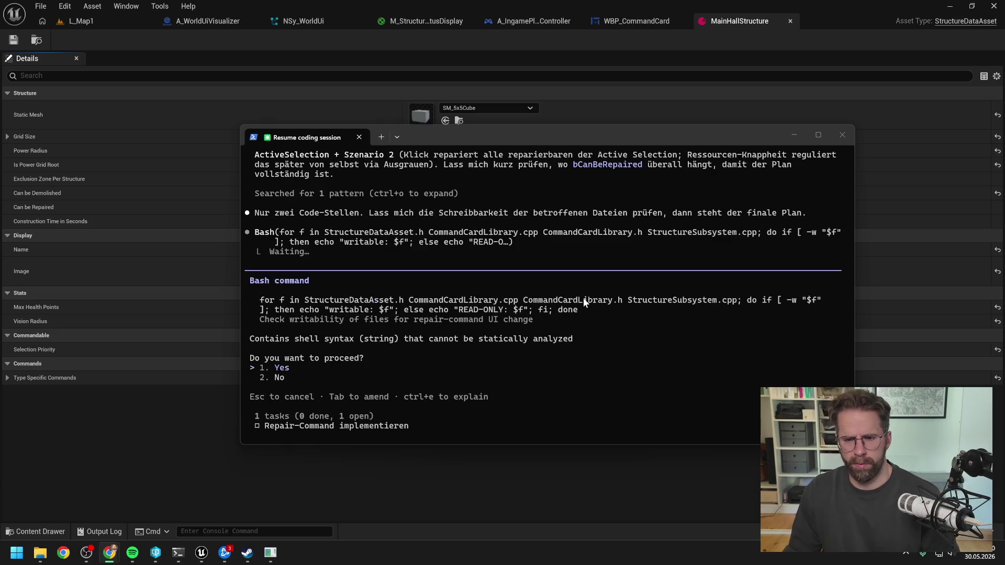
click(156, 553)
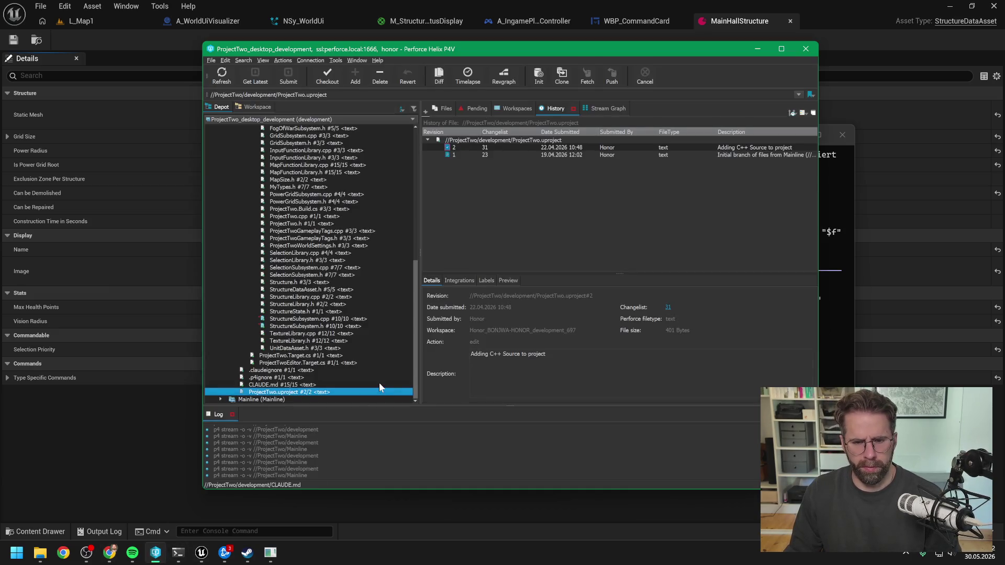
Check out CommandCardLibrary.h and CommandCardLibrary.cpp for edit in P4V, then return to the terminal.
scroll(342, 271, up, 10)
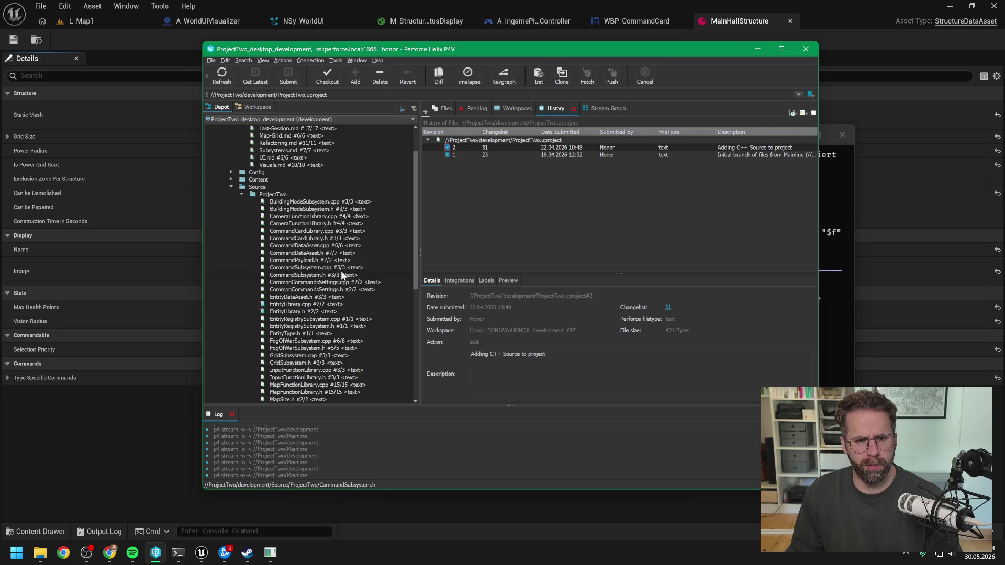
click(310, 237)
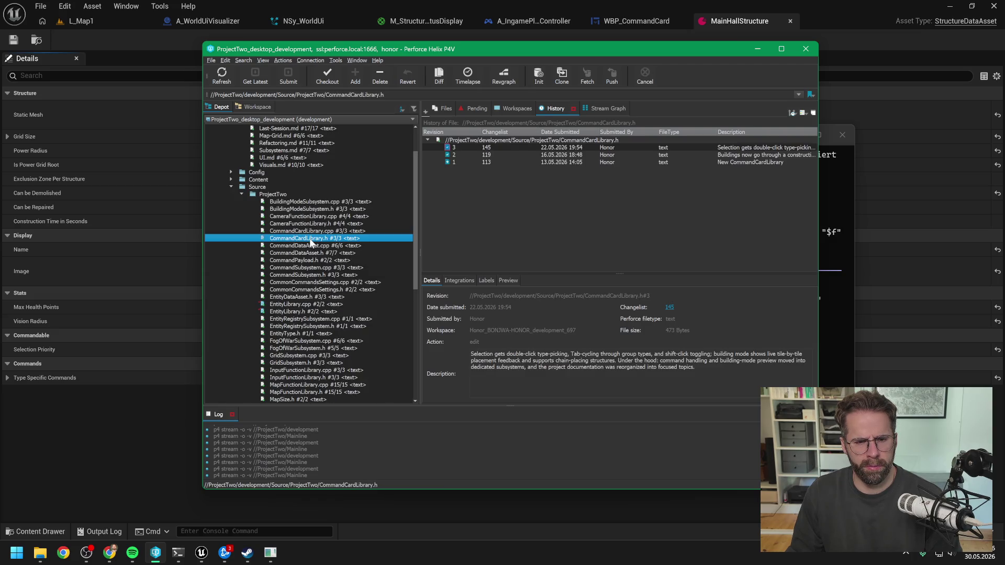
ctrl+click(327, 231)
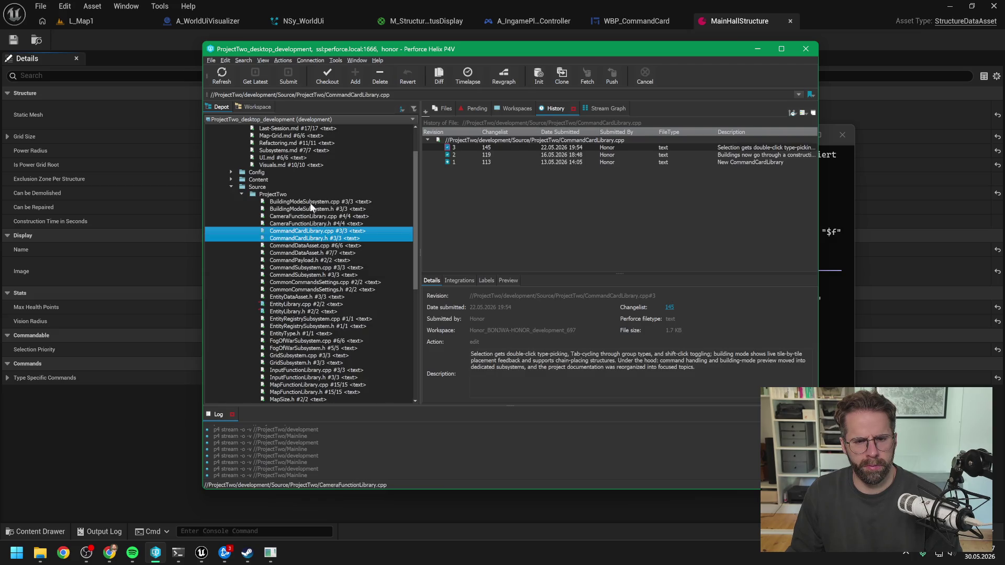
click(325, 77)
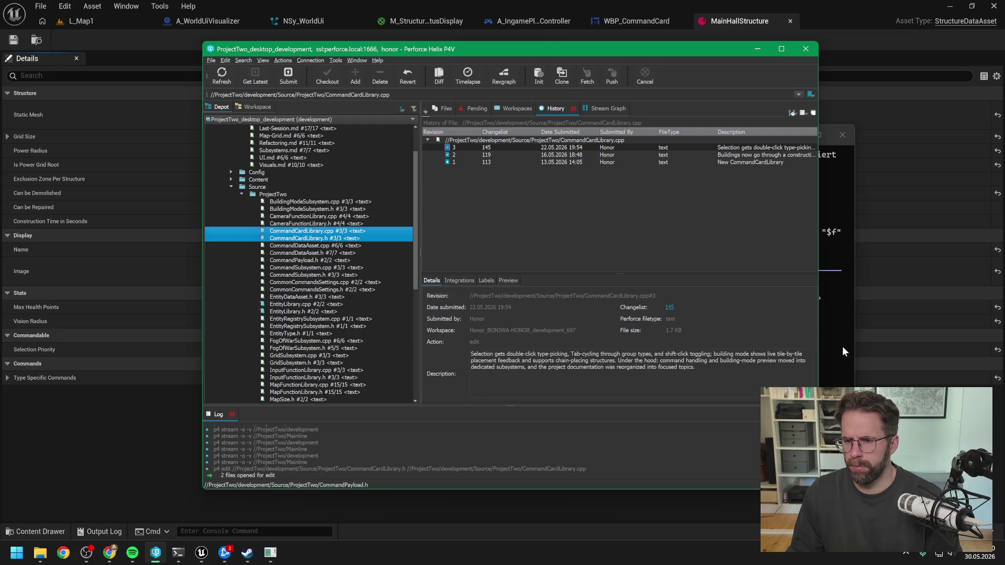
click(843, 347)
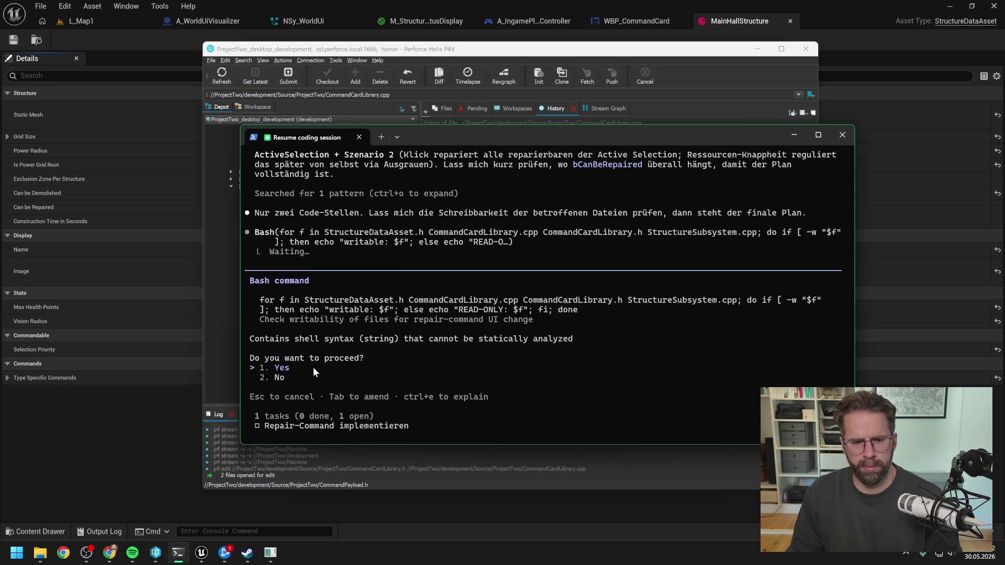
Allow the writability check, review the repair-command plan, and switch back to P4V.
key(Return)
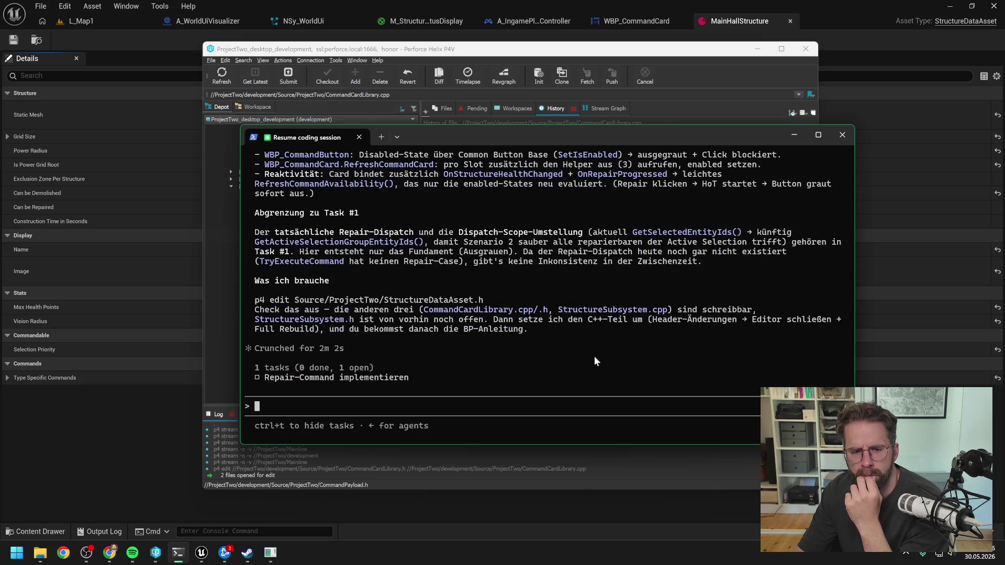
scroll(608, 341, up, 10)
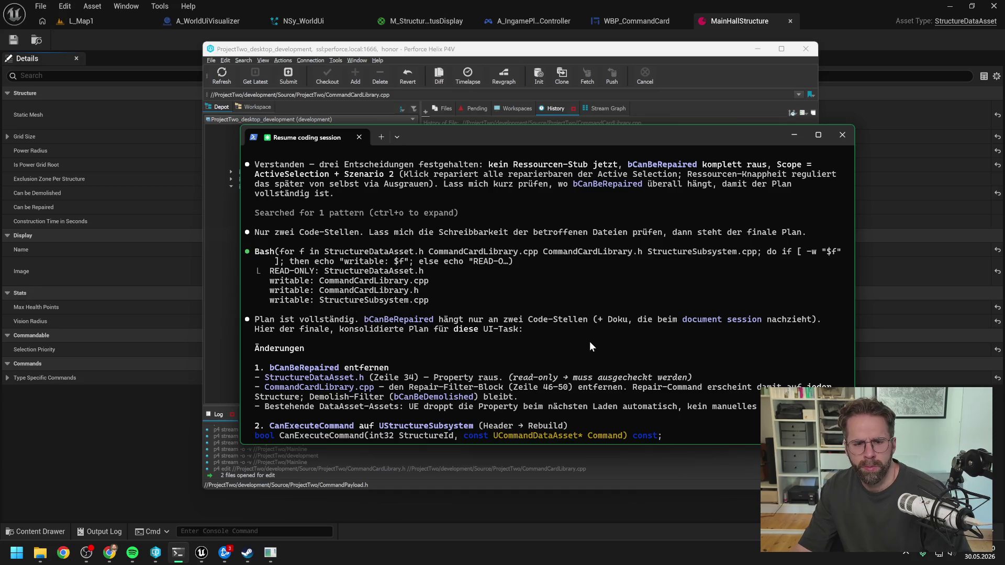
scroll(590, 341, down, 7)
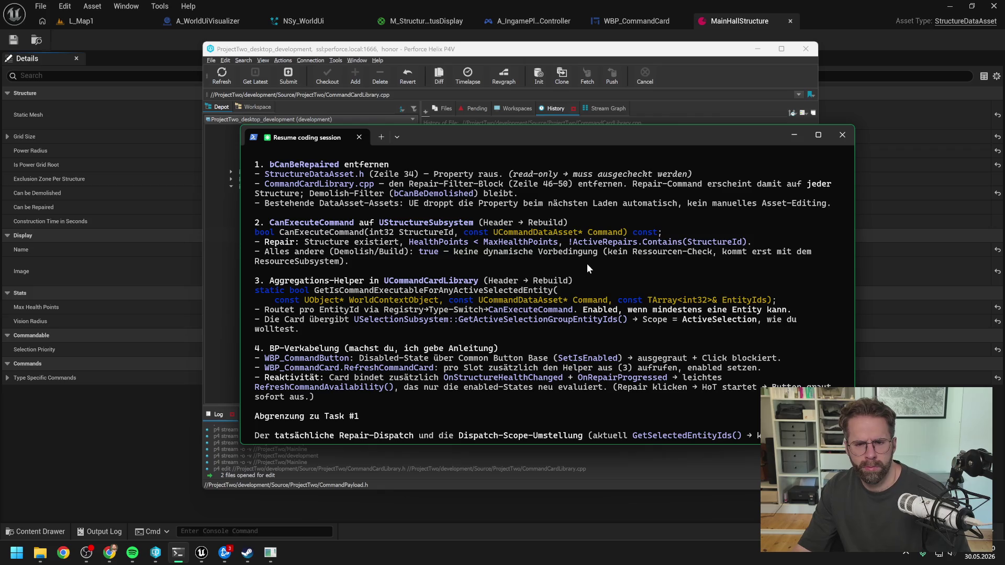
scroll(589, 263, down, 2)
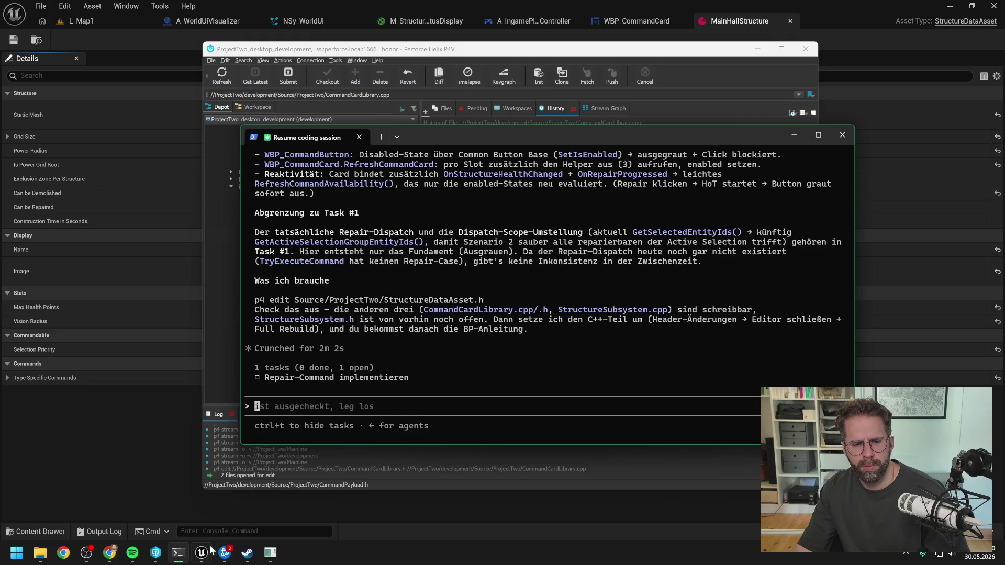
click(515, 48)
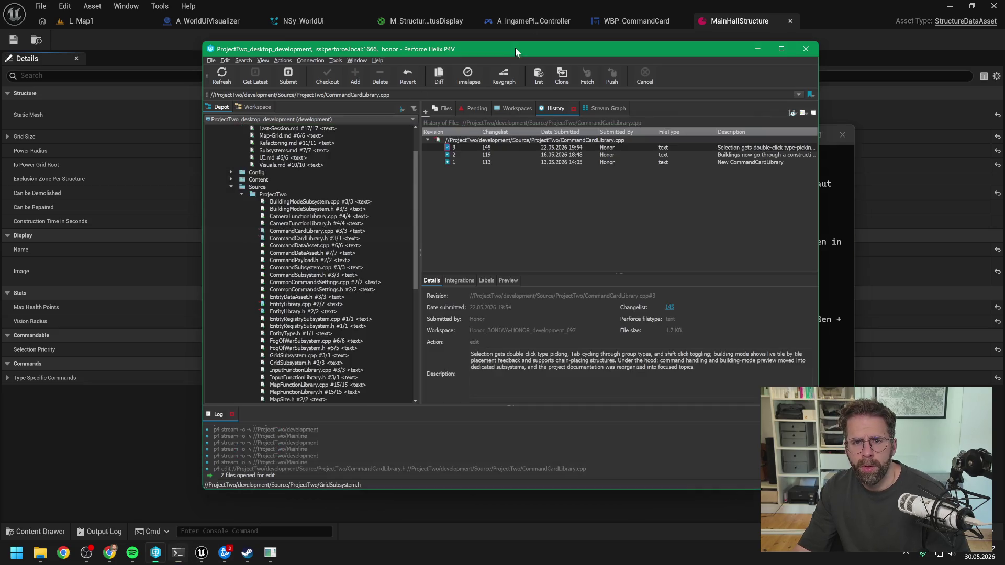
Check out StructureDataAsset.h for edit in P4V and return to Claude Code.
scroll(321, 272, down, 2)
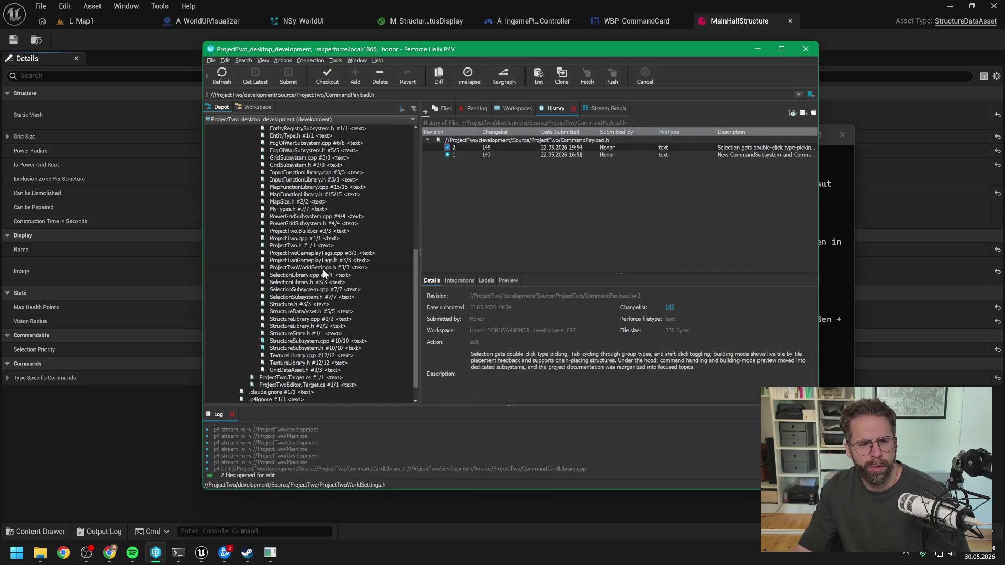
click(309, 313)
click(327, 76)
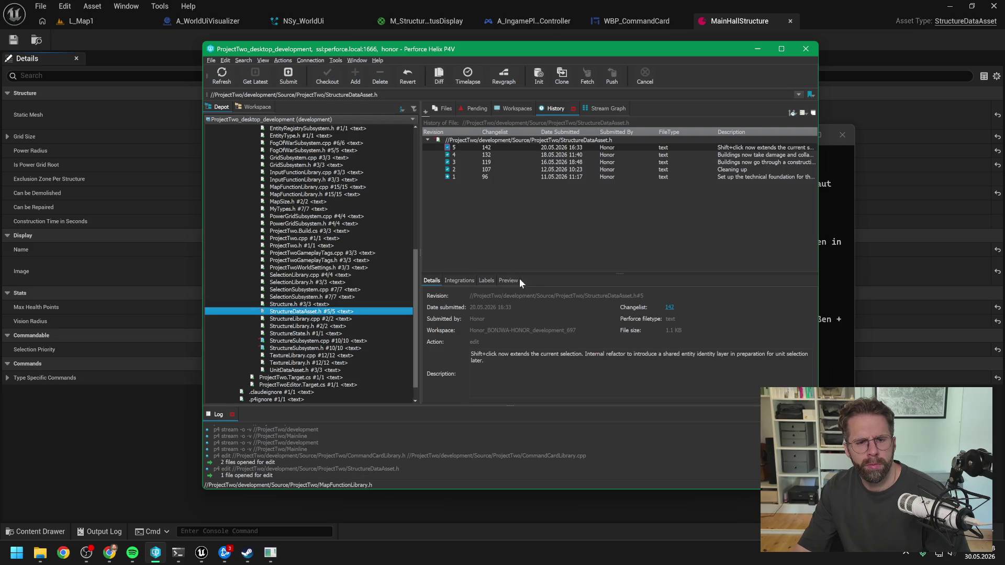
click(178, 553)
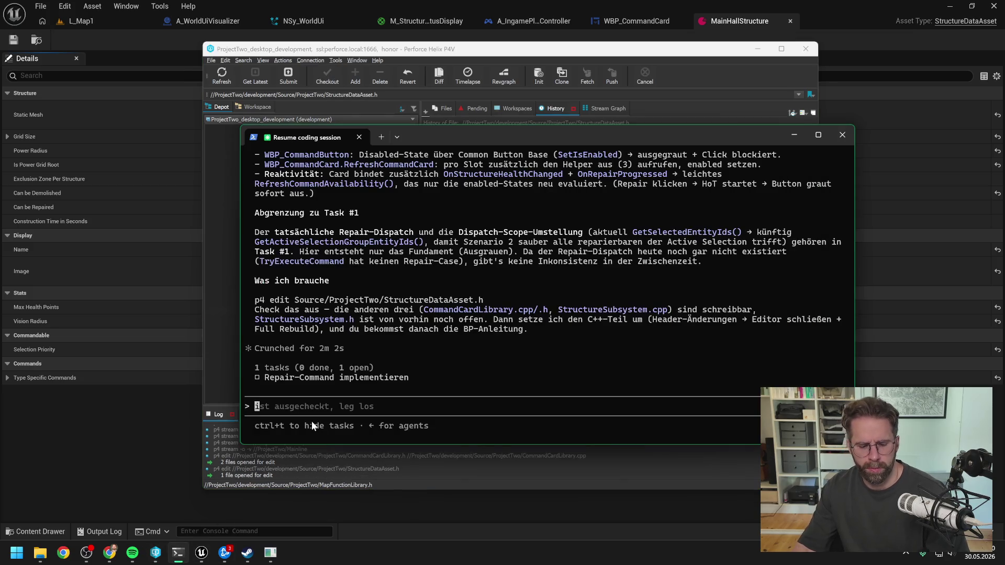
Send 'ok los' to start implementing and allow the checkout check command.
text(ok los)
key(Return)
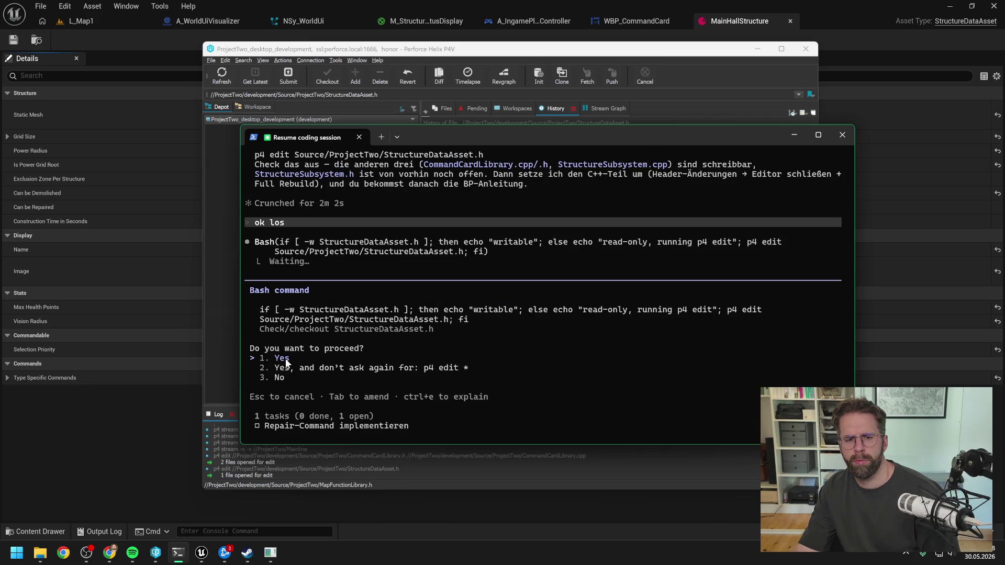
key(Return)
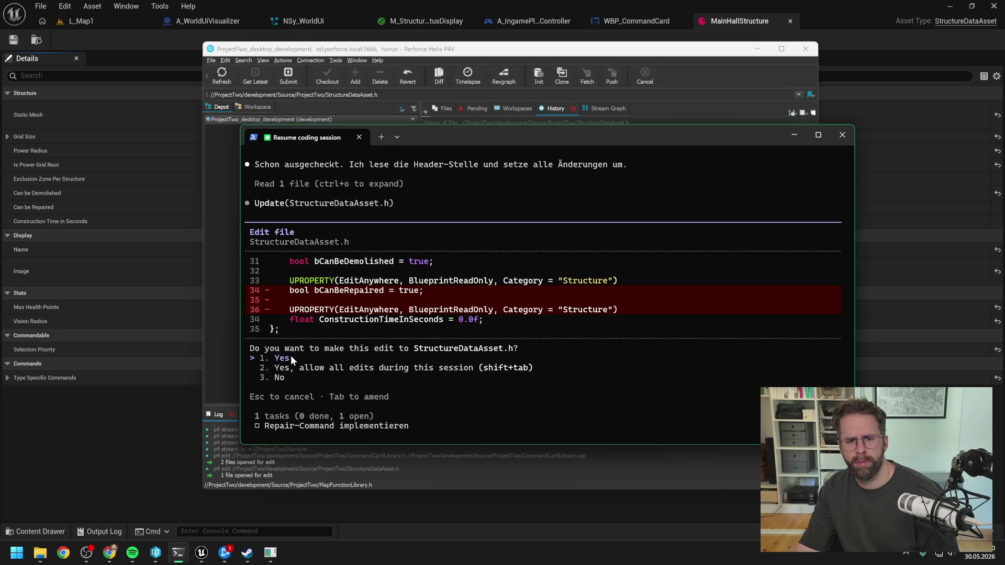
Approve removing bCanBeRepaired and the repair filter block, then close Unreal Editor.
key(Return)
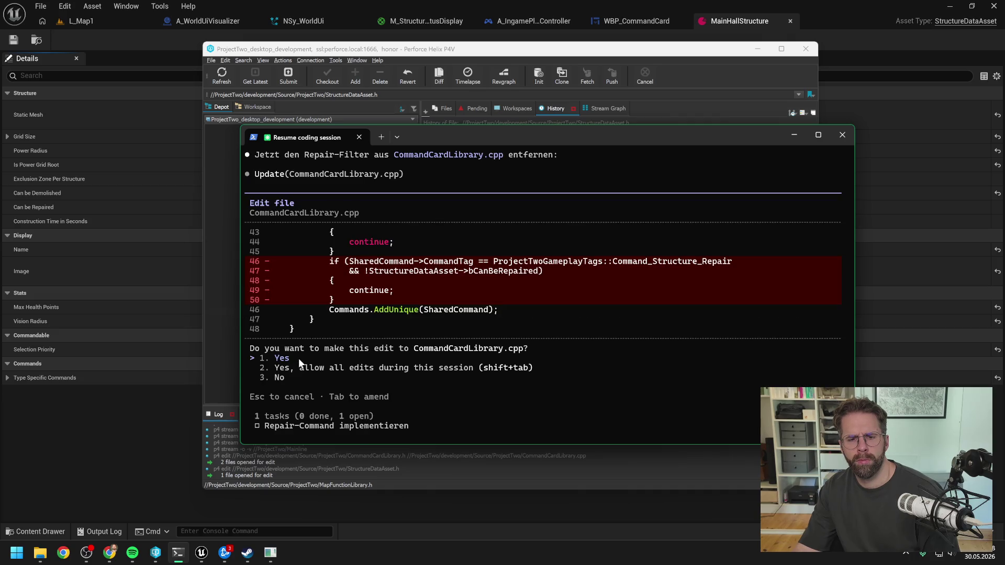
key(Return)
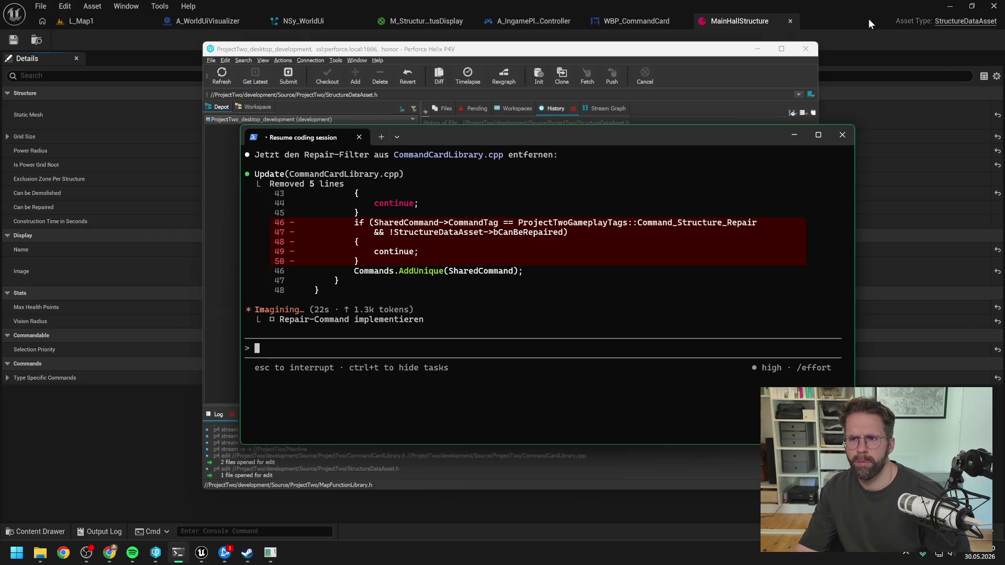
click(994, 6)
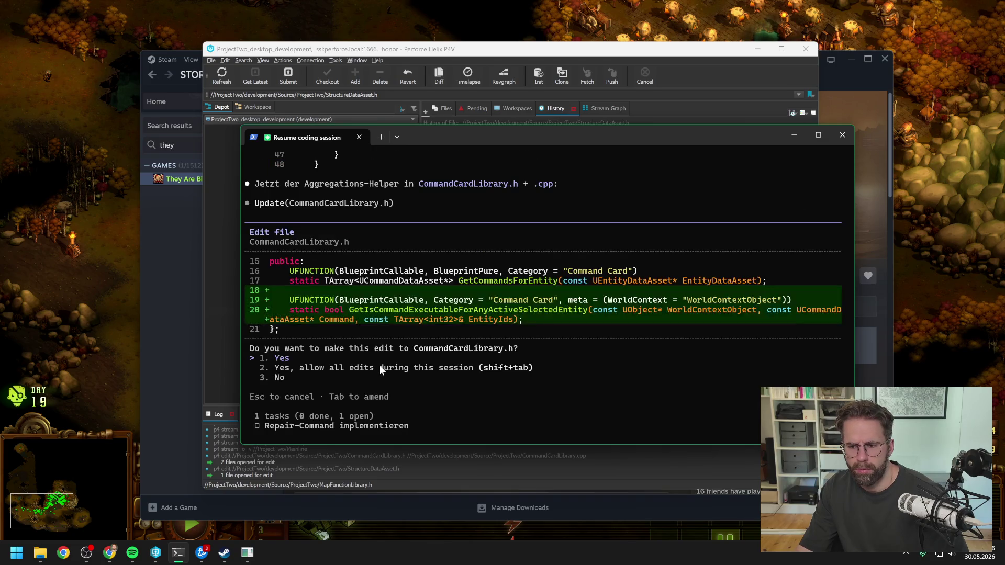
Approve the GetIsCommandExecutableForAnyActiveSelectedEntity edits in CommandCardLibrary.h and .cpp.
key(Return)
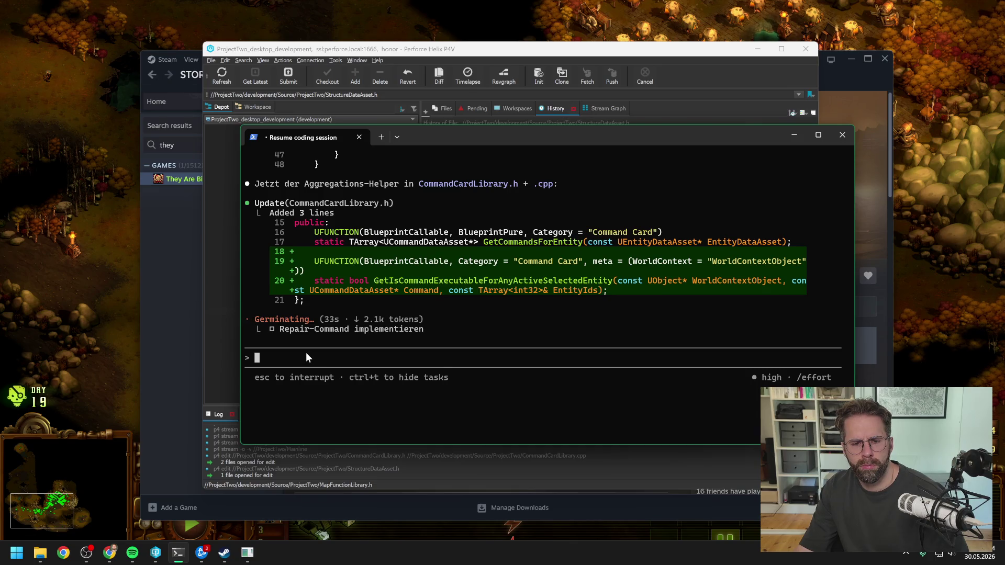
key(Return)
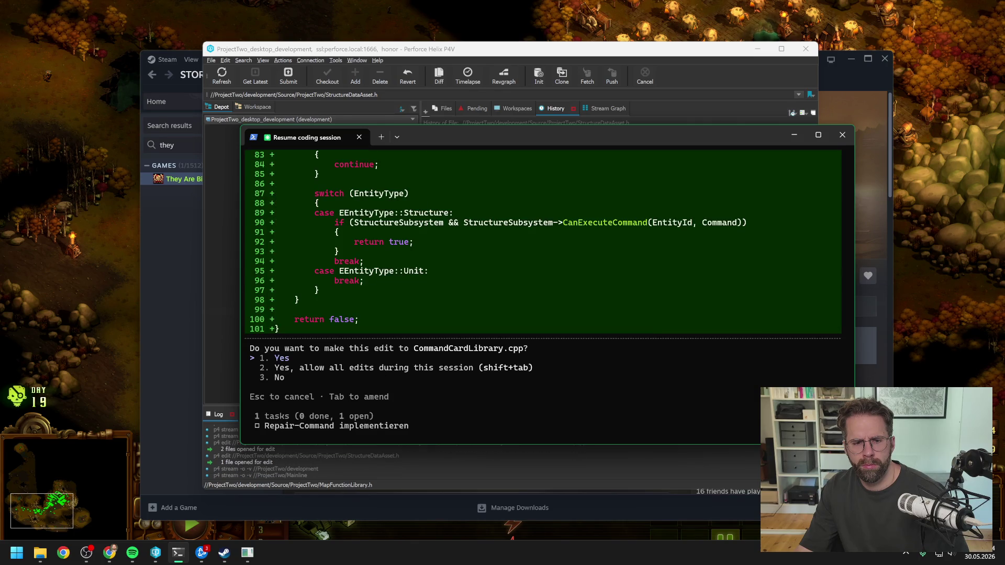
key(Return)
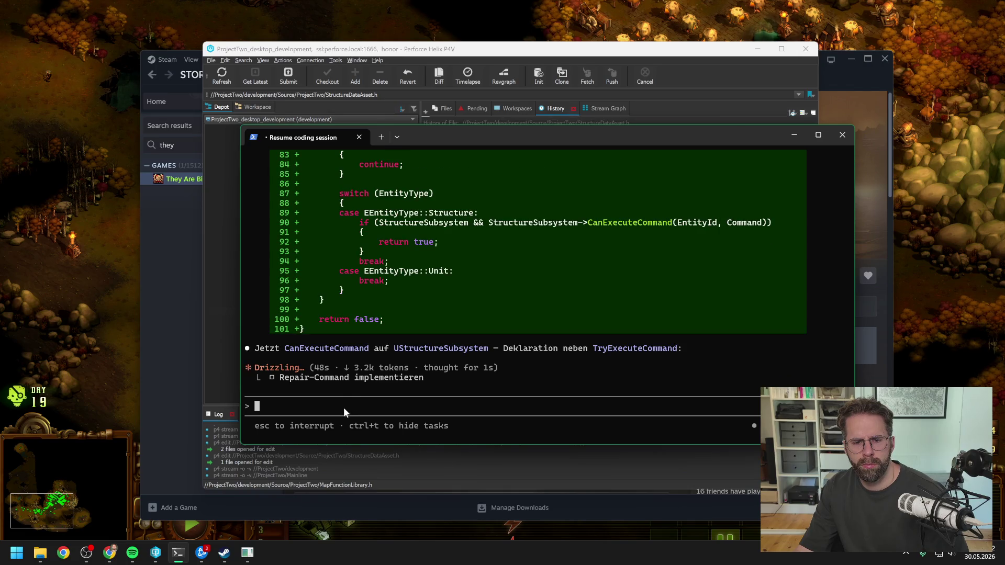
Approve the CanExecuteCommand declaration and implementation in StructureSubsystem, then review the diffs.
key(Return)
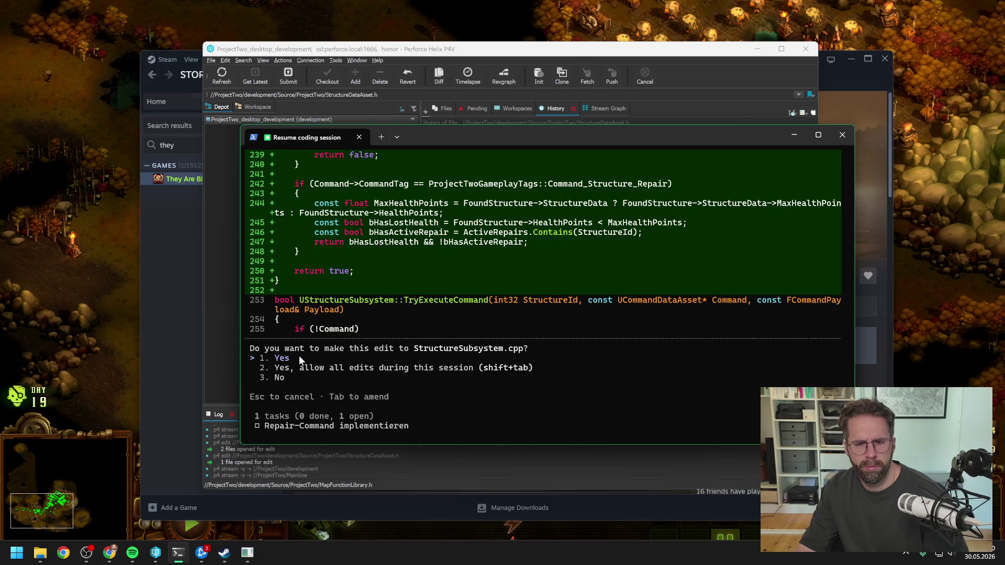
key(Return)
scroll(453, 324, up, 10)
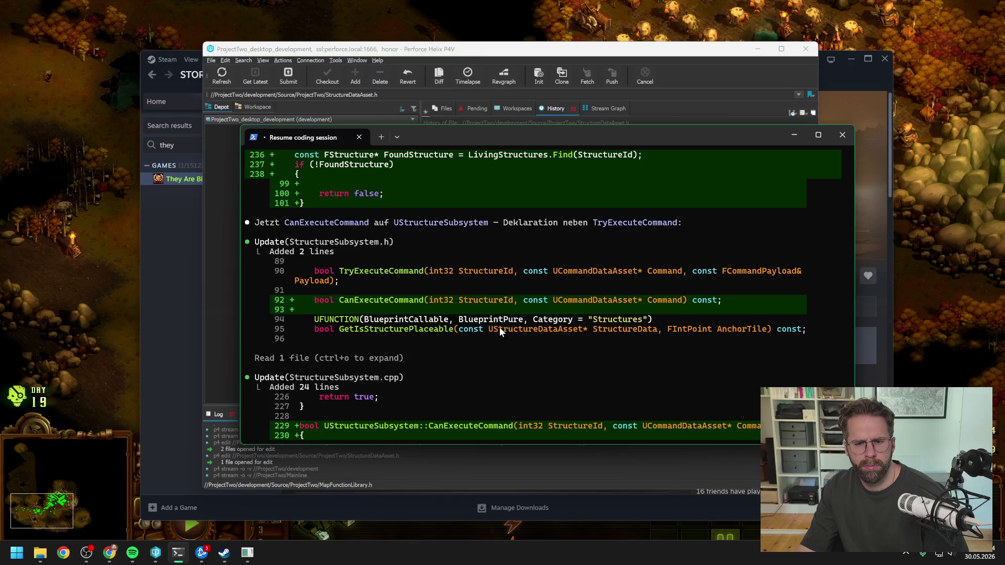
scroll(538, 320, down, 4)
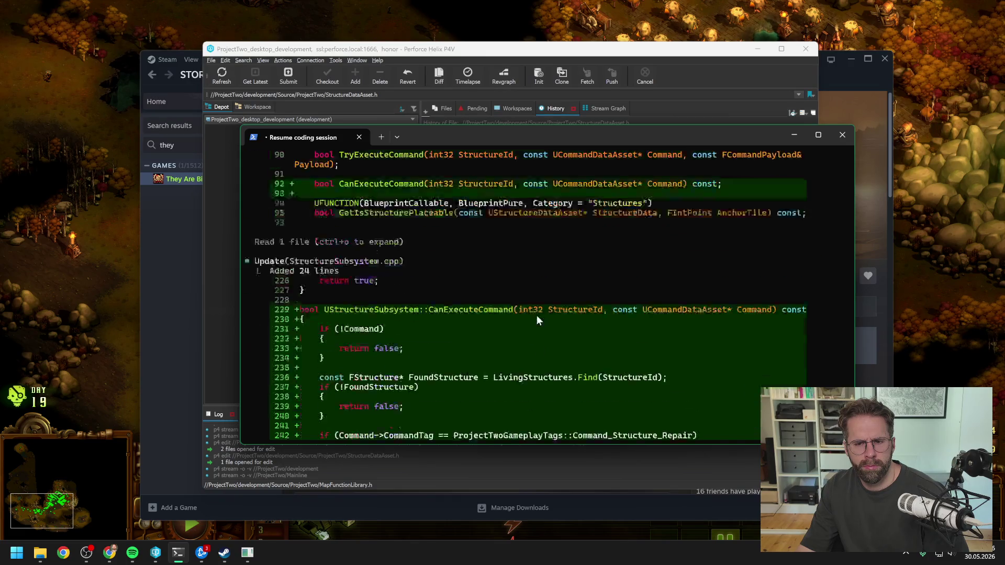
scroll(538, 320, down, 4)
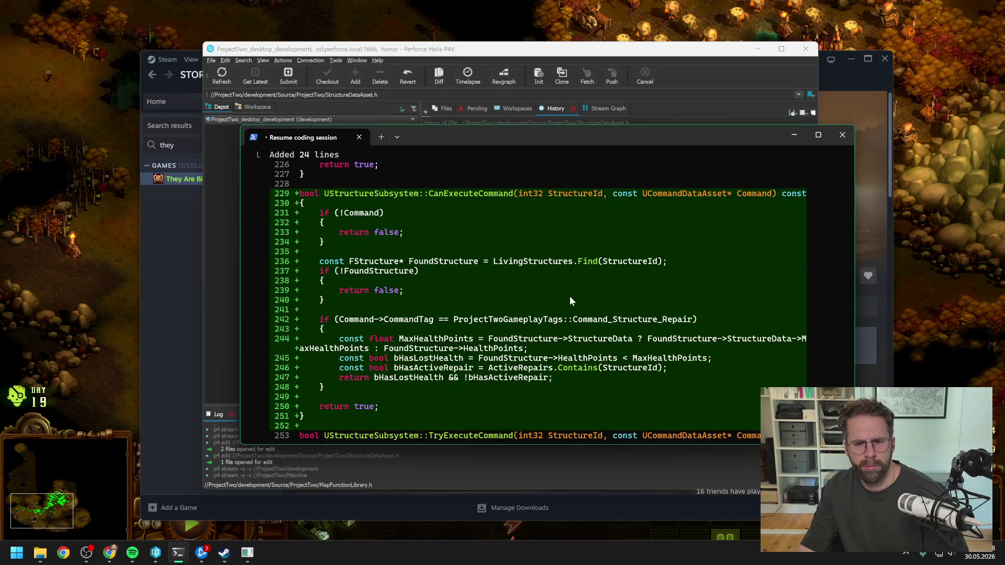
scroll(570, 297, down, 1)
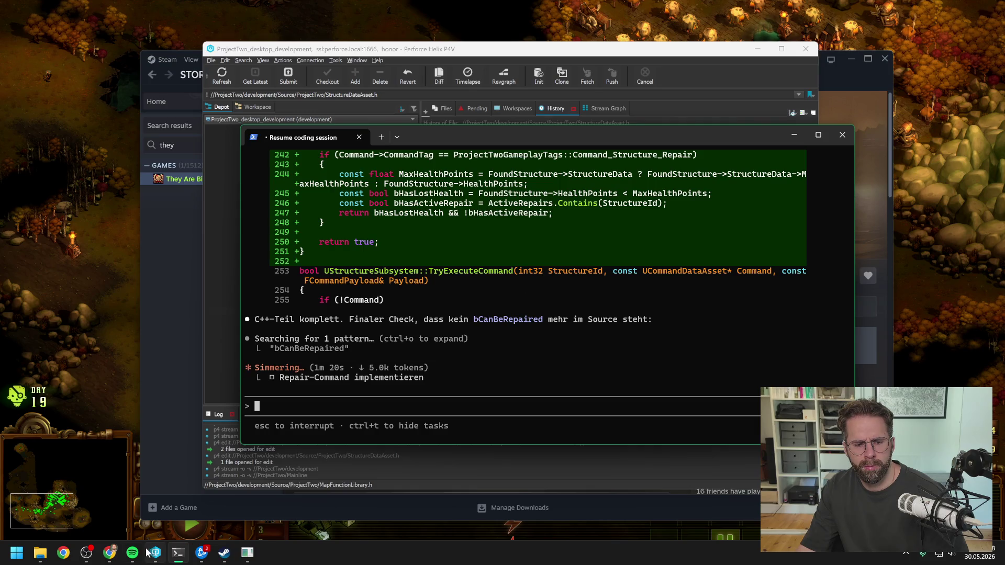
Open ProjectTwo.sln from the Development folder in Visual Studio 2022.
mouse_move(41, 553)
click(116, 518)
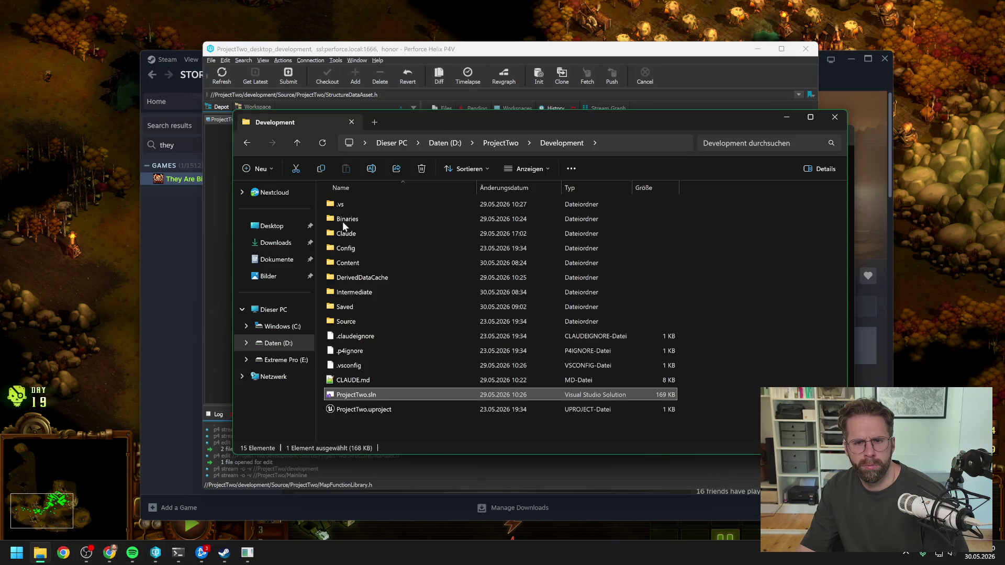
mouse_move(441, 116)
mouse_down()
mouse_move(657, 82)
mouse_move(630, 81)
mouse_up()
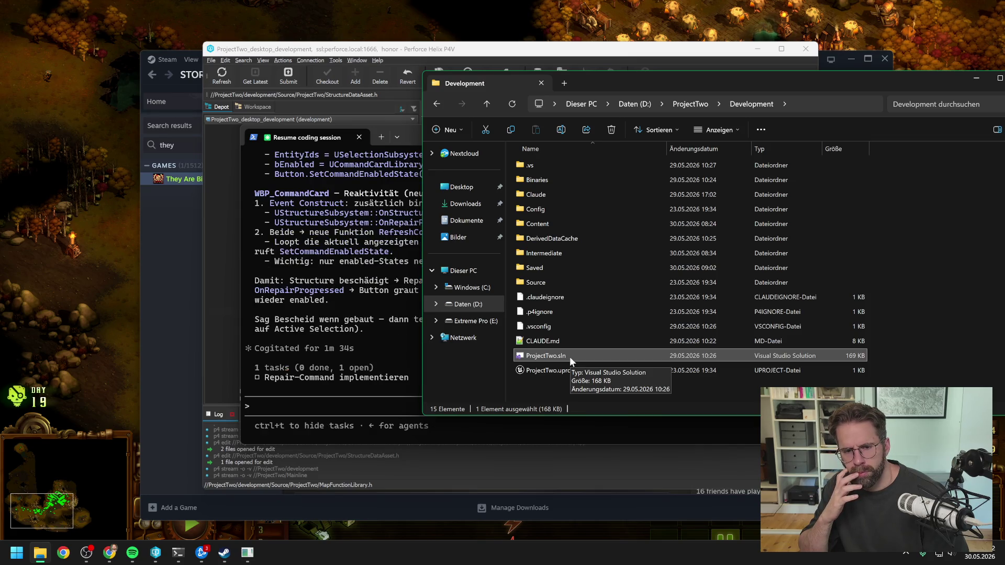
double_click(569, 354)
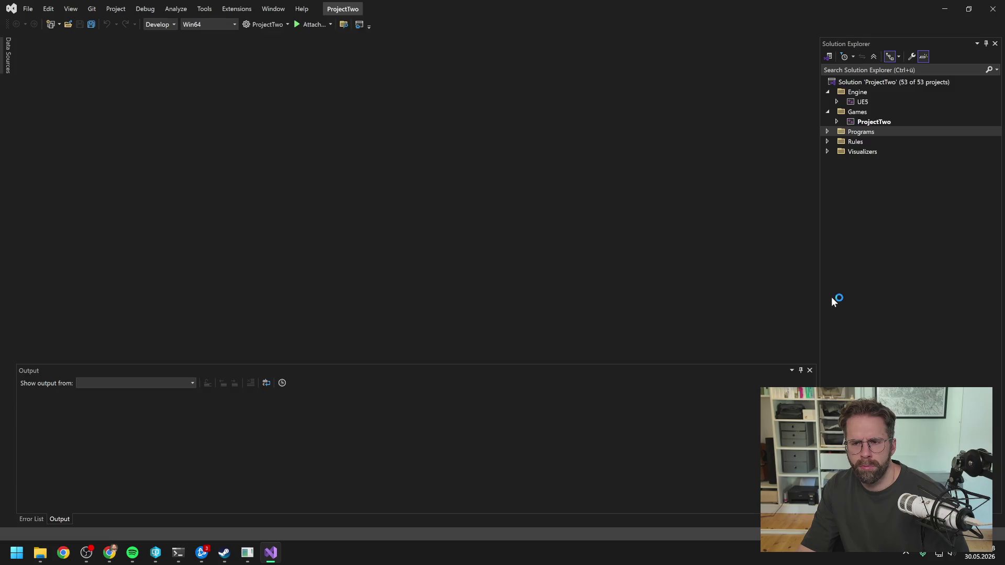
Rebuild the ProjectTwo project until it succeeds, then close Visual Studio.
right_click(875, 122)
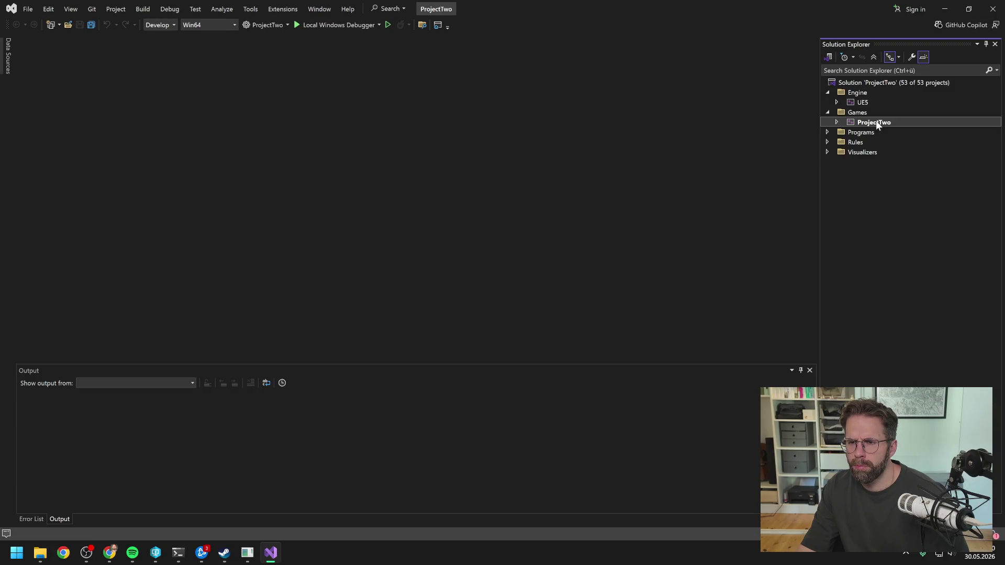
right_click(869, 122)
click(859, 136)
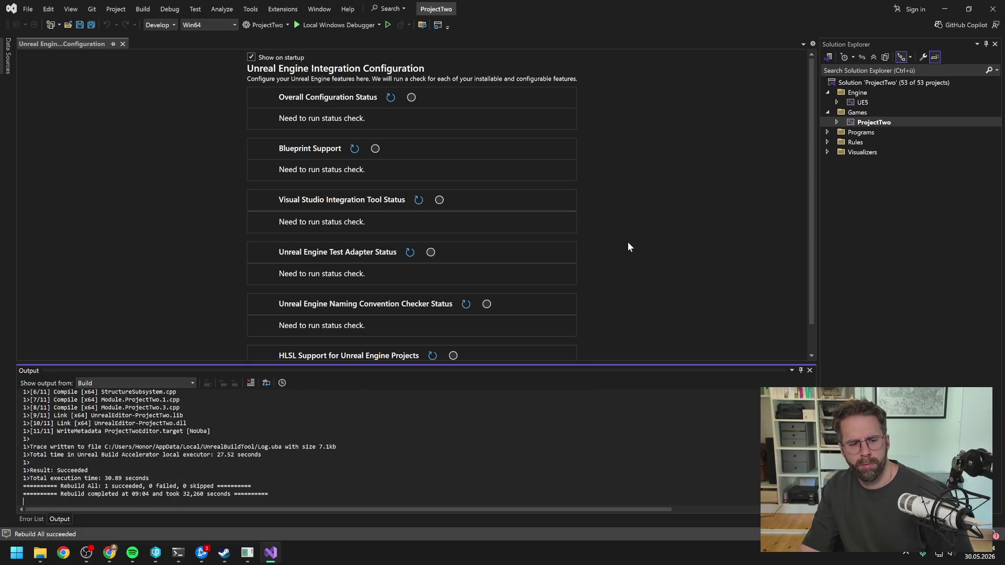
click(993, 9)
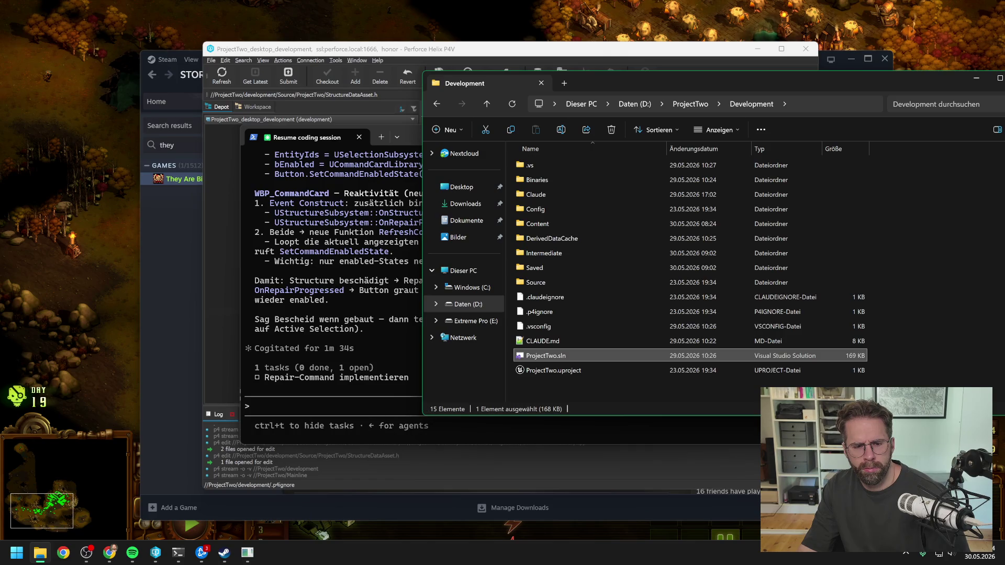
Open ProjectTwo.uproject from the P4V depot to launch Unreal Editor.
click(219, 382)
scroll(257, 376, down, 1)
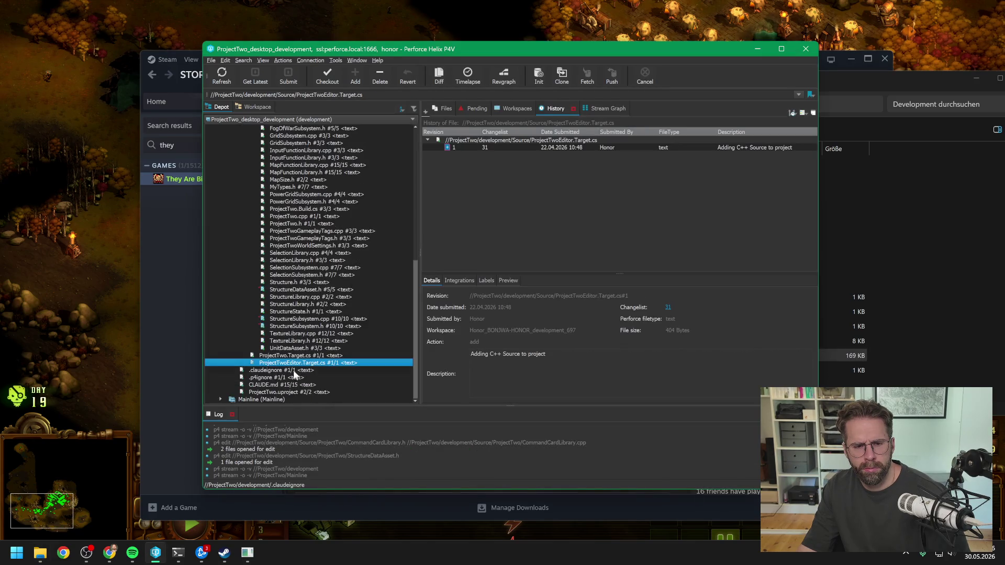
click(304, 392)
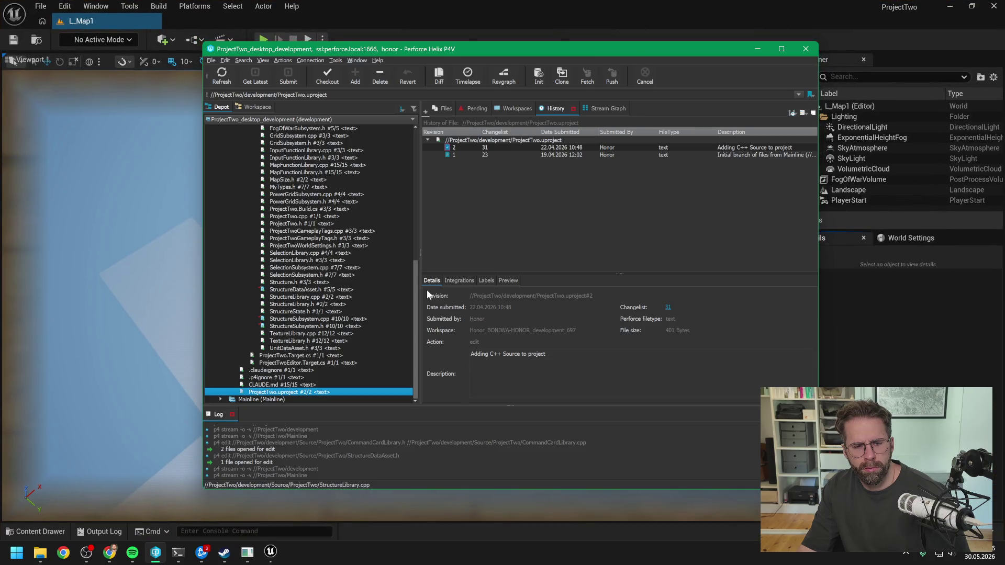
click(529, 10)
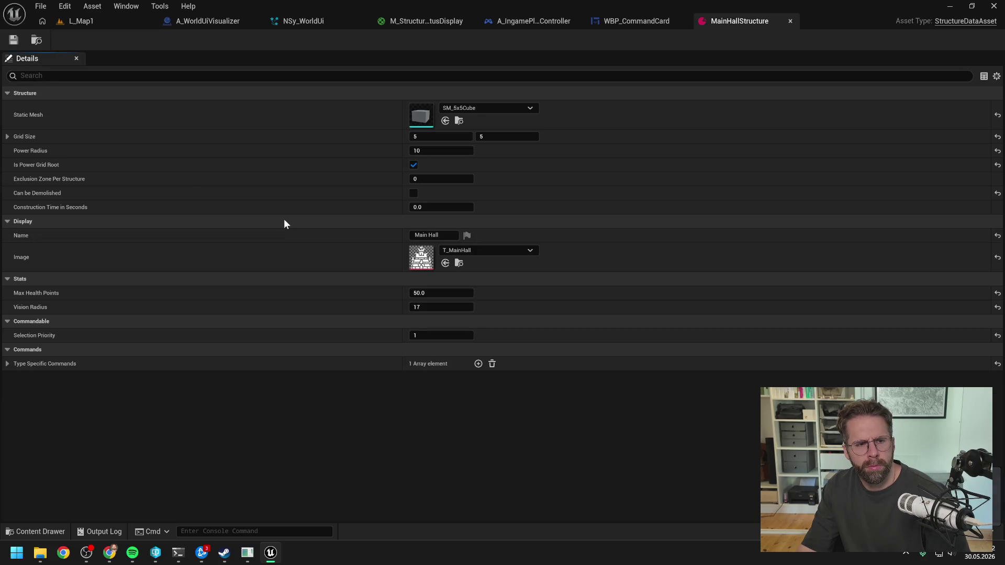
Close the MainHallStructure asset and start a Play-In-Editor test of L_Map1.
click(790, 21)
click(89, 21)
click(262, 39)
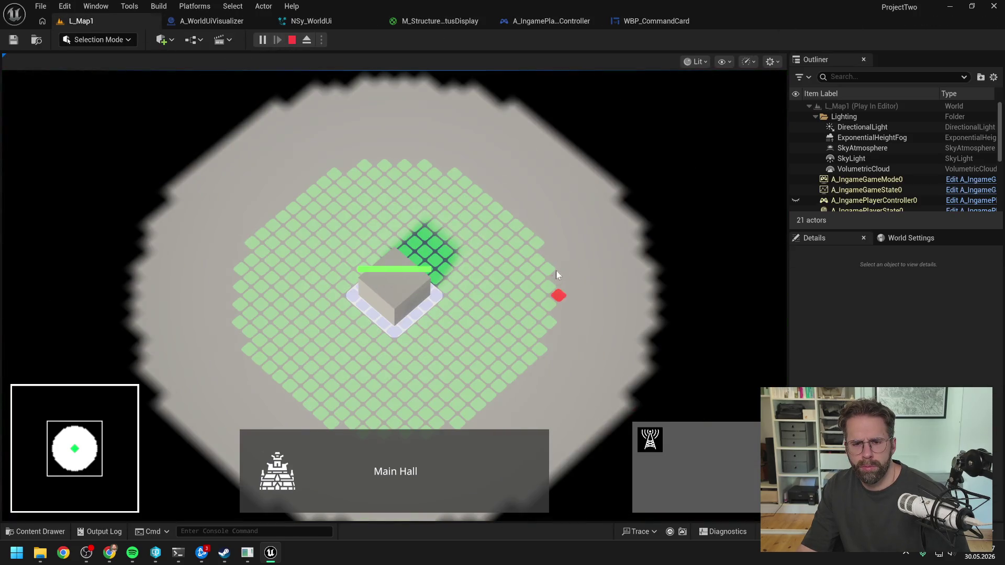
Place two power grid generators, then stop the play session.
click(549, 268)
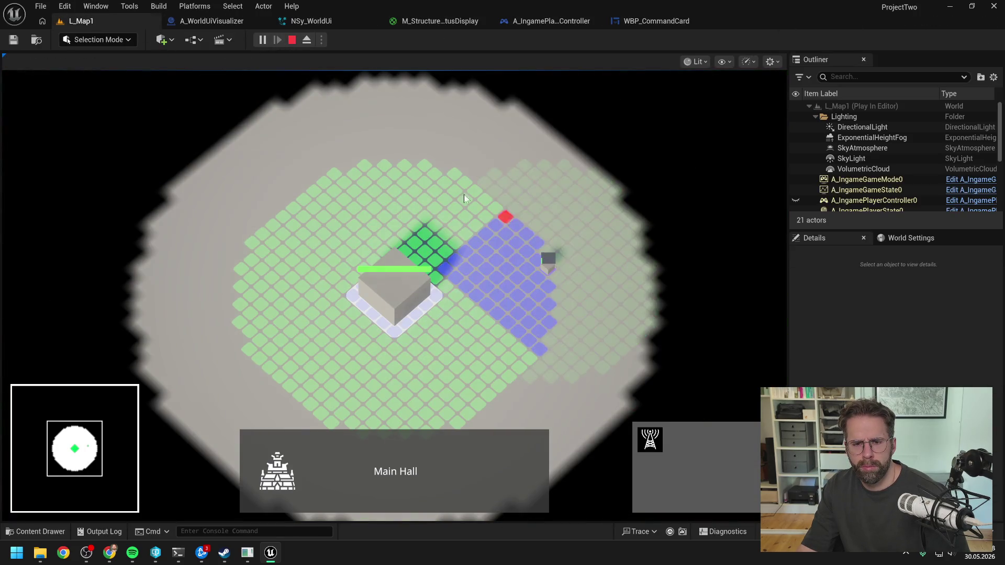
click(459, 188)
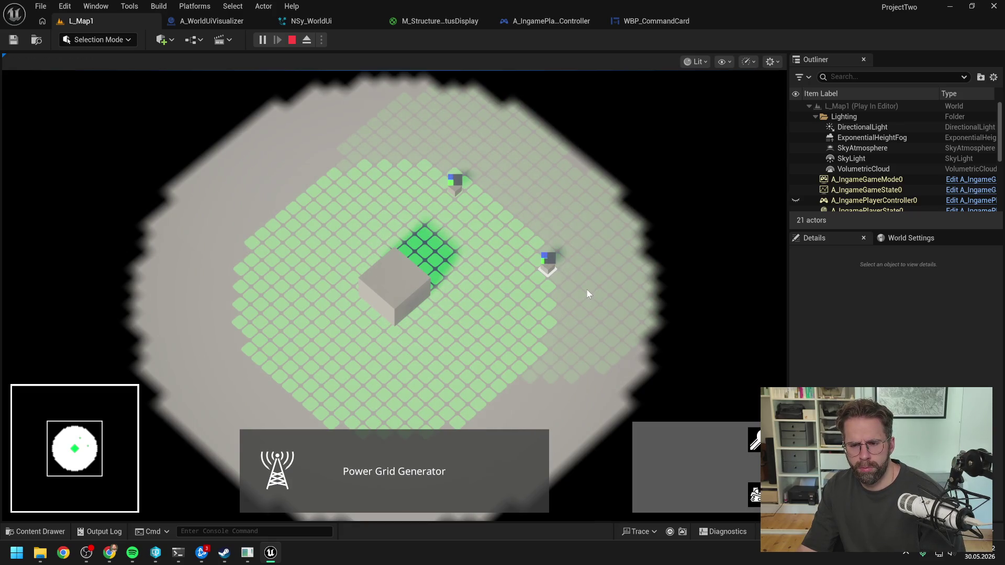
key(Escape)
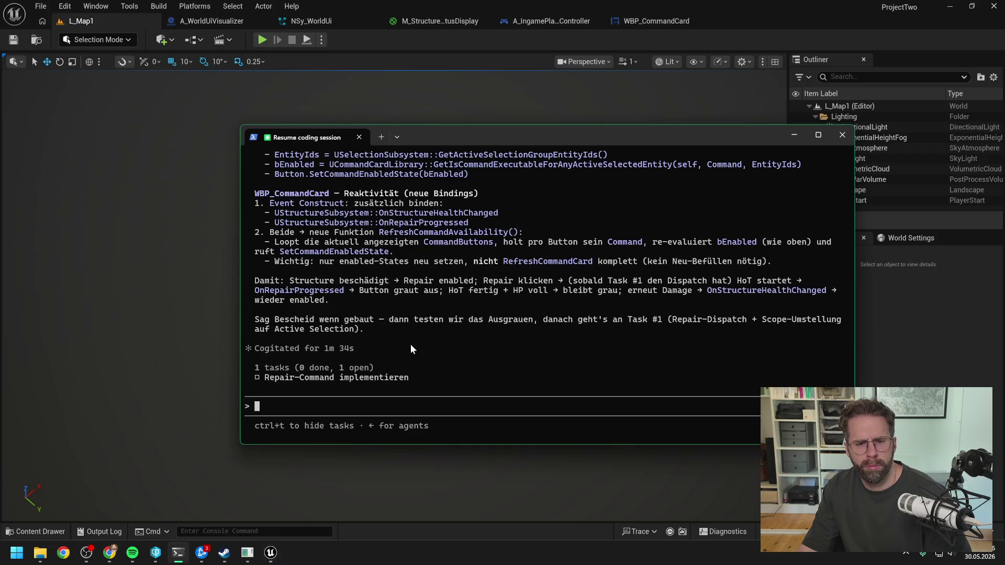
Bring Claude Code forward and scroll back through its Blueprint steps for WBP_CommandButton and WBP_CommandCard.
click(178, 553)
scroll(440, 307, up, 2)
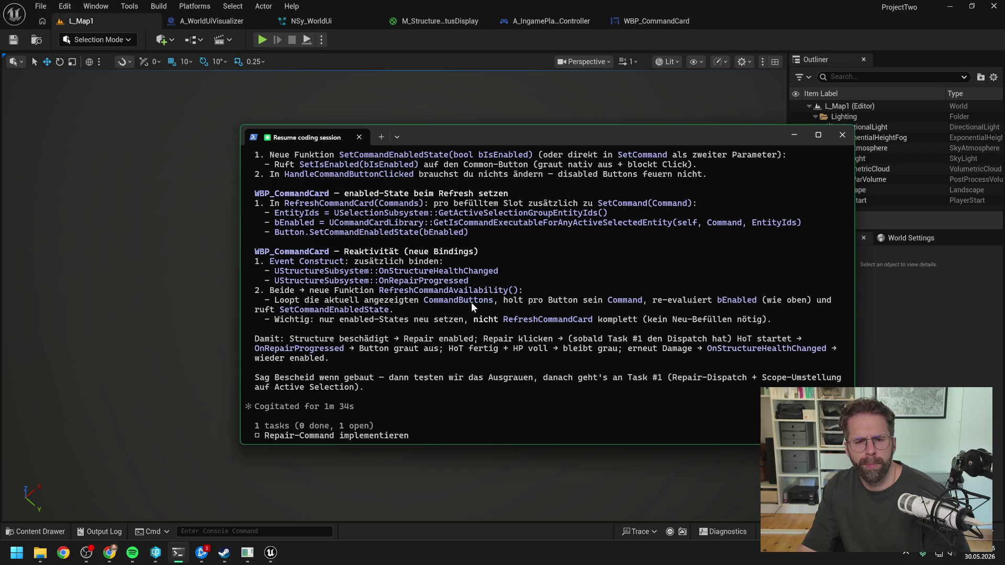
scroll(471, 304, up, 1)
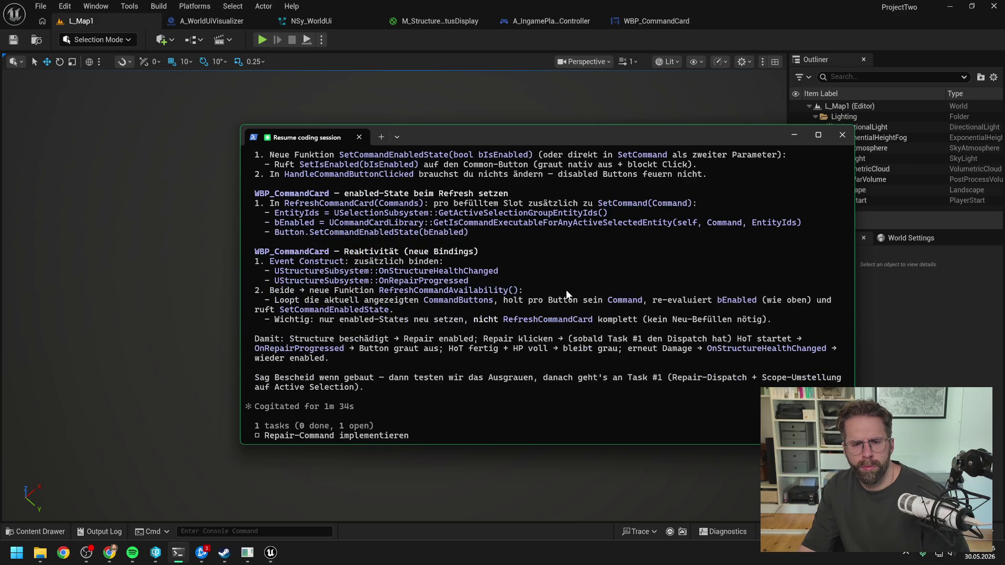
Ask whether the Repair command, with its own preconditions, really needs refreshing all buttons or stays general.
text(möchtest du nun wirkli)
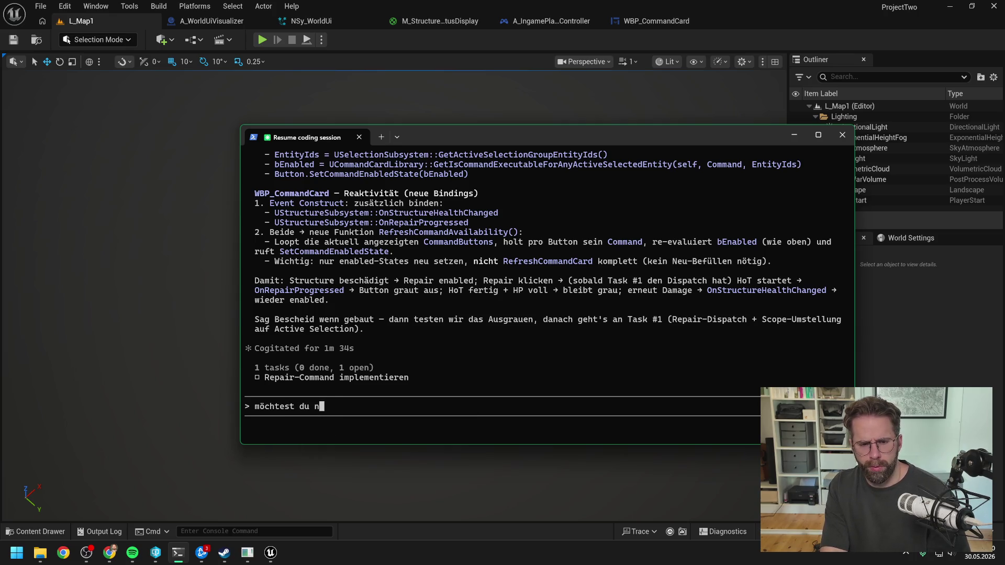
text(ch für de)
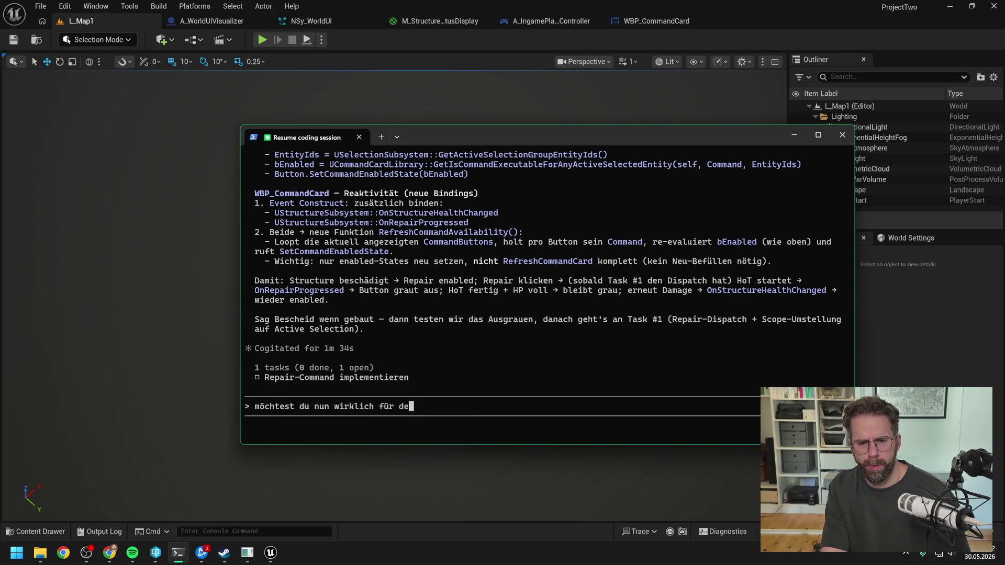
text(n repair command über alle buttons iterieren?)
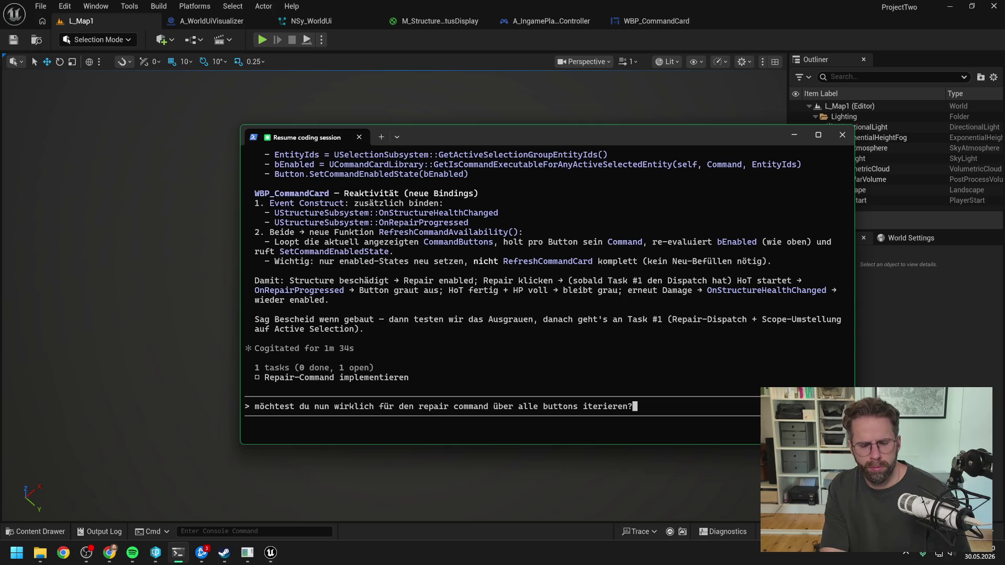
text(und refreshen? Geht ja akt )
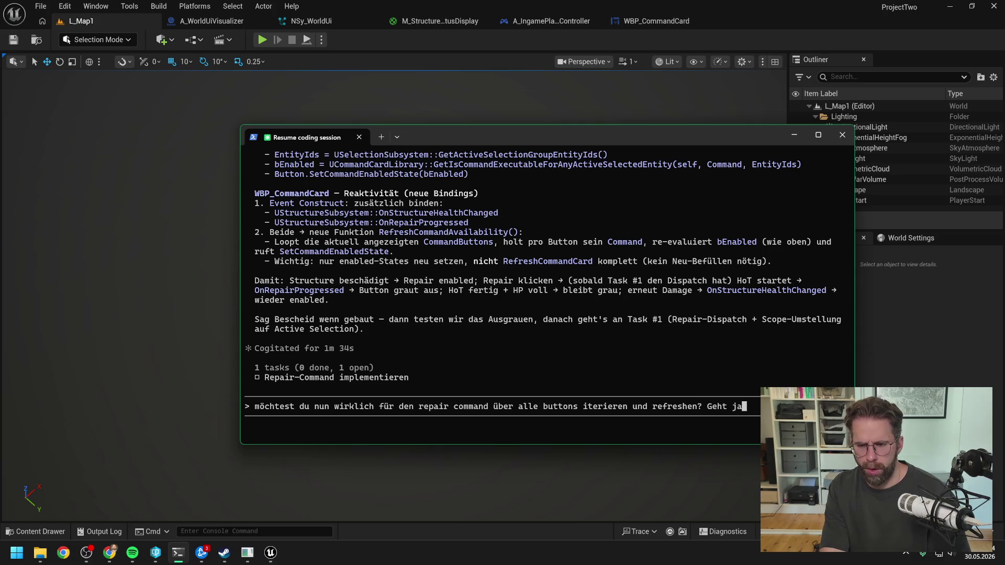
text(spezifisch den Repair Command e)
key(BackSpace)
key(BackSpace)
key(BackSpace)
text(mand etwas an)
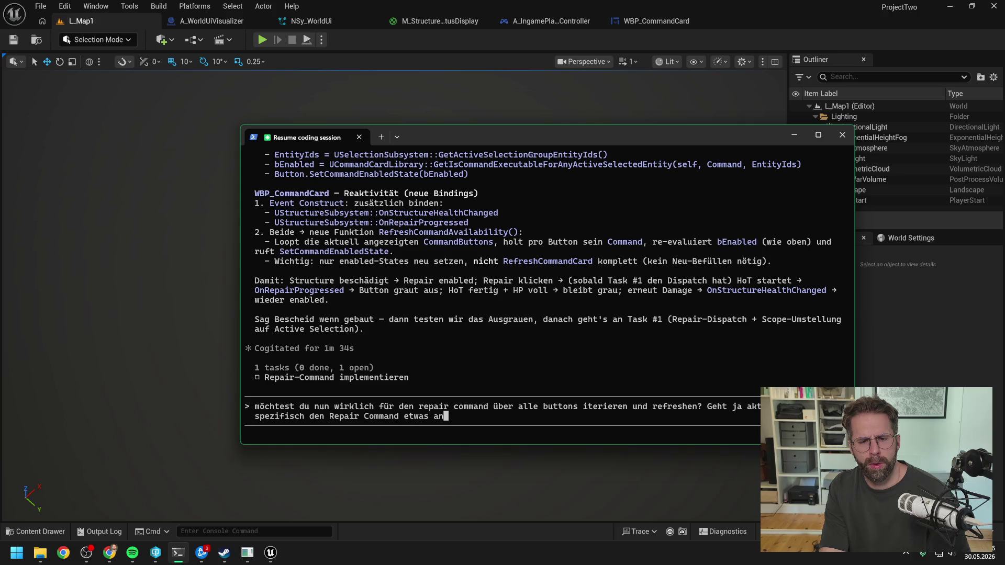
text(. Der h)
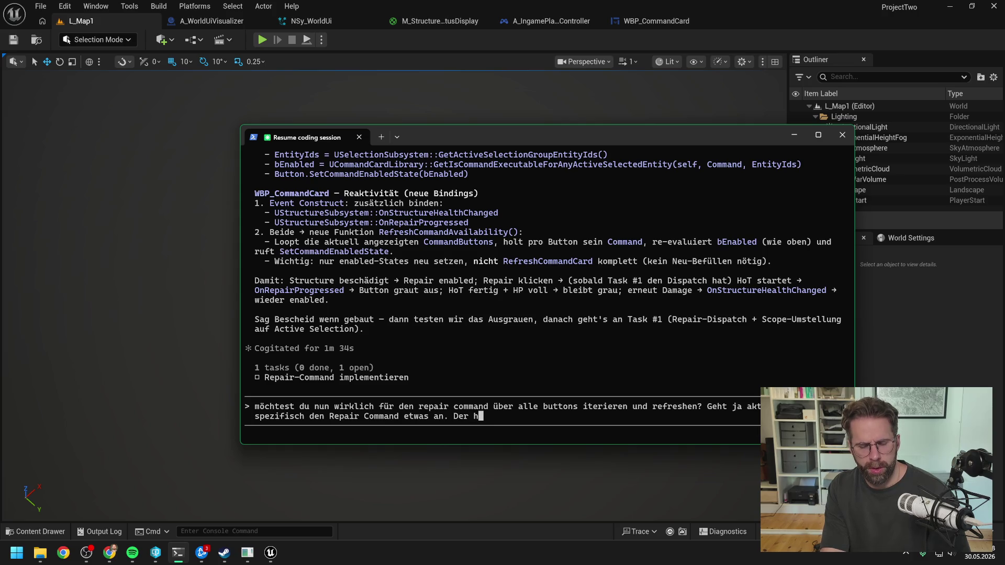
text(at ja seine ganz eigenen Voraussettzungen. )
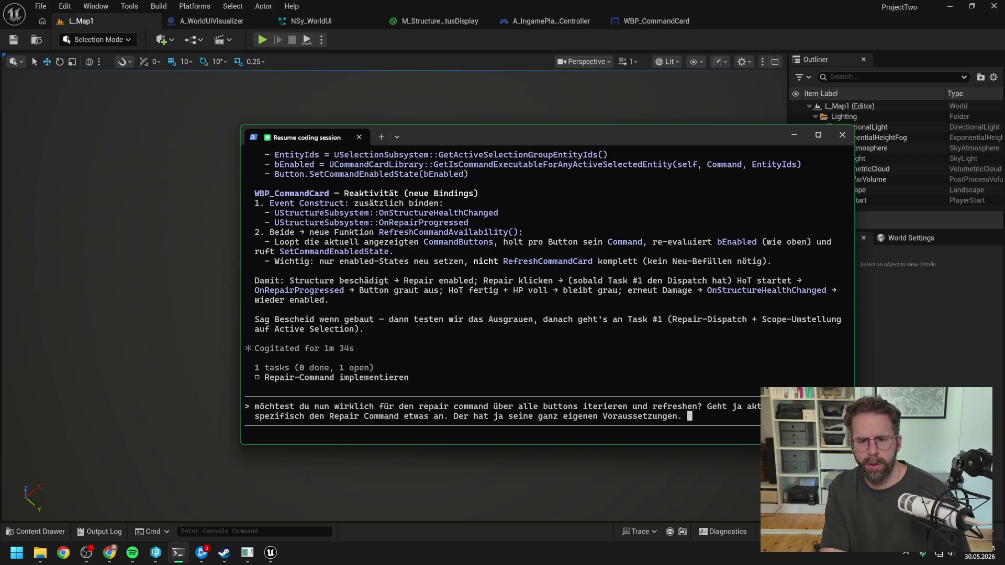
text(Was meinst du d)
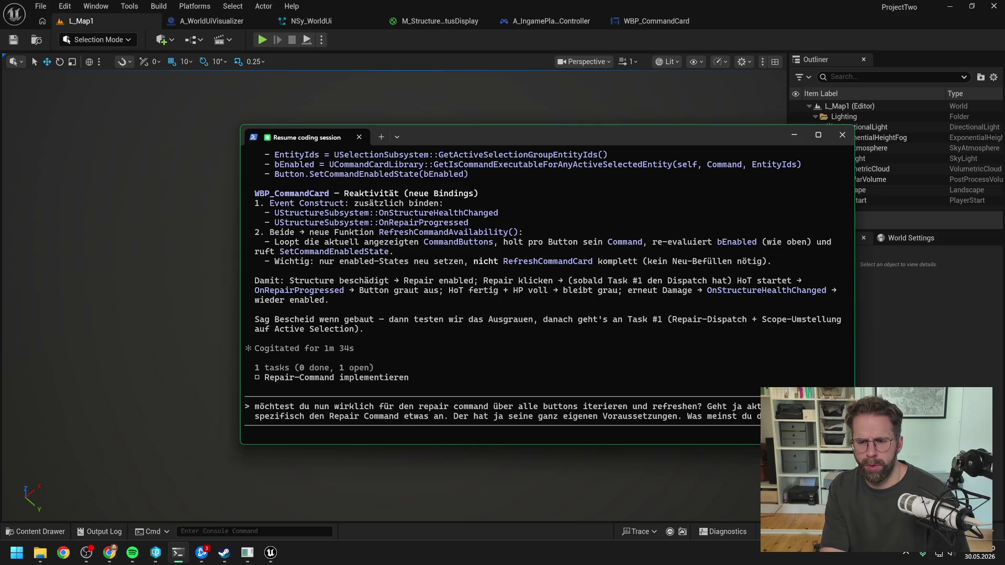
text(spezifischer z)
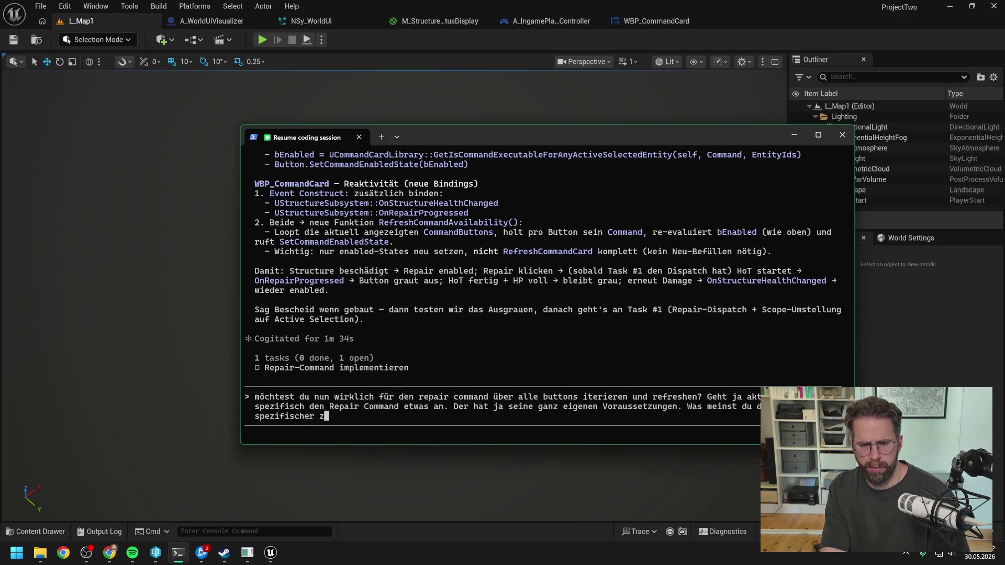
text(uschneiden oder erstrma)
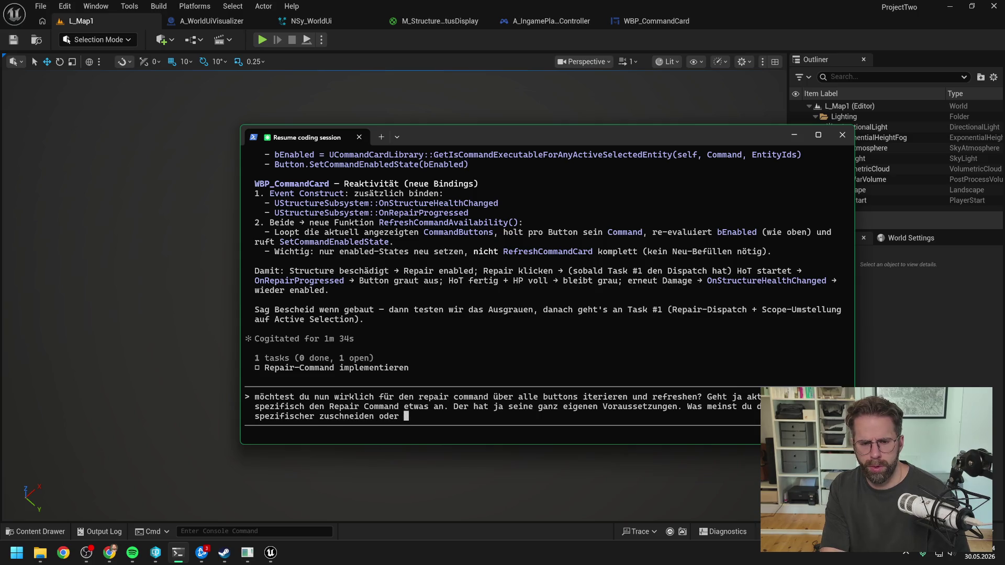
key(BackSpace)
key(BackSpace)
key(BackSpace)
text(mal so allg)
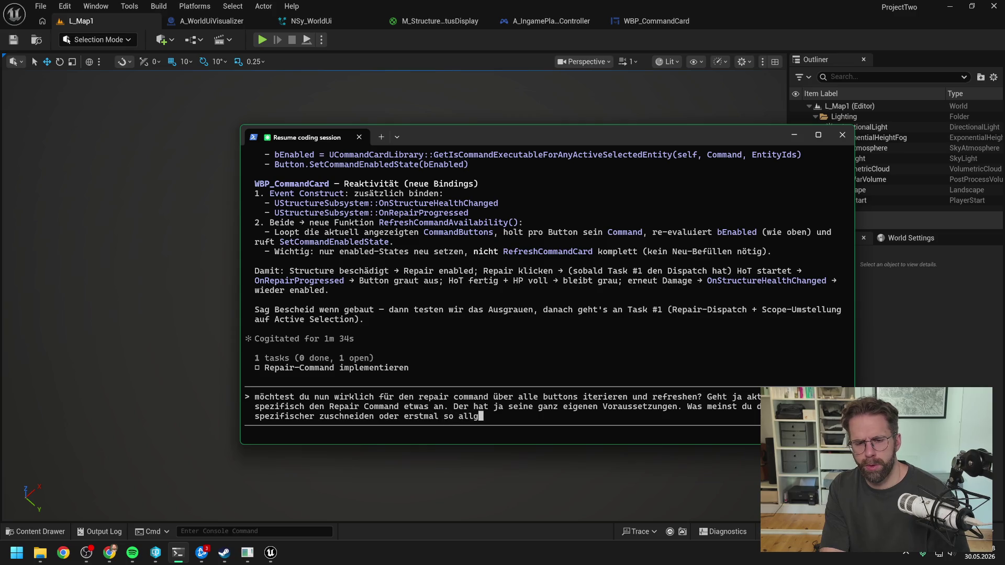
text(emein lassen)
key(Return)
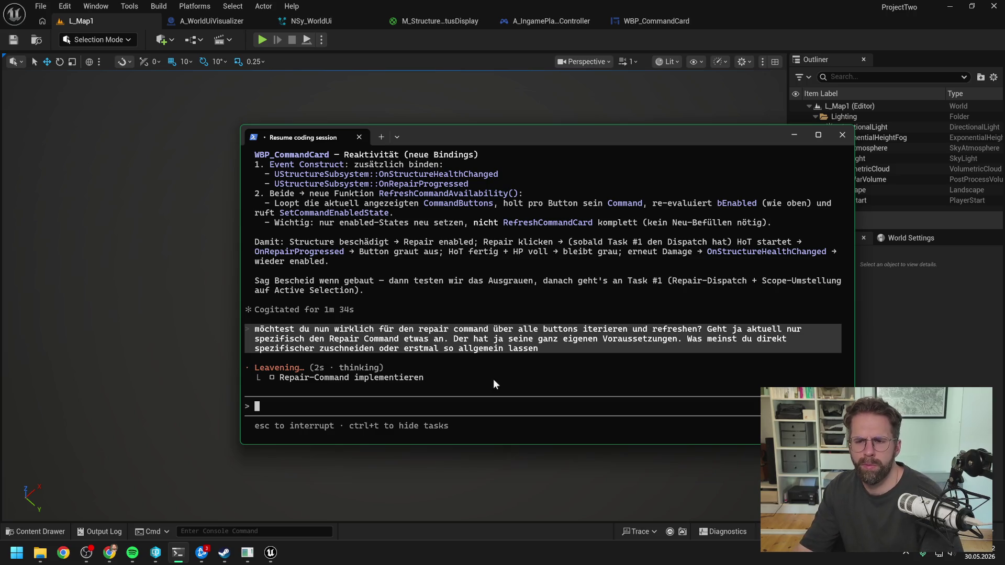
scroll(569, 315, up, 4)
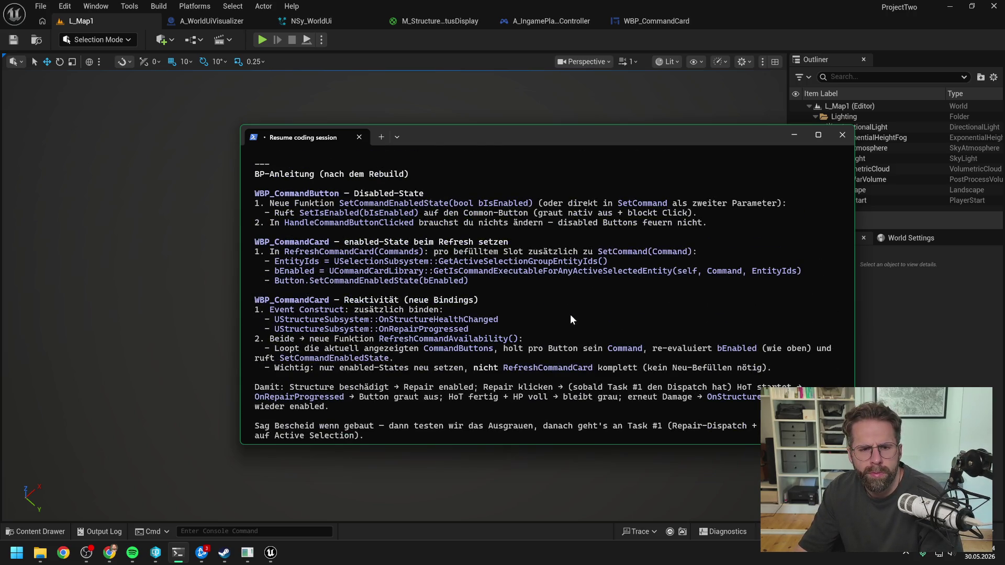
Read the agent's reply ending 'Baked for 42s' recommending a generic refresh over all visible buttons.
scroll(570, 320, up, 3)
scroll(570, 338, up, 5)
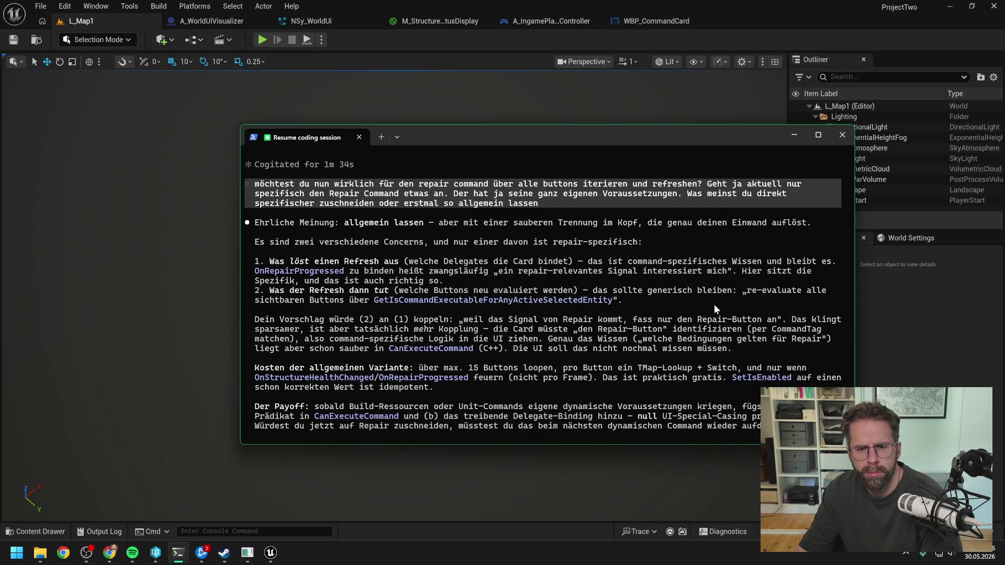
scroll(677, 302, down, 2)
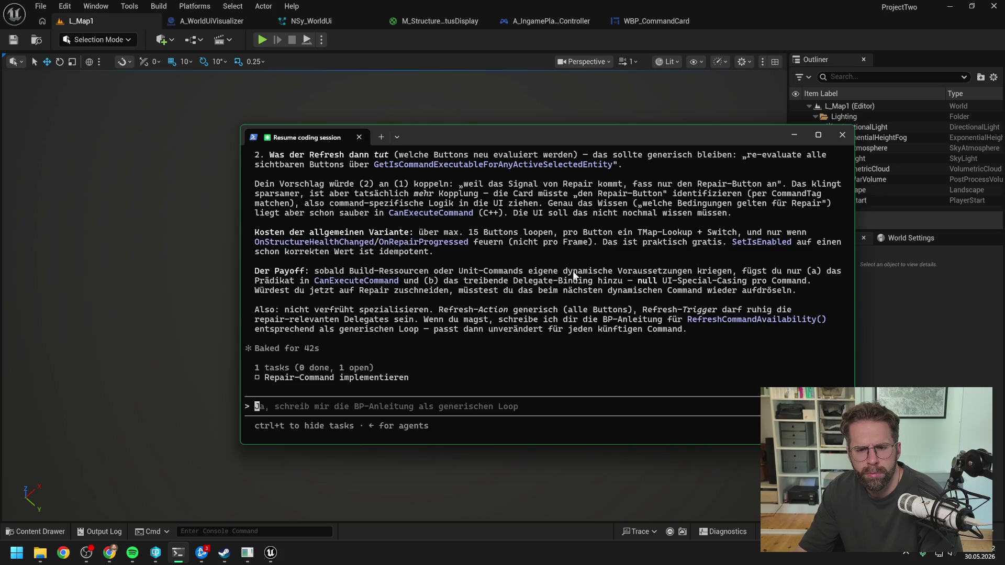
key(alt+Tab)
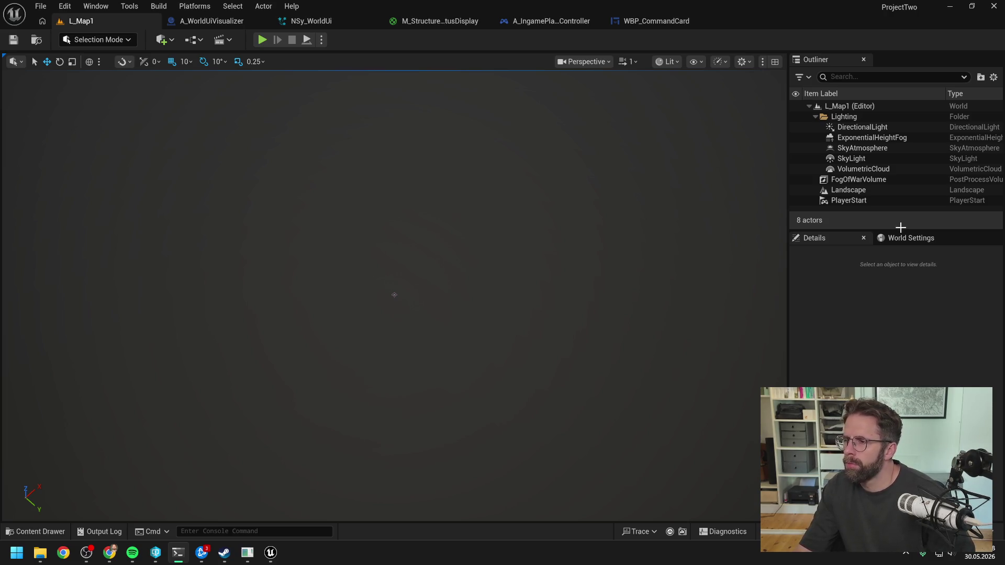
Close the NSy_WorldUi, M_Structure and A_WorldUiVisualizer editor tabs.
click(374, 21)
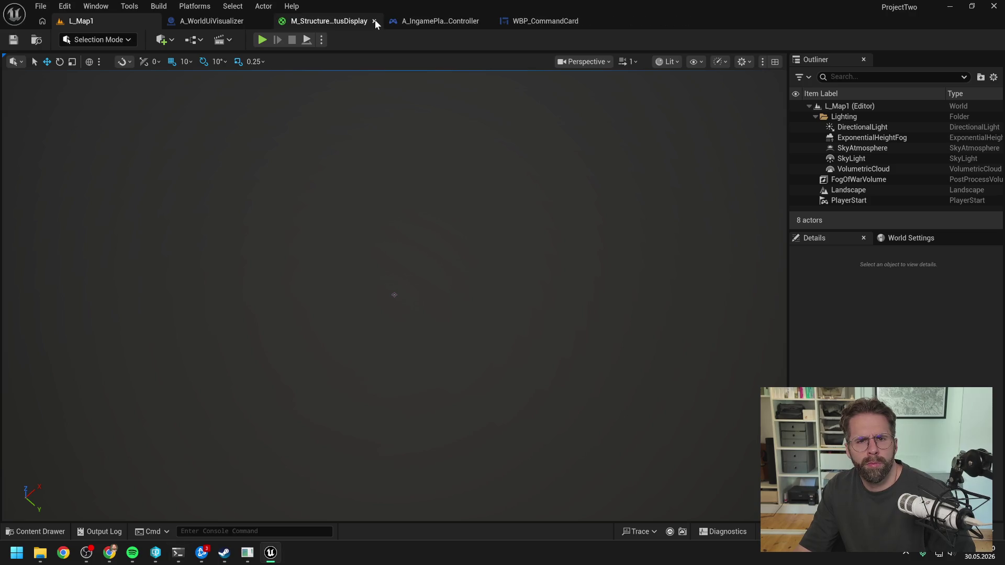
click(375, 21)
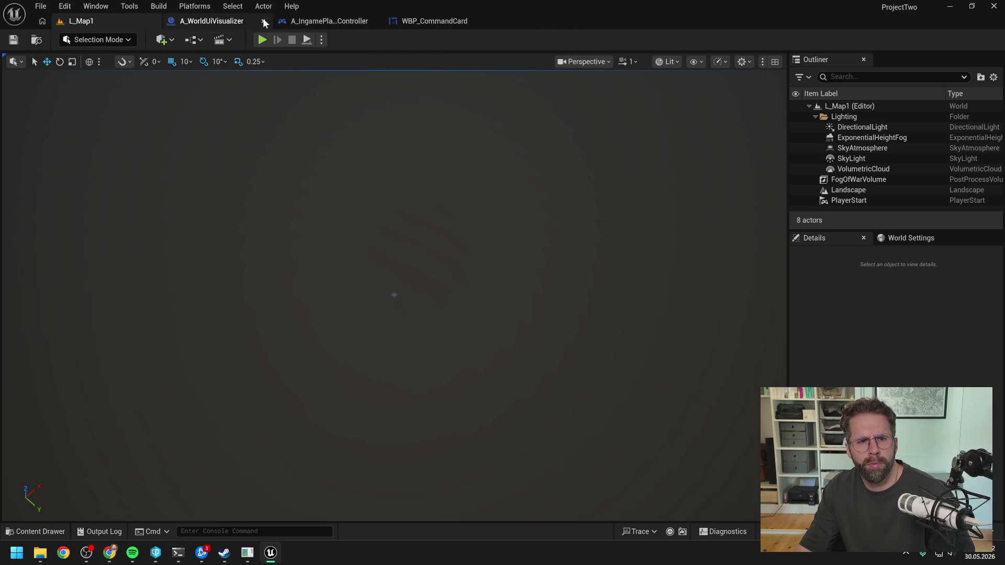
click(264, 21)
Check WBP_CommandCard's HandleActiveSelectionGroupChanged graph, then play L_Map1 in the editor.
click(356, 22)
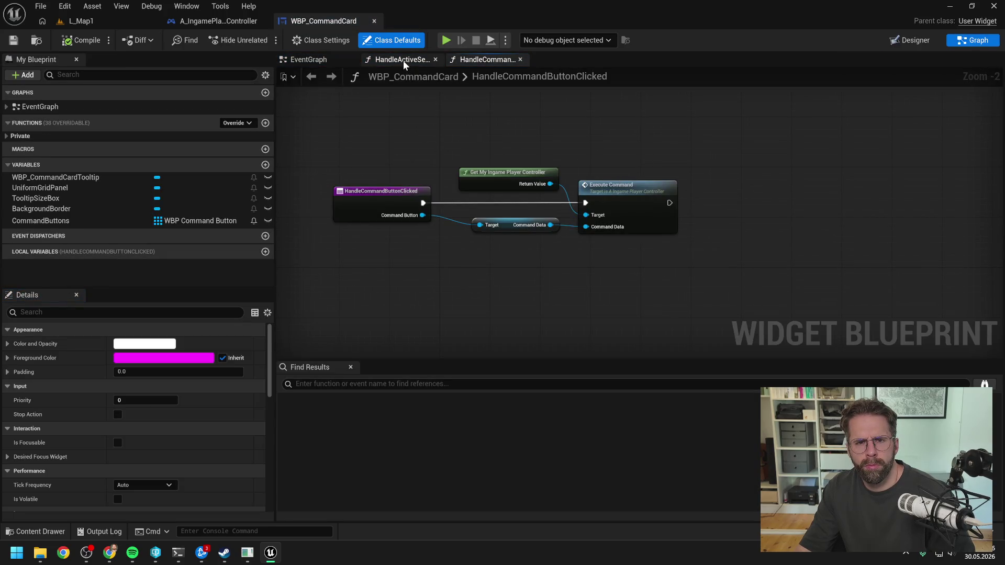
click(403, 61)
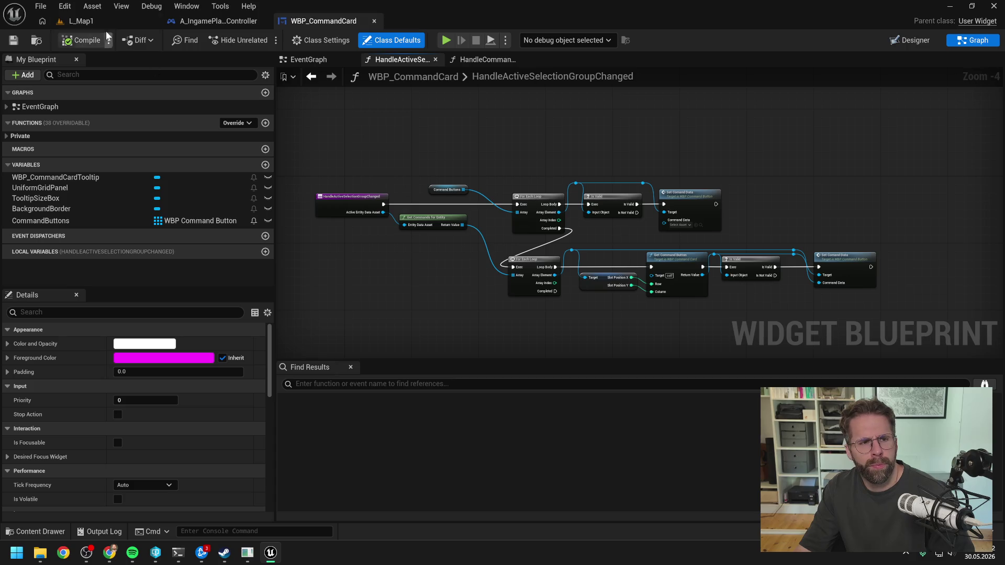
click(79, 21)
click(263, 40)
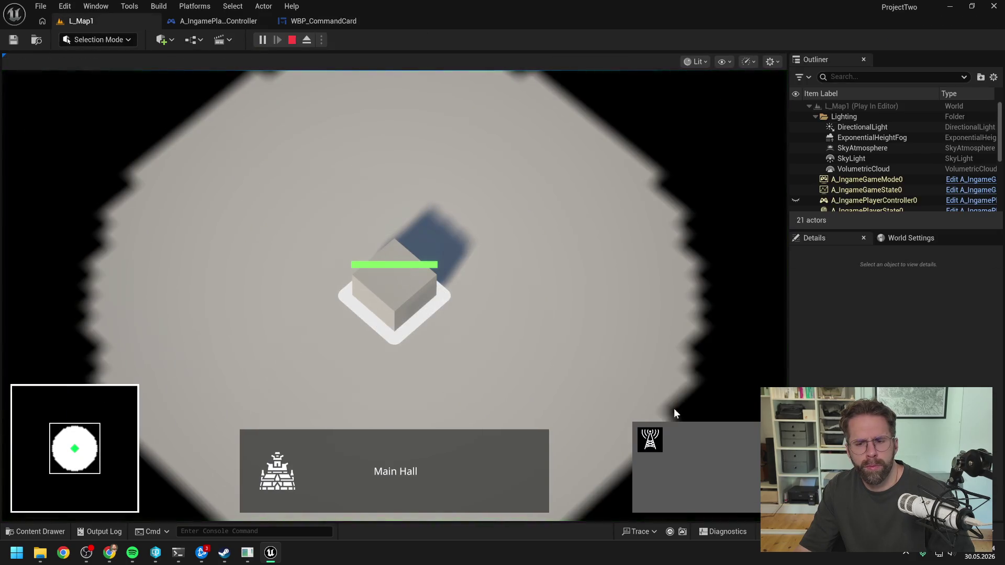
Place two Power Grid Generators from the Main Hall and compare the generator and Main Hall command cards.
click(652, 441)
click(558, 256)
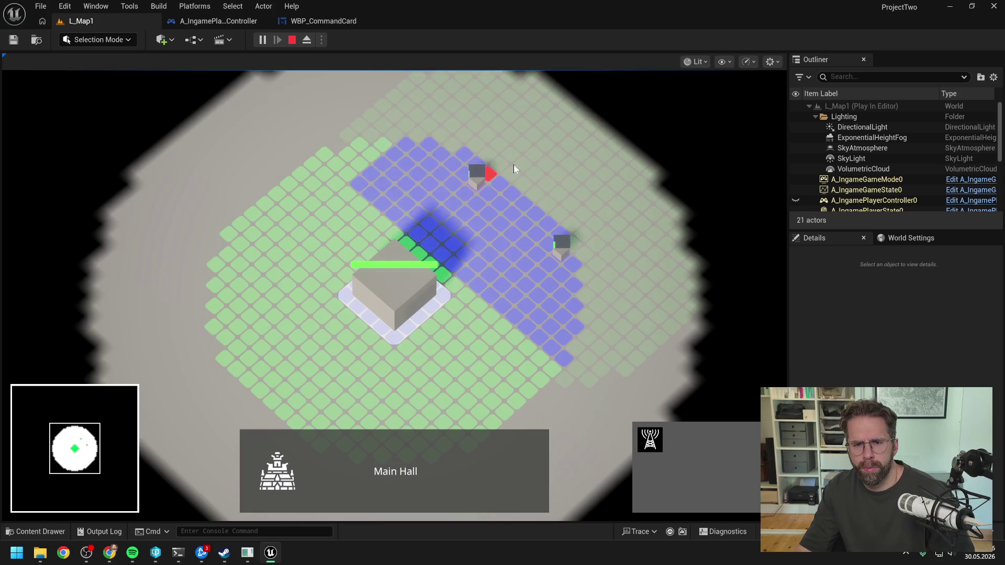
click(516, 164)
click(561, 247)
click(392, 299)
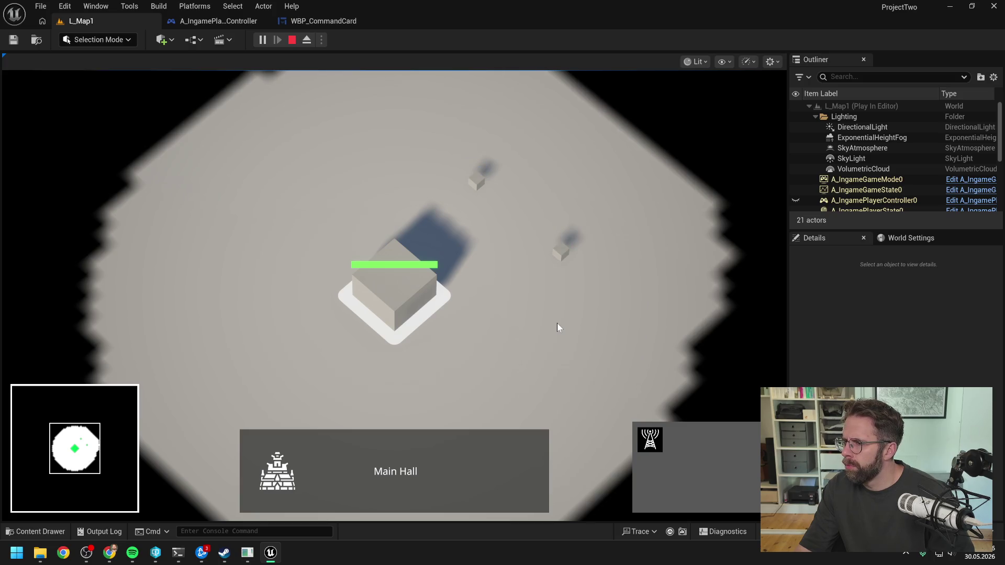
click(557, 323)
click(559, 253)
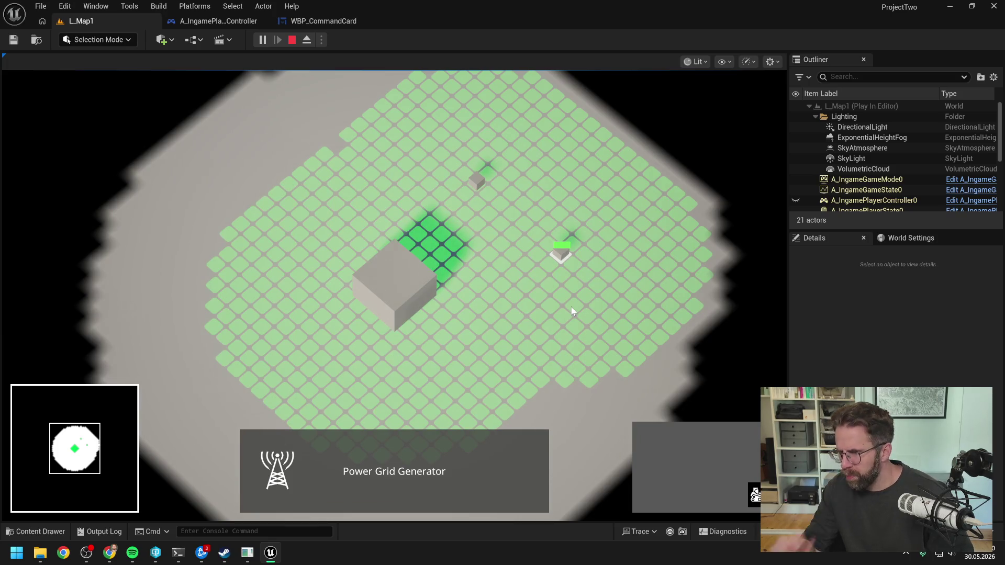
click(414, 302)
click(497, 223)
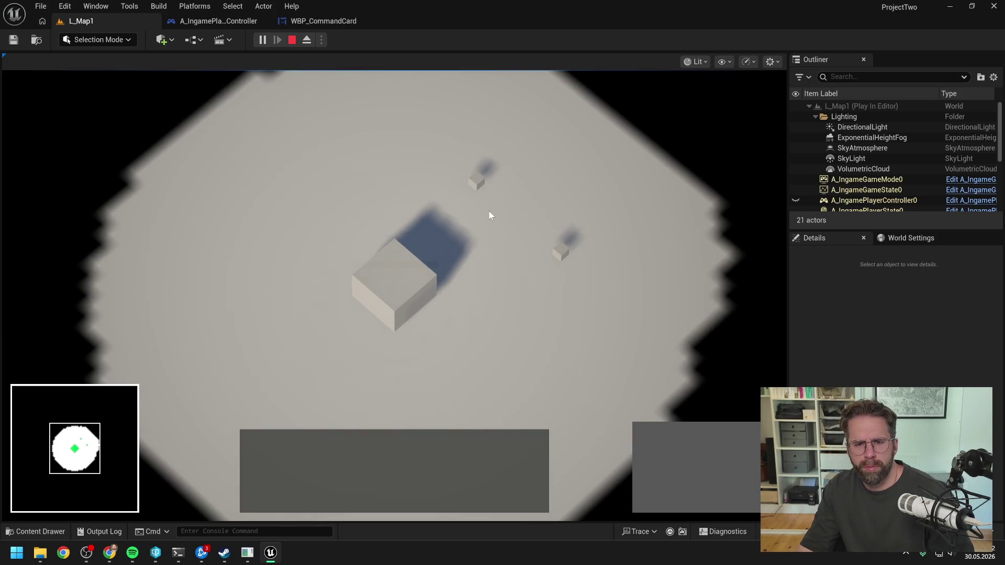
click(507, 209)
click(525, 227)
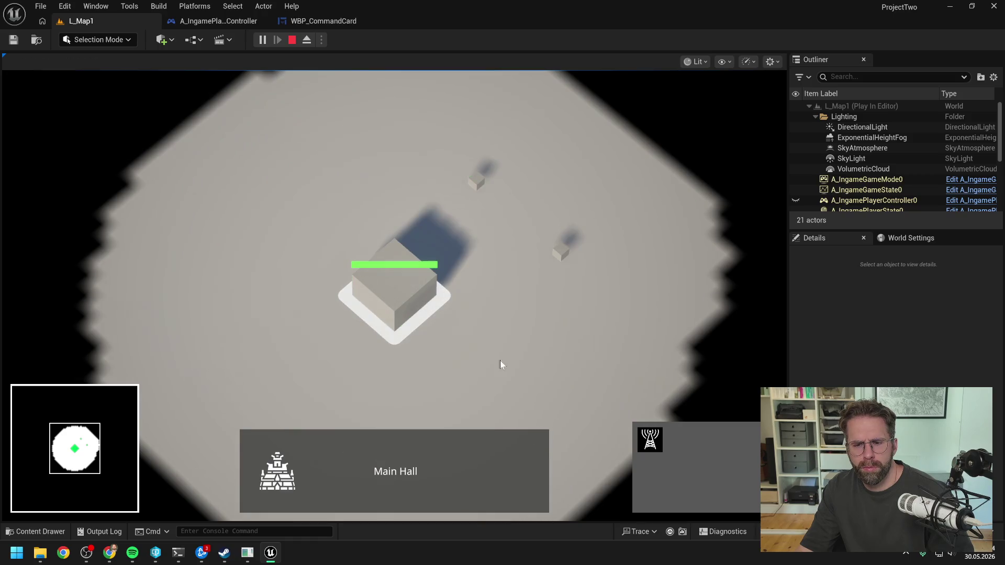
Place four more generators around the map, check the selections' cards, and stop the play session.
click(650, 441)
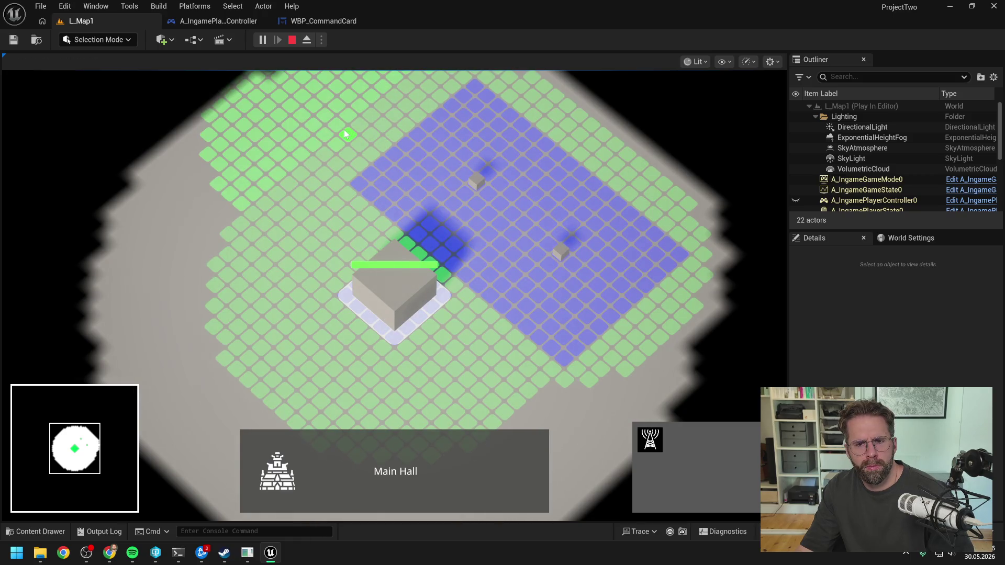
scroll(315, 151, down, 2)
click(360, 168)
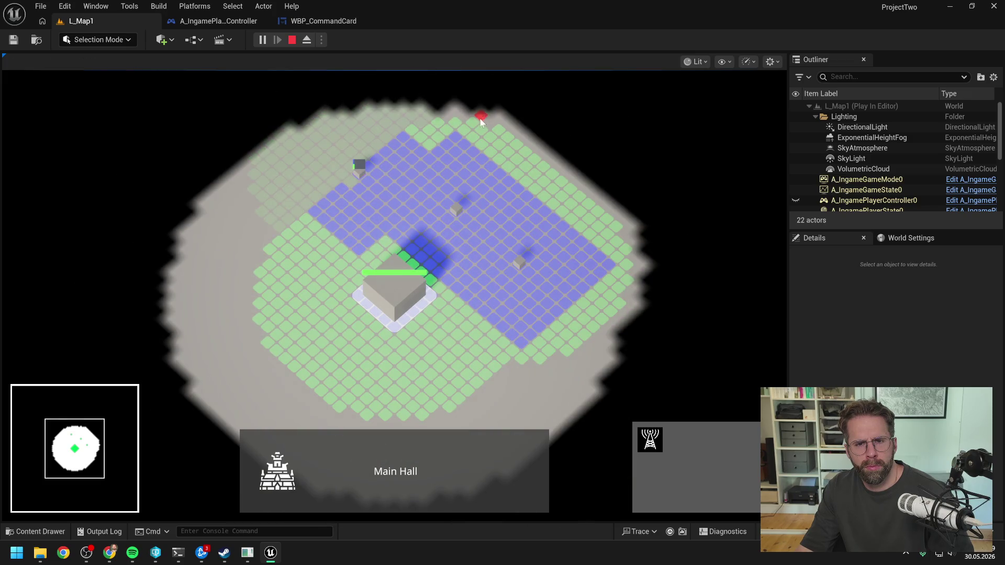
click(473, 116)
click(628, 245)
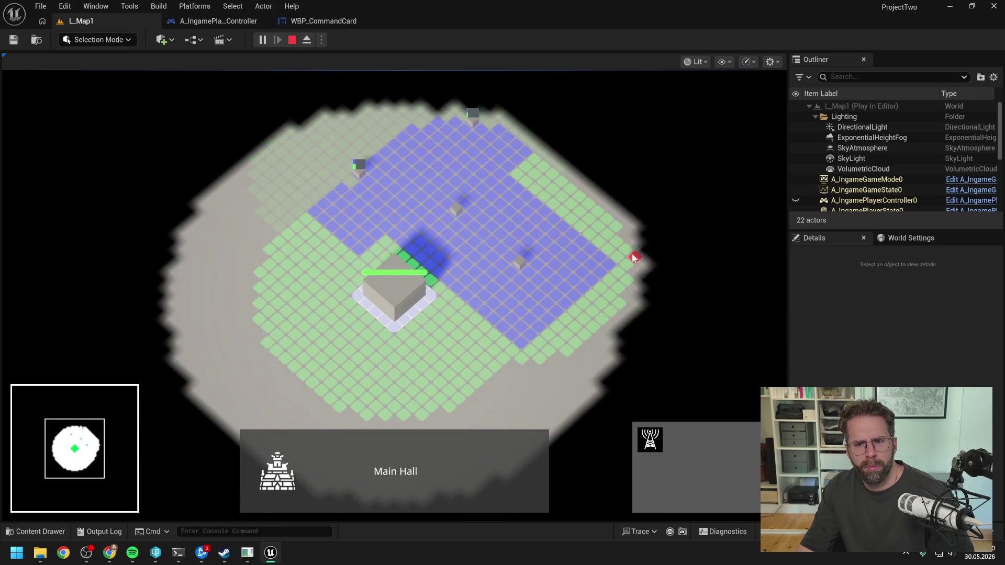
click(479, 381)
right_click(453, 314)
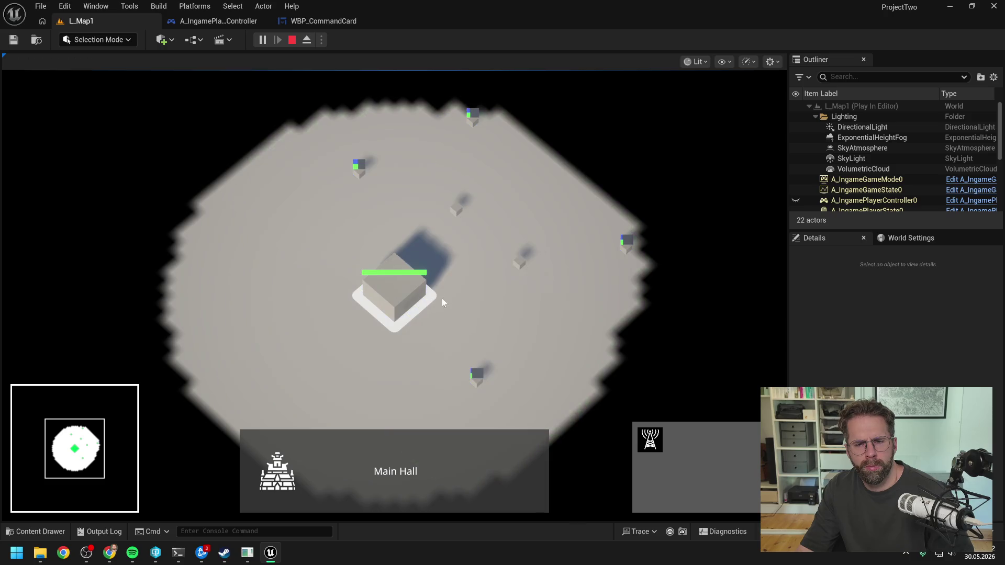
click(519, 261)
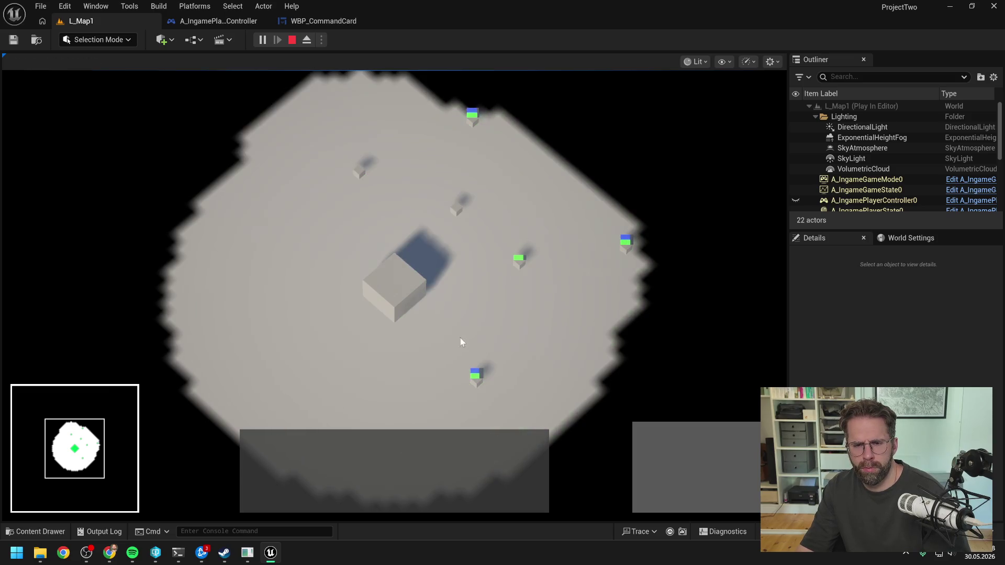
click(398, 296)
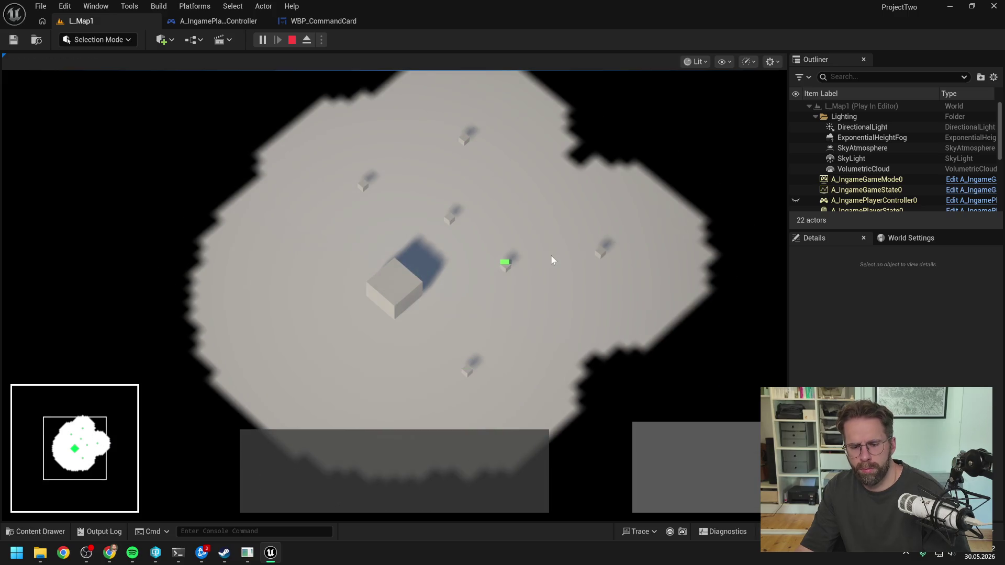
key(Escape)
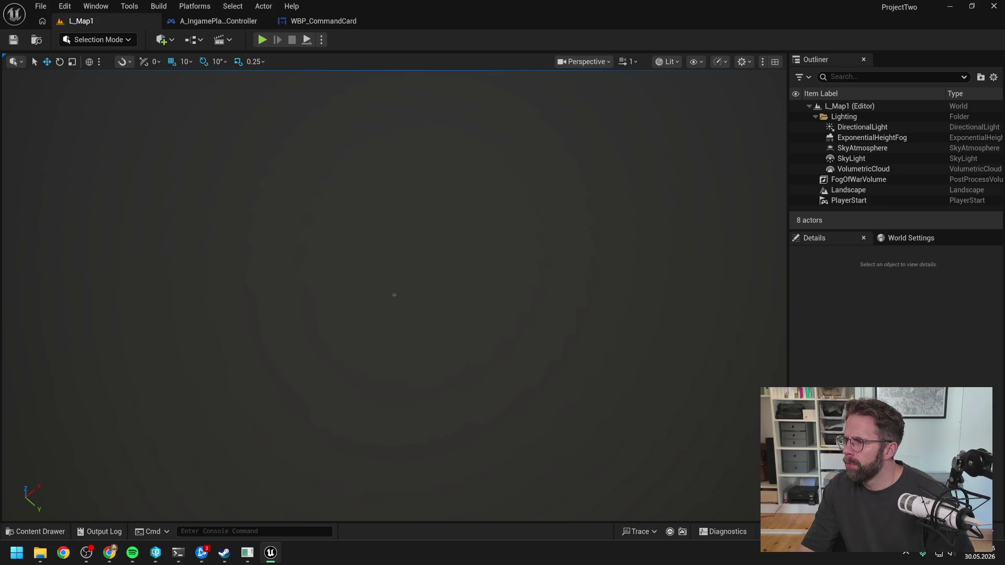
Inspect WBP_CommandCard's HandleActiveSelectionGroupChanged graph nodes, then switch over to the Claude Code terminal.
click(332, 25)
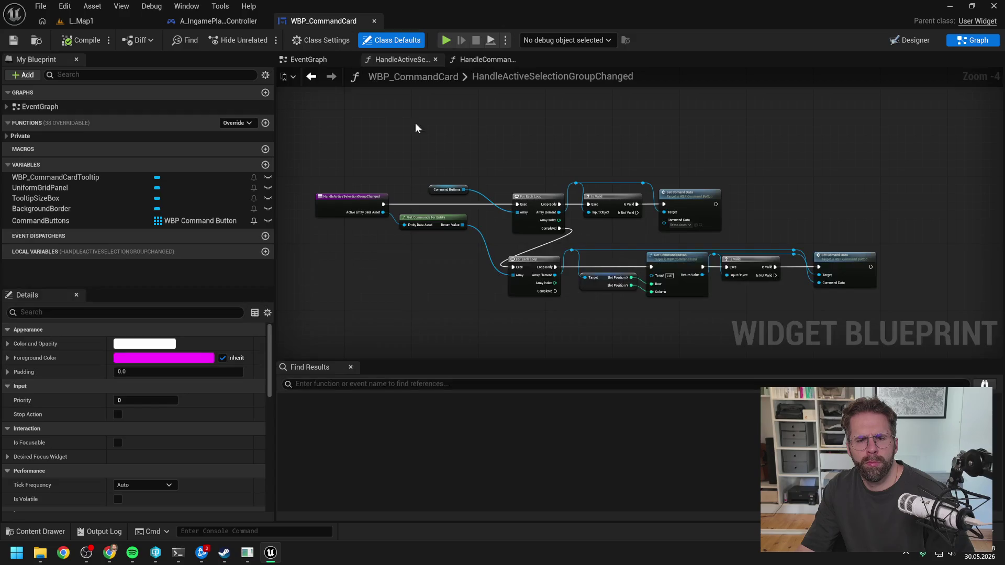
scroll(450, 209, up, 1)
scroll(472, 265, up, 1)
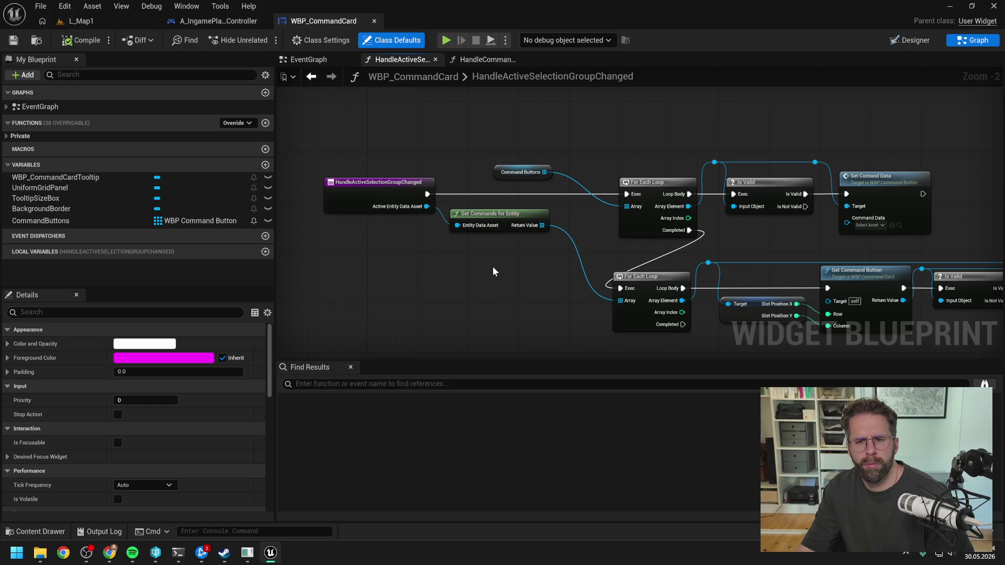
scroll(493, 266, down, 1)
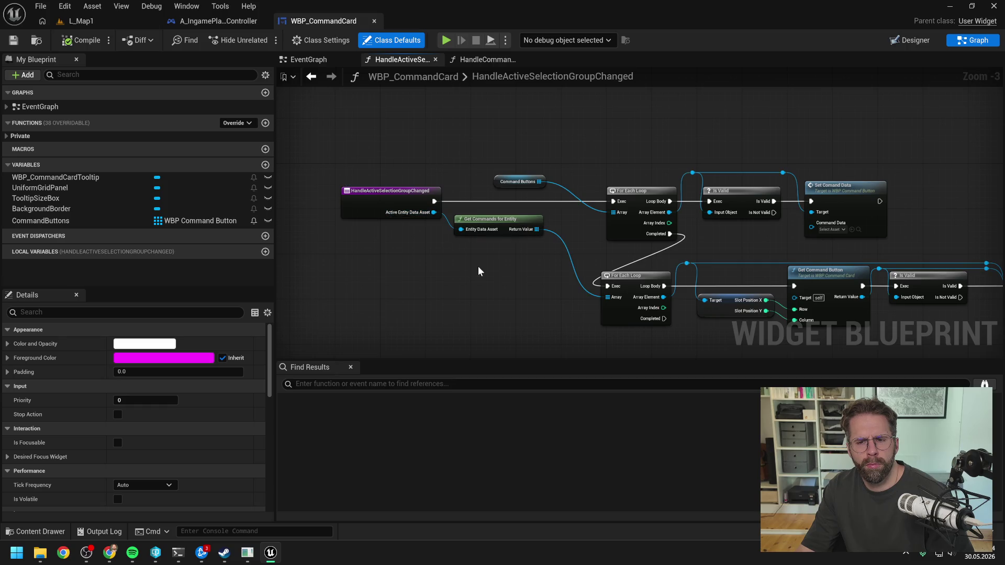
drag(479, 266, 457, 261)
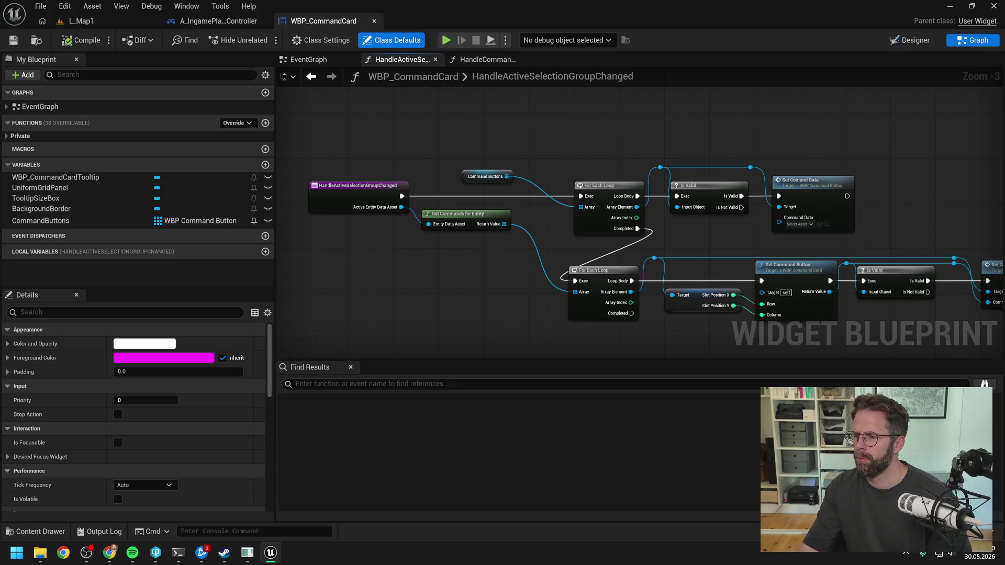
key(alt+Tab)
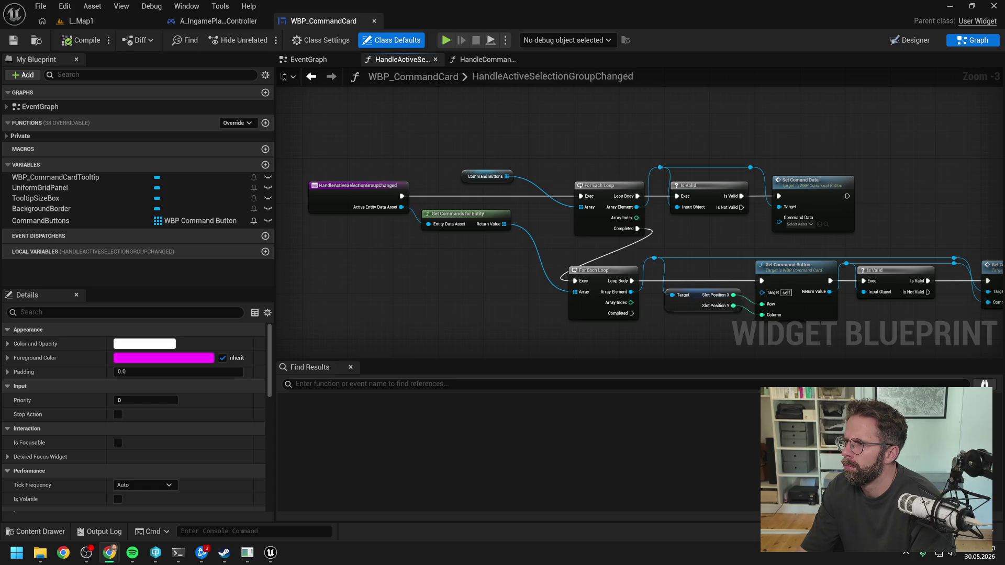
key(alt+Tab)
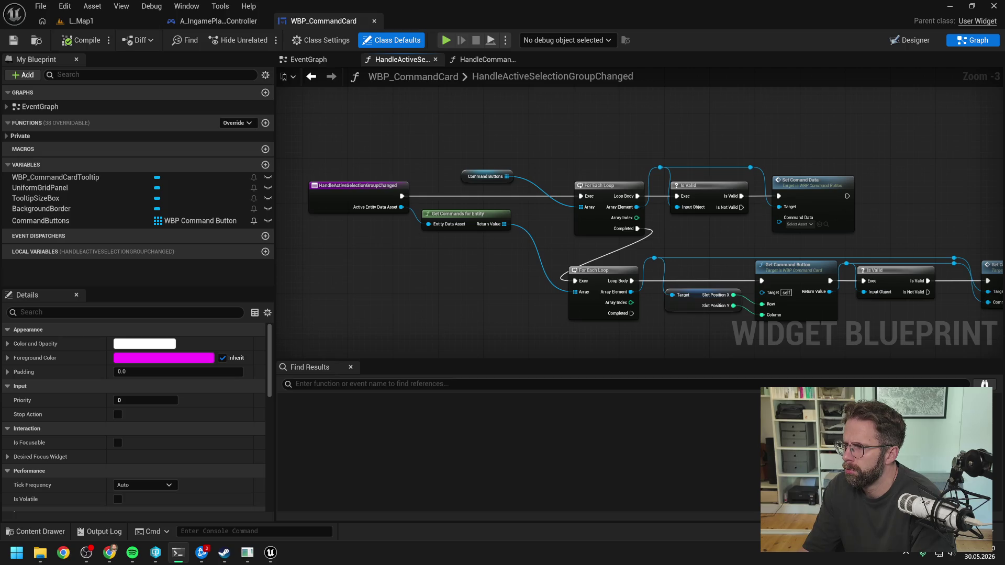
key(alt+Tab)
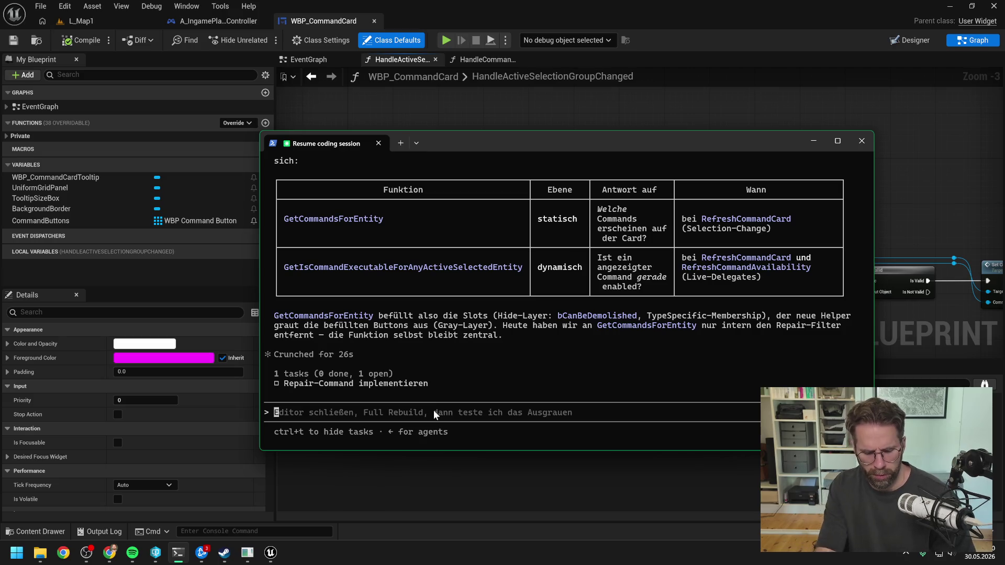
Send 'GetCommandsForEntity schließt repair aber aktuell noch aus, wenn die structure voll ist' and return to Unreal's graph.
text(GetCommandas)
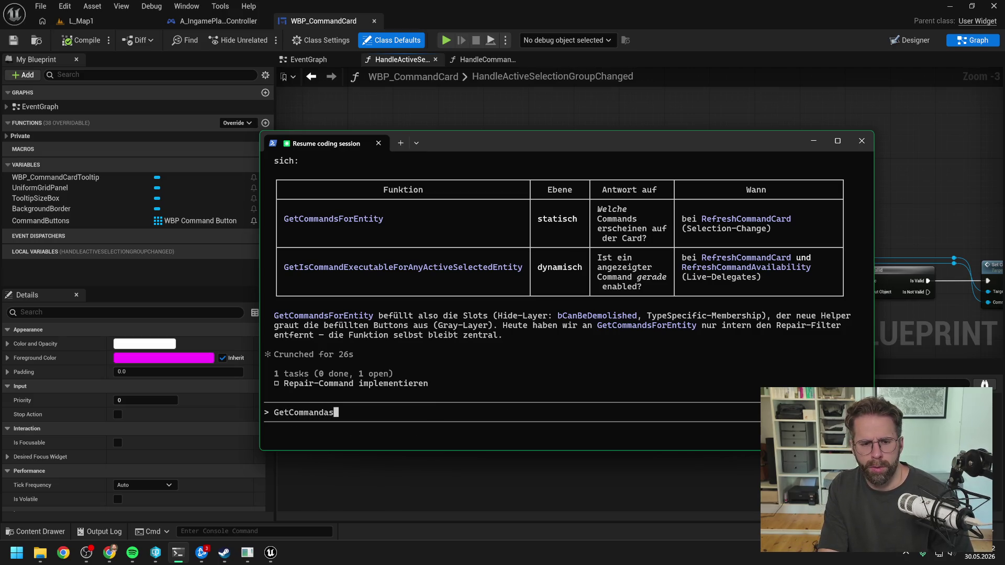
key(BackSpace)
text(sFor)
text(Entity )
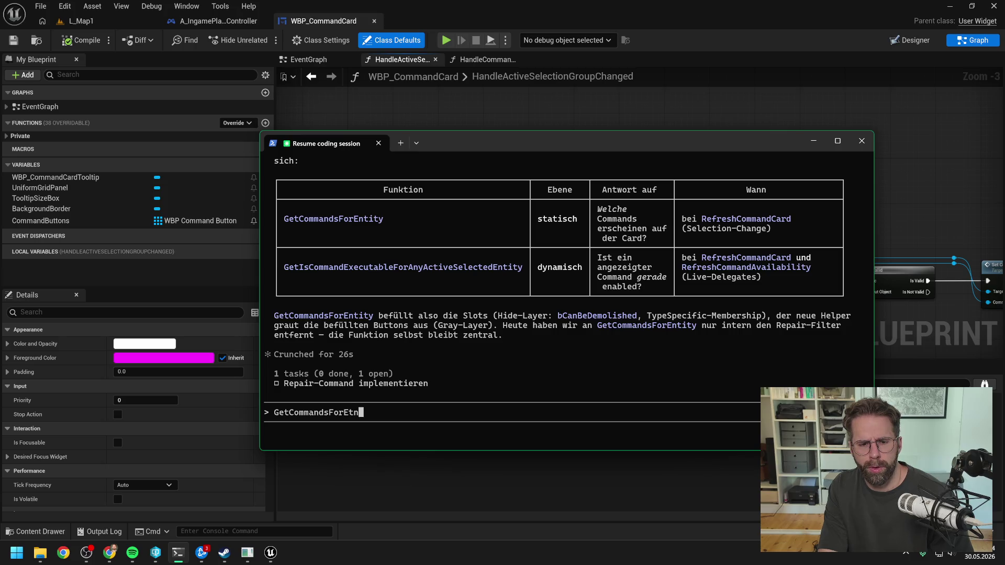
text(schließt)
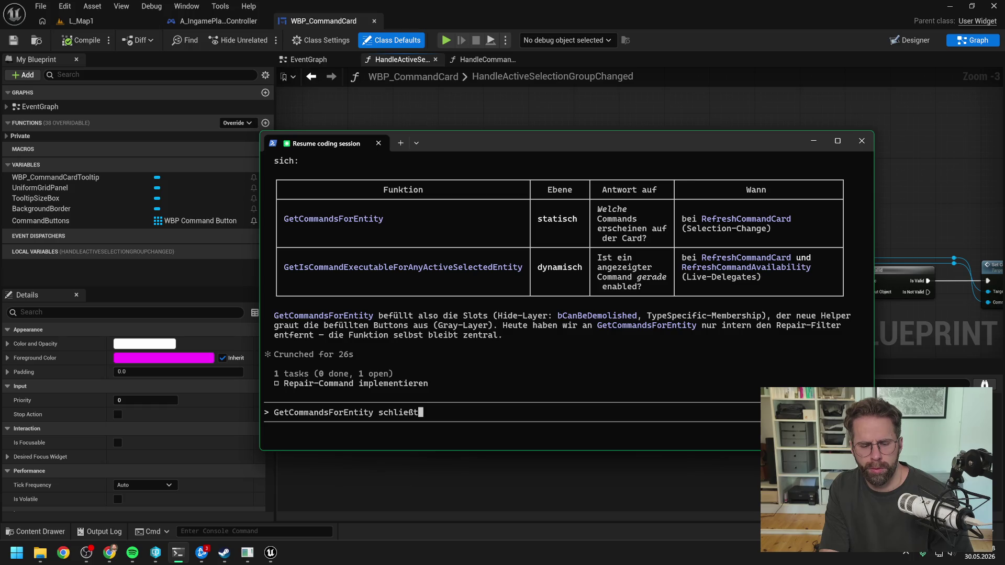
text( repai)
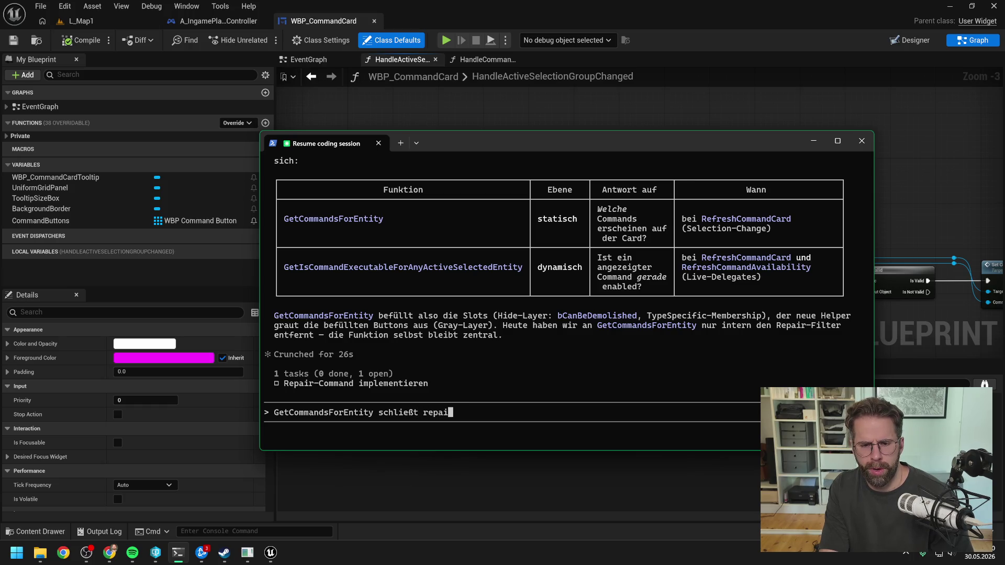
text(r aber aktuell noc)
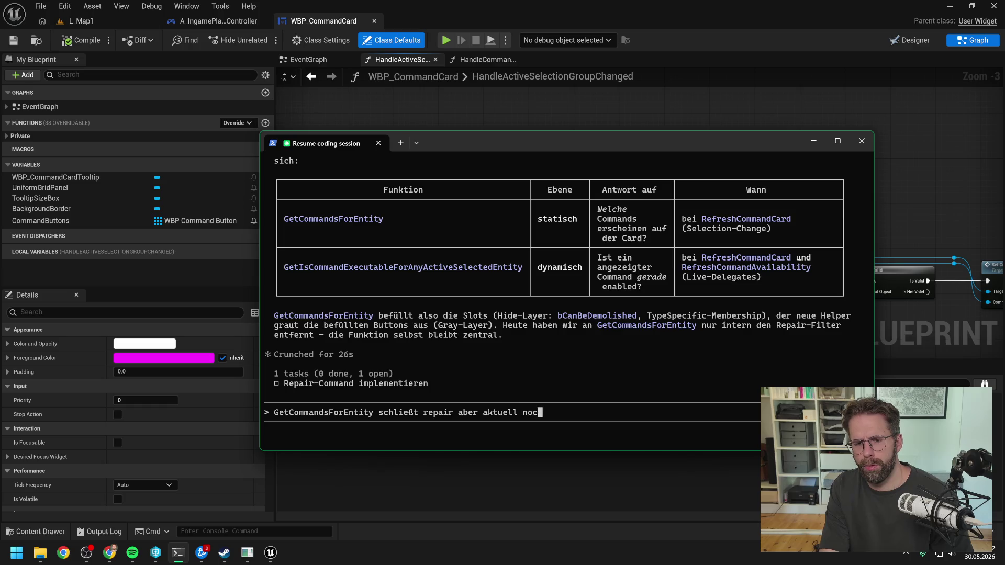
text(h aus, wenn )
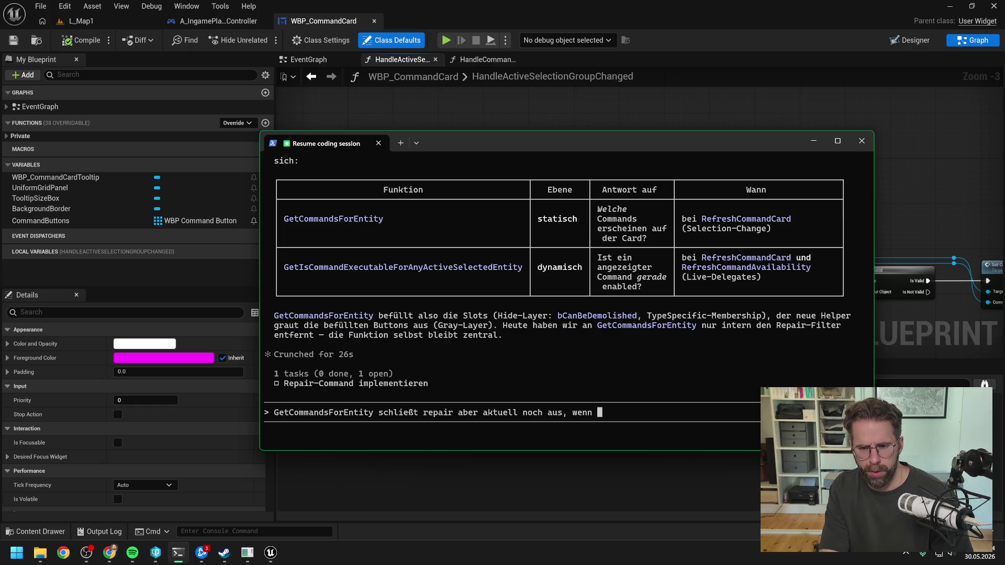
text(die structur)
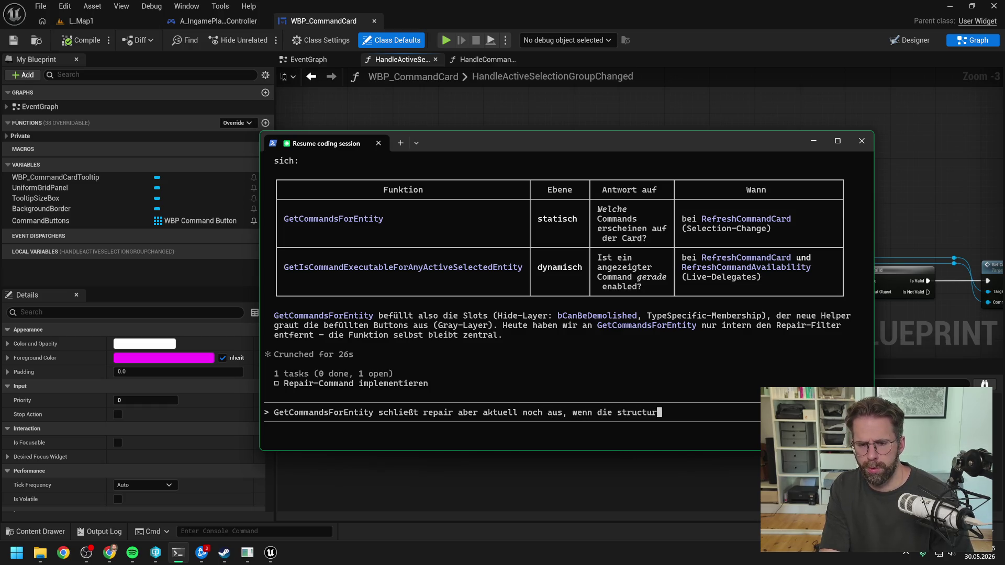
text(e voll ist)
key(Return)
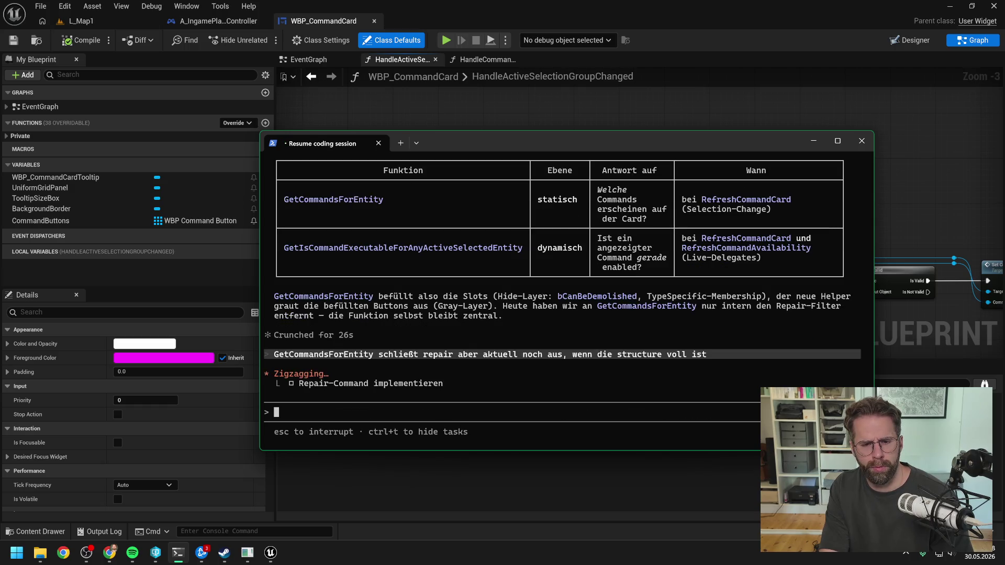
click(480, 111)
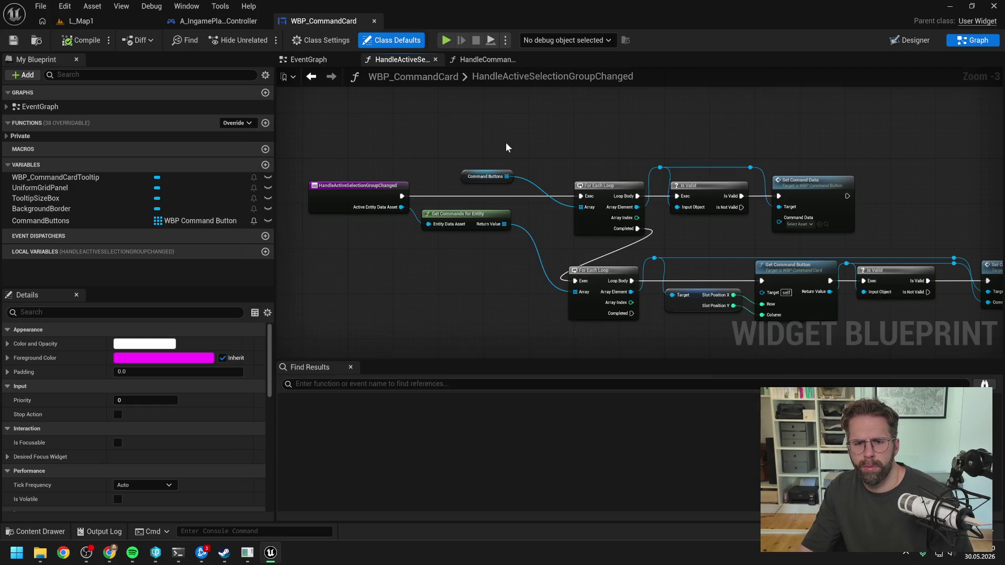
drag(598, 146, 497, 139)
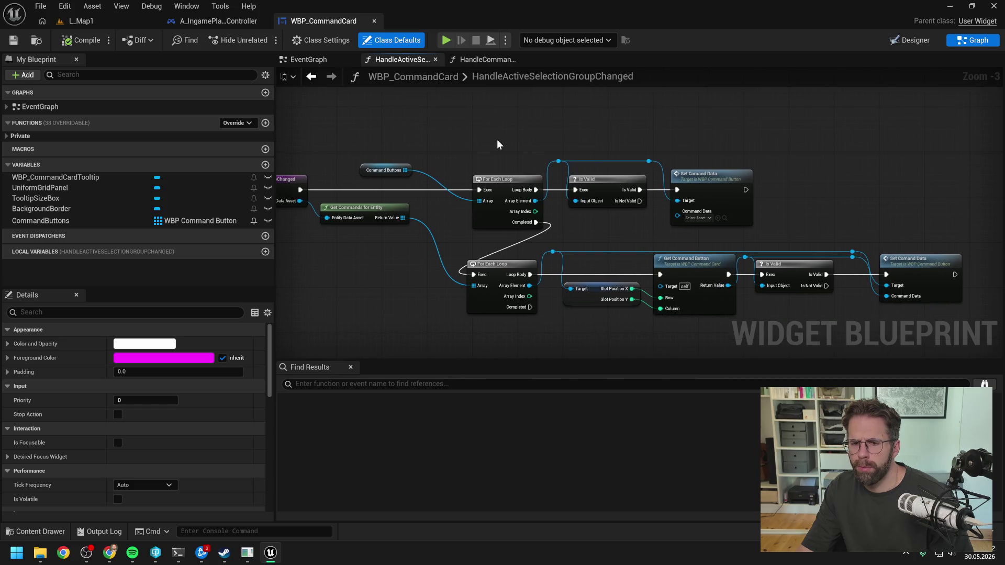
Select the lower For Each Loop, play L_Map1 until its breakpoint hits, resume, and end play.
click(494, 266)
drag(500, 137, 560, 147)
click(83, 21)
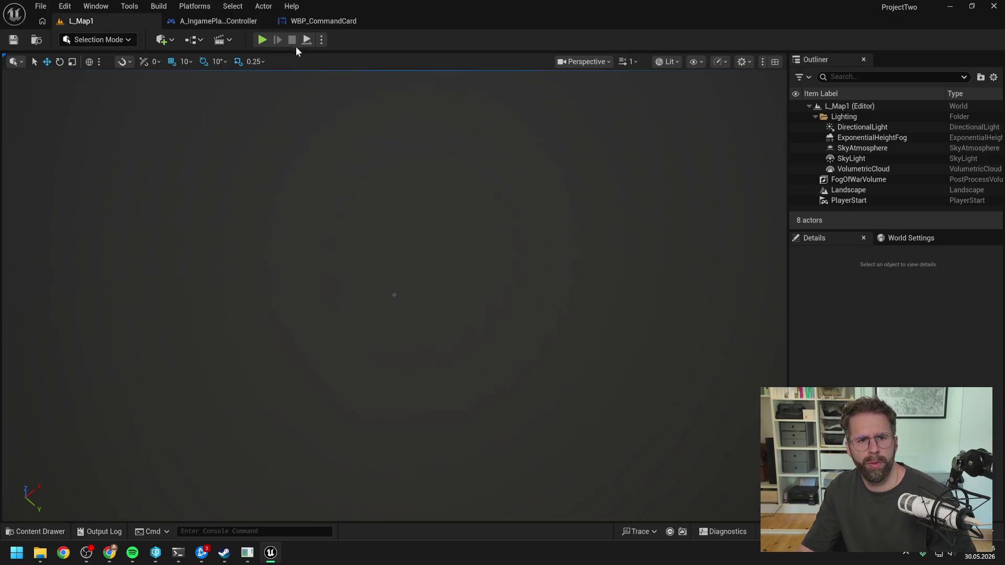
click(263, 40)
click(381, 335)
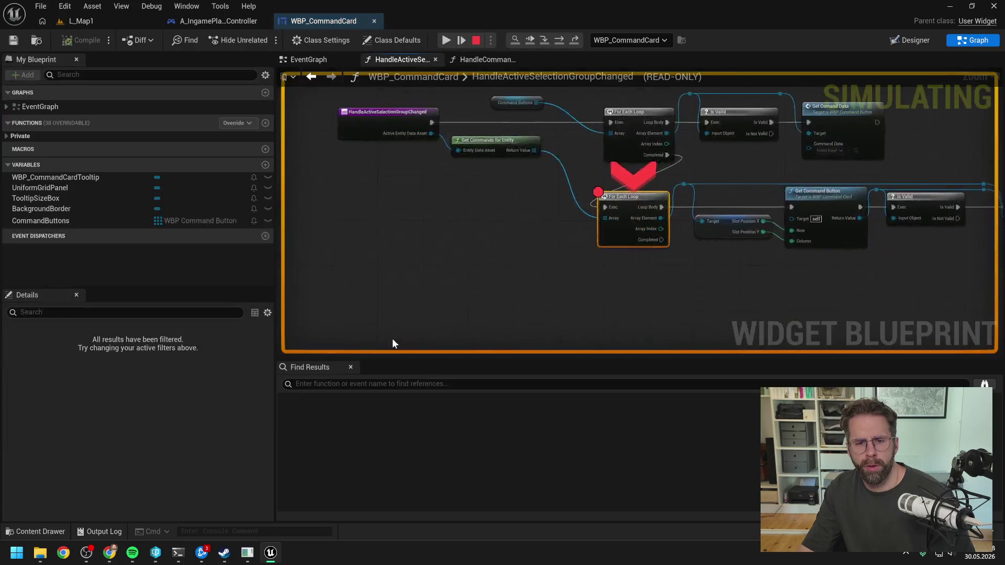
mouse_move(497, 112)
scroll(495, 204, down, 2)
click(446, 40)
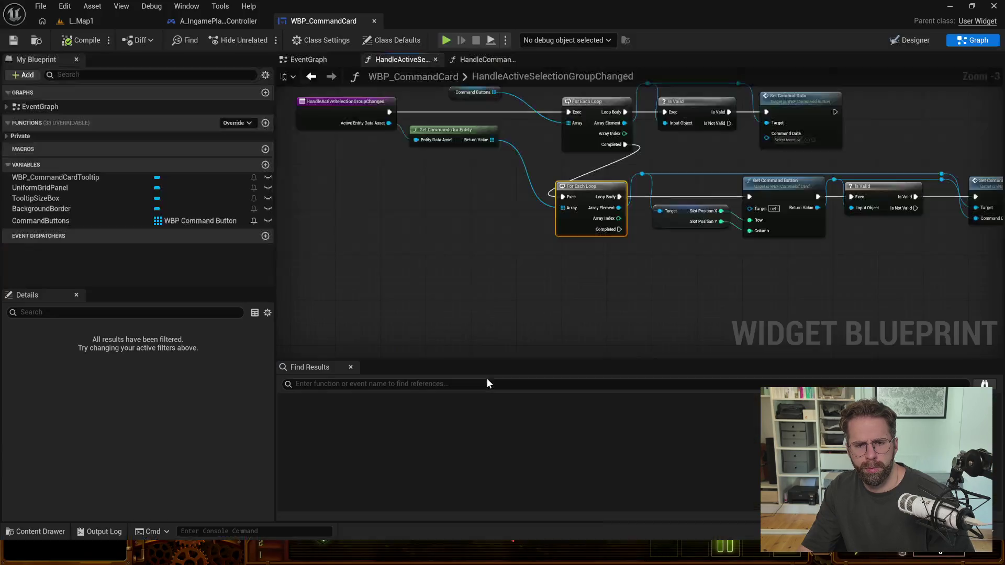
key(Escape)
click(180, 557)
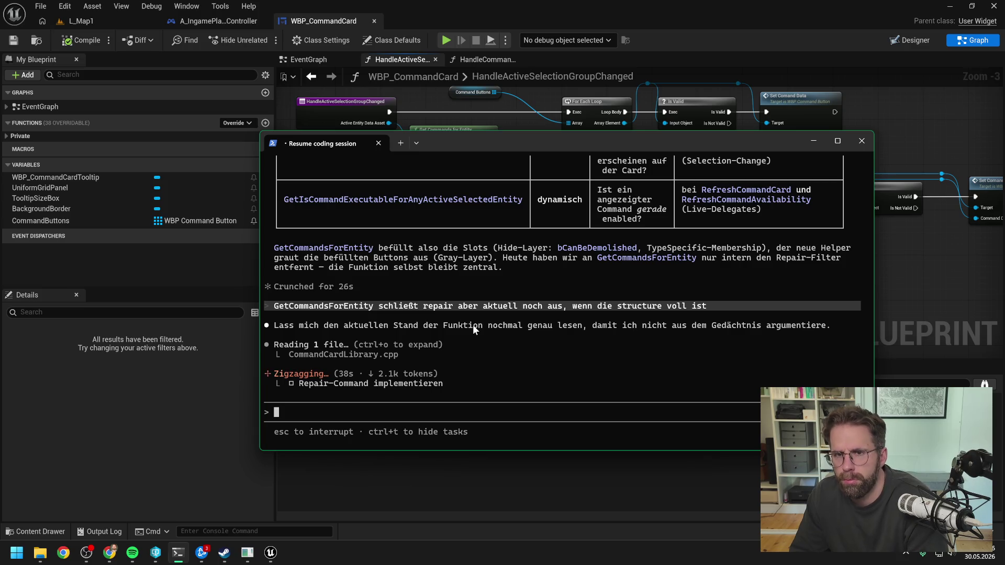
Read Claude Code's answer that repair only greys out for full structures, then pan Unreal's graph.
key(alt+Tab)
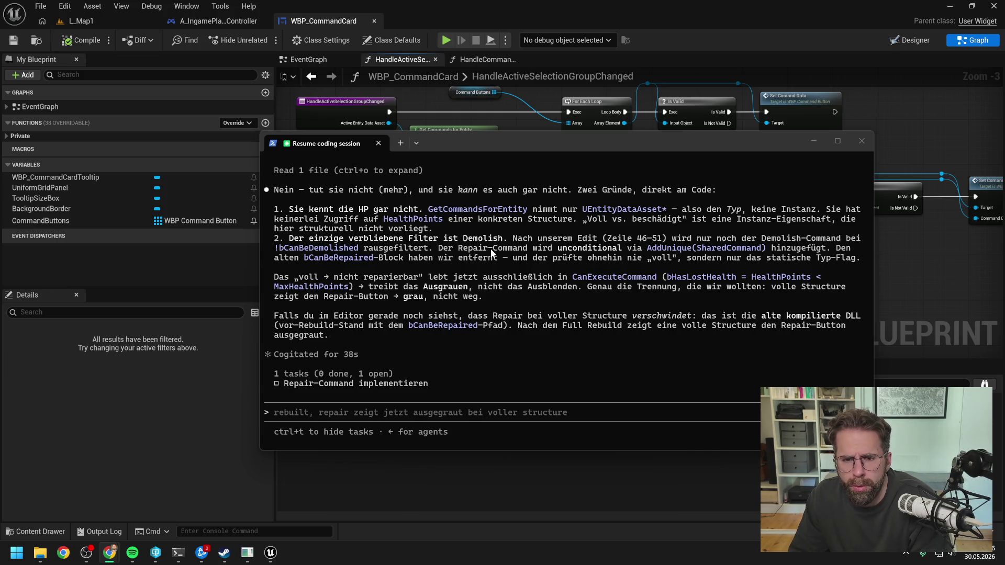
click(467, 244)
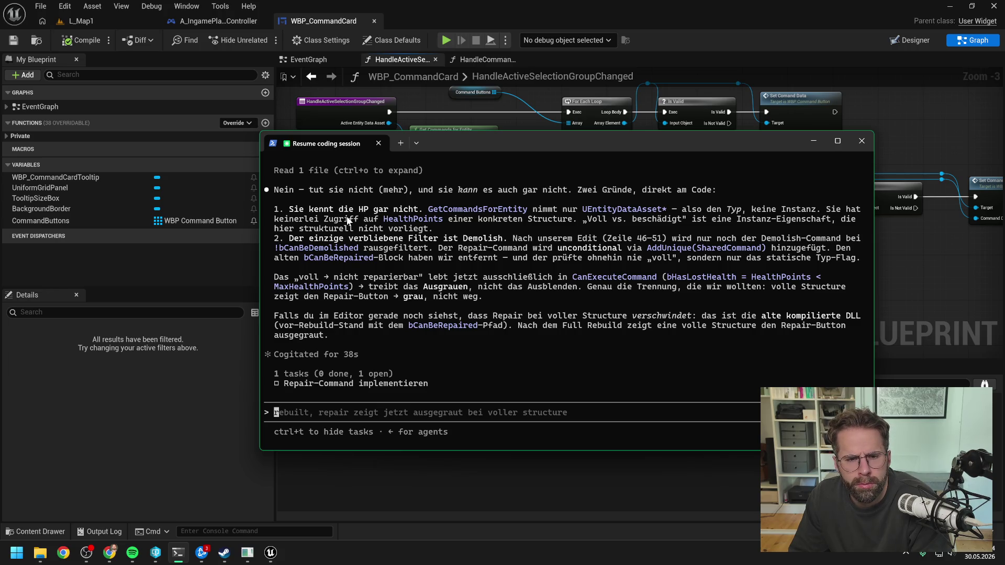
click(917, 279)
drag(918, 279, 837, 276)
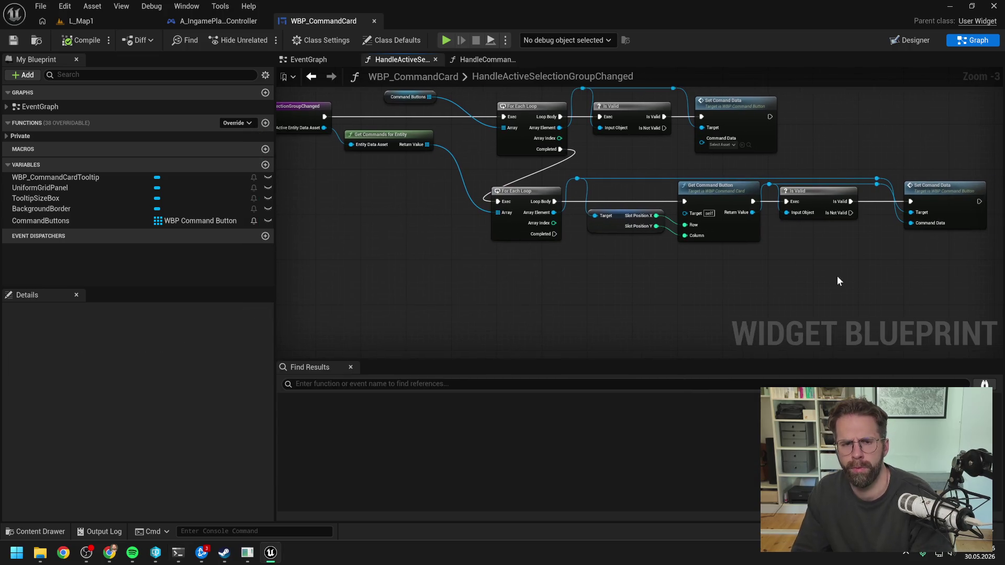
Look over the Event On Initialized node in WBP_CommandCard's EventGraph.
drag(599, 276, 613, 307)
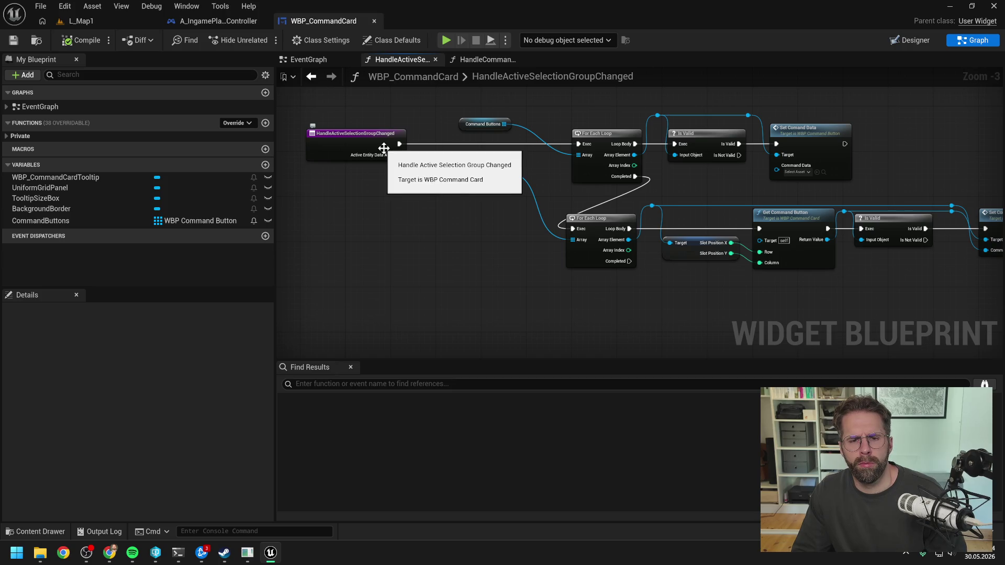
click(312, 59)
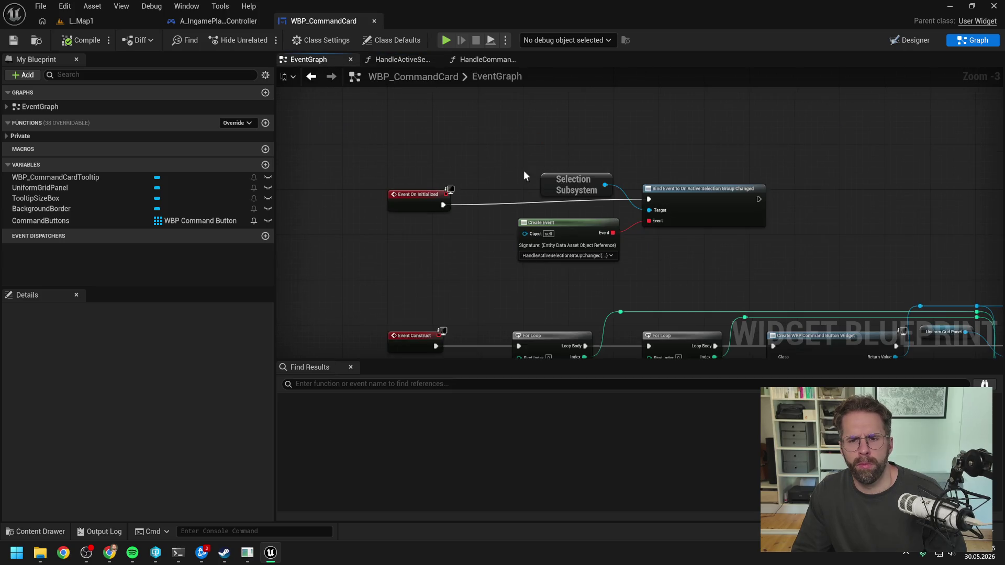
drag(418, 196, 416, 190)
click(443, 228)
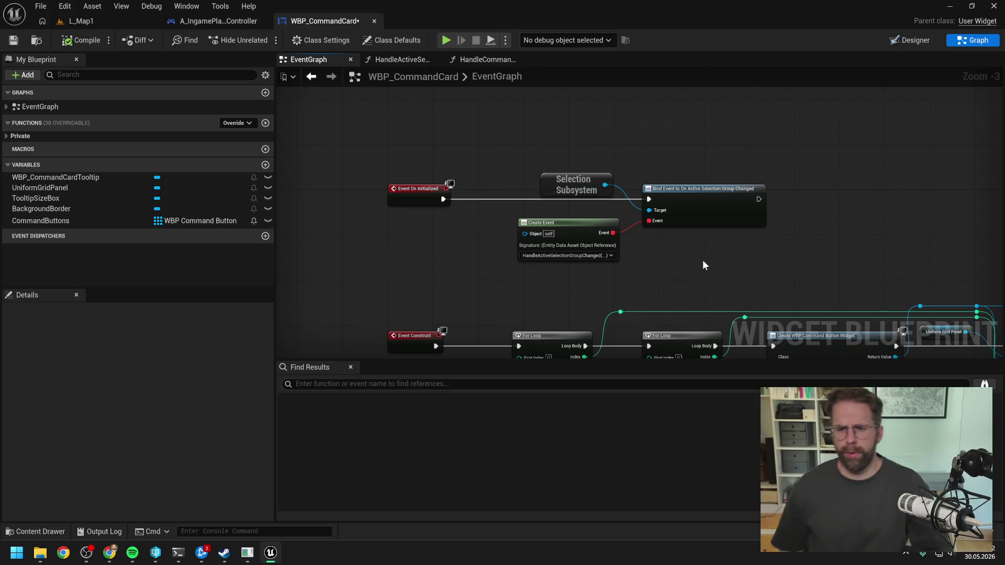
Set an F9 breakpoint on the HandleActiveSelectionGroupChanged entry node and play L_Map1.
click(406, 58)
click(366, 140)
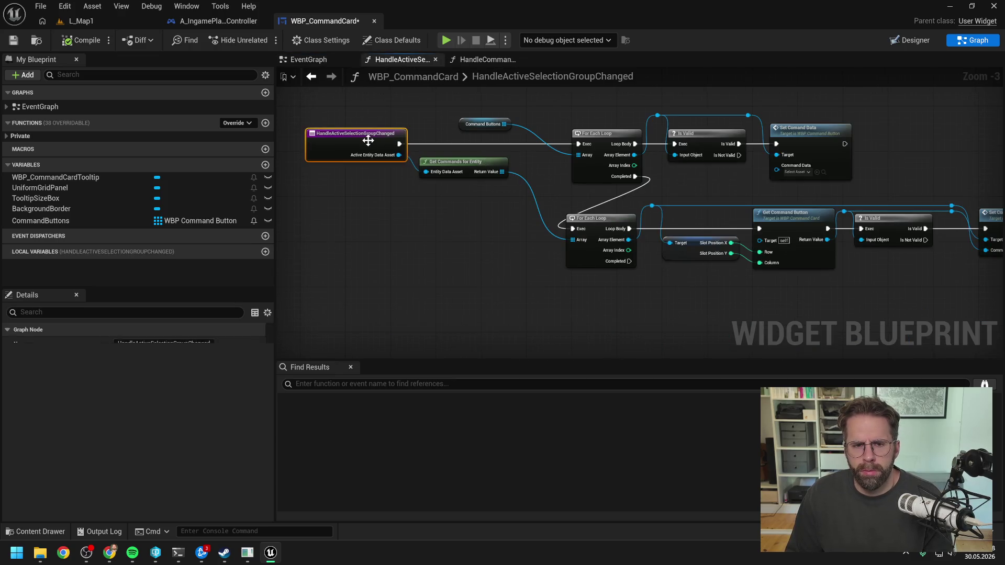
key(F9)
click(124, 24)
click(267, 38)
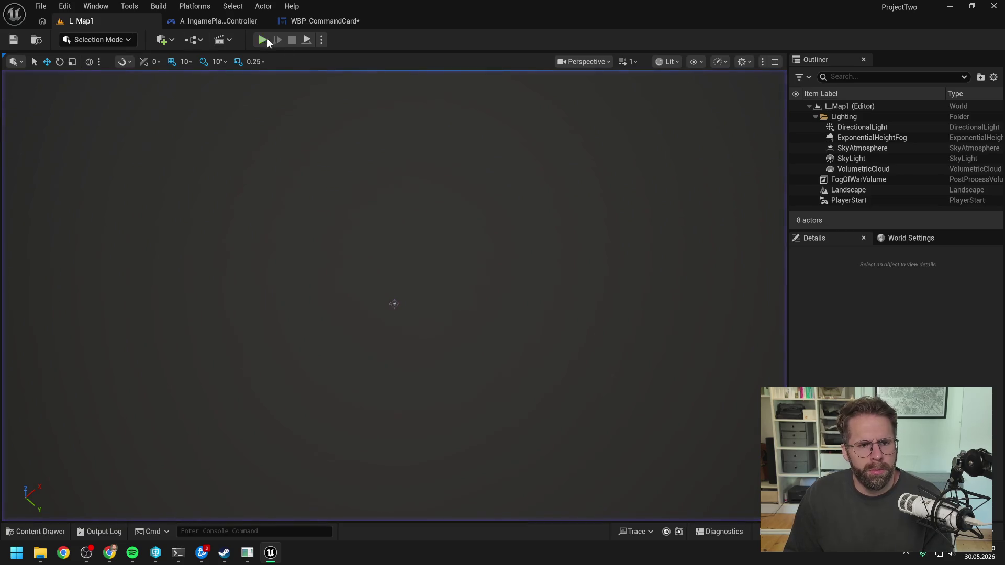
Select a cube in the game and step over the handler's nodes into the For Each Loop.
click(397, 281)
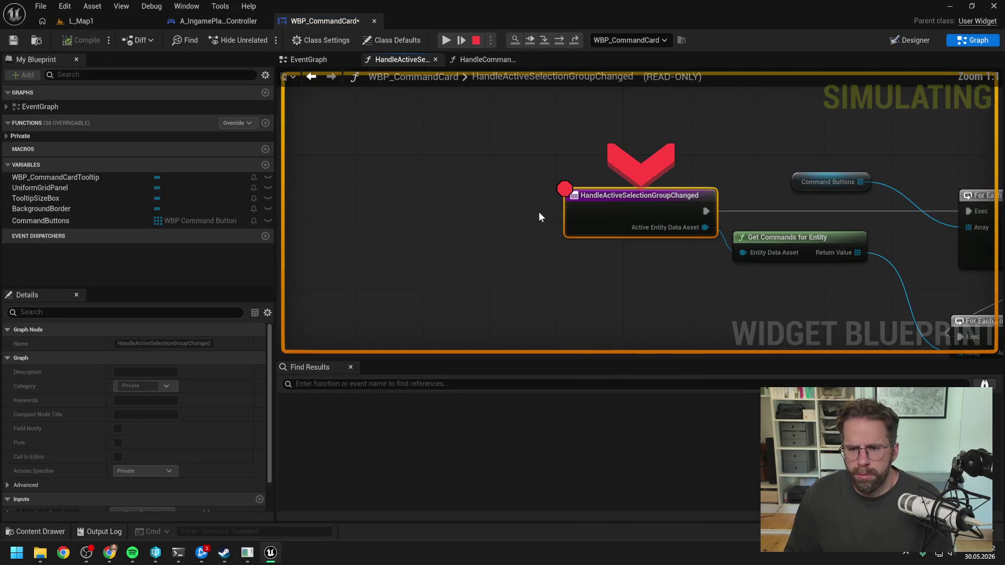
click(558, 44)
mouse_move(432, 219)
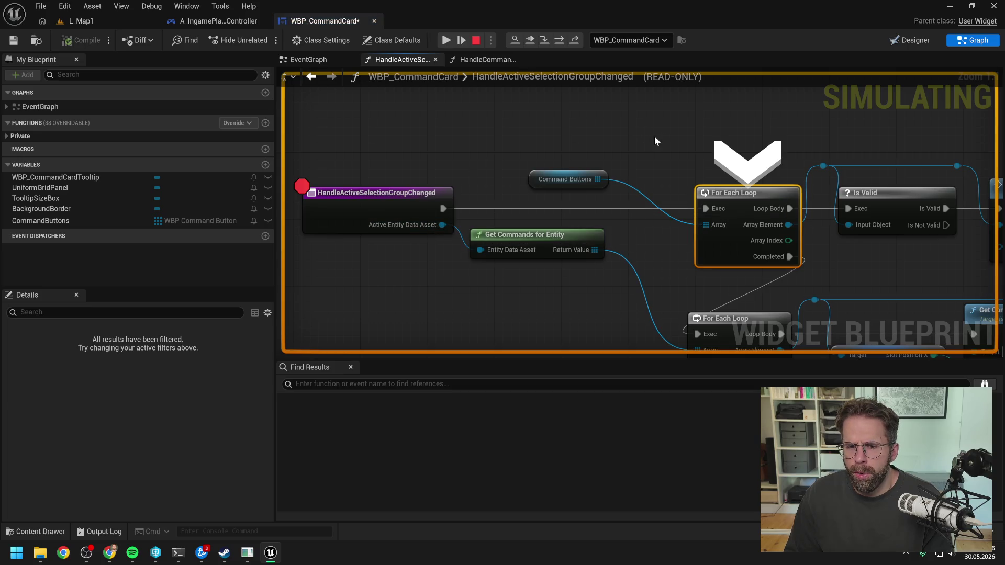
scroll(595, 105, down, 1)
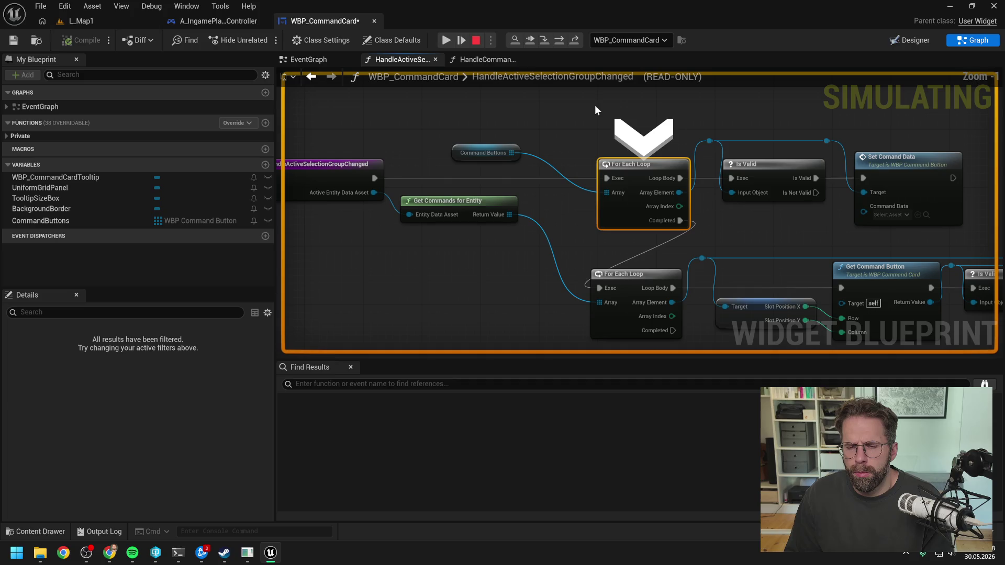
click(559, 43)
click(560, 43)
click(559, 43)
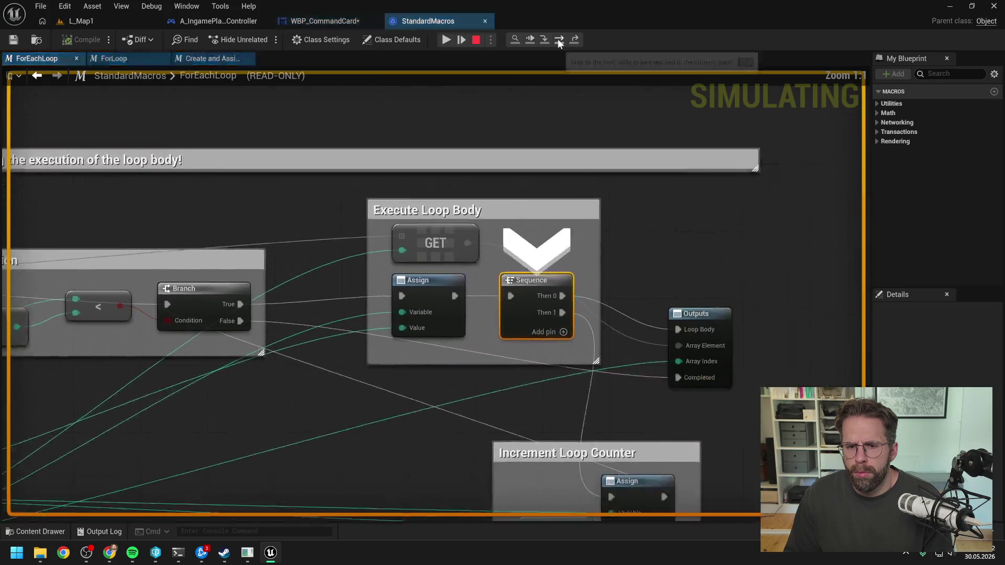
Step out of the For Each Loop macro and advance node by node back into the function.
click(577, 39)
click(561, 39)
click(561, 39)
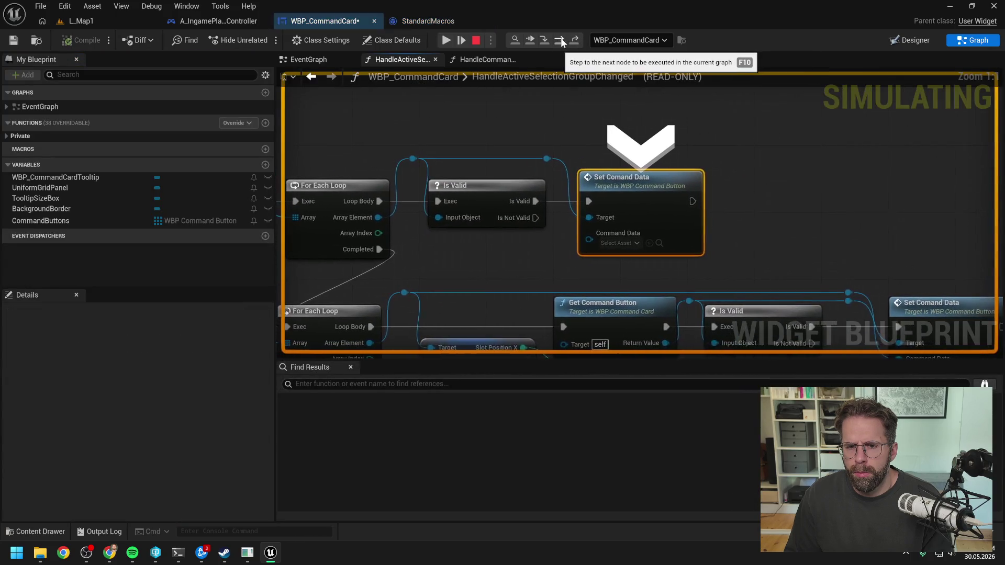
click(561, 39)
click(574, 41)
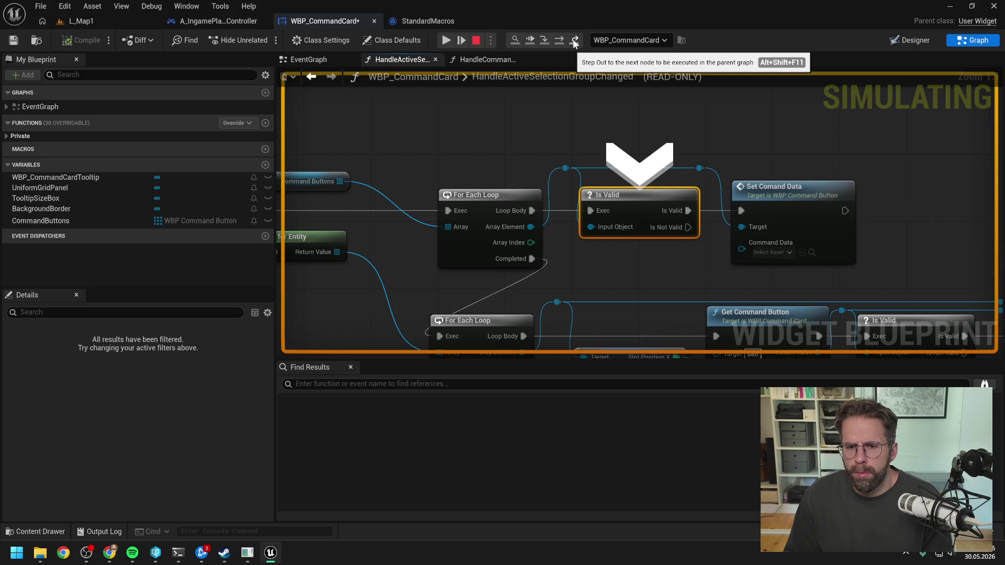
scroll(599, 99, down, 4)
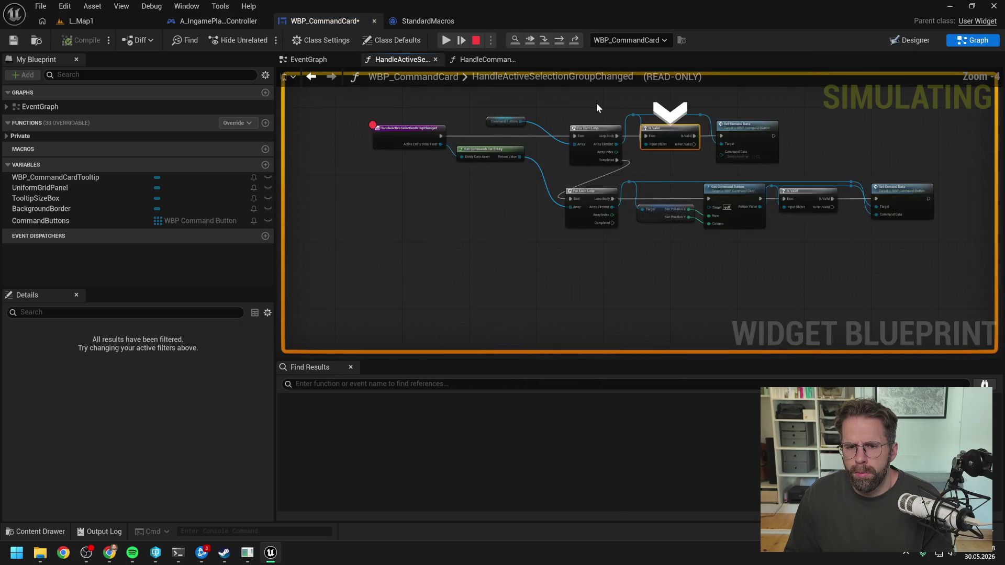
scroll(596, 102, up, 2)
Add an F9 breakpoint on the lower For Each Loop, resume execution, and end the play session.
mouse_move(513, 171)
click(622, 228)
key(F9)
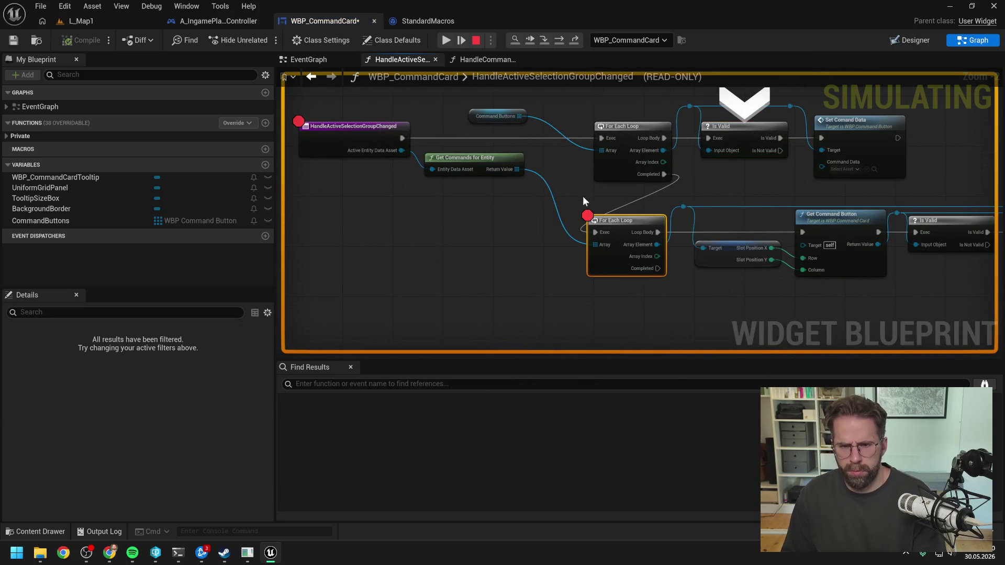
click(446, 40)
mouse_move(498, 111)
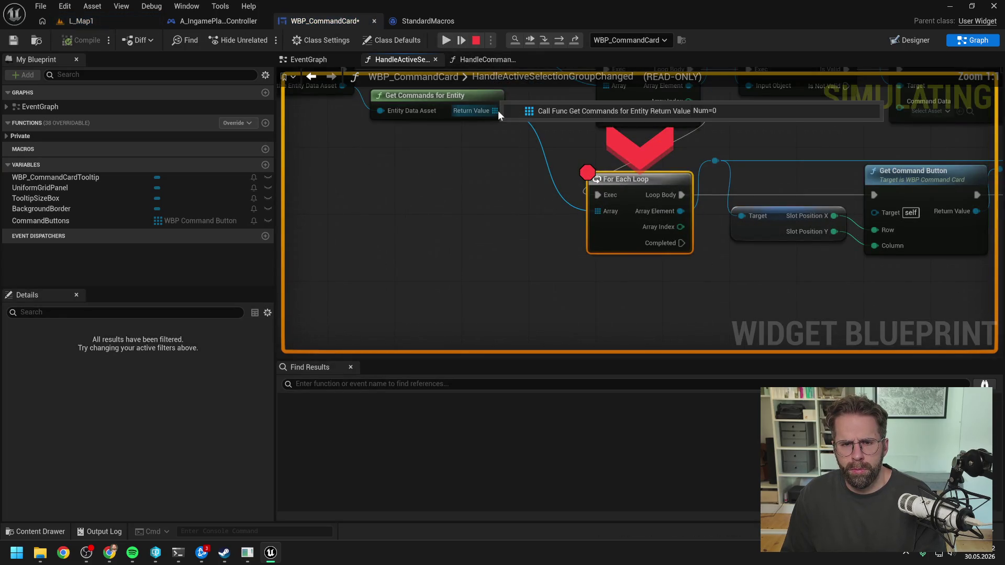
scroll(506, 193, down, 3)
drag(505, 194, 624, 266)
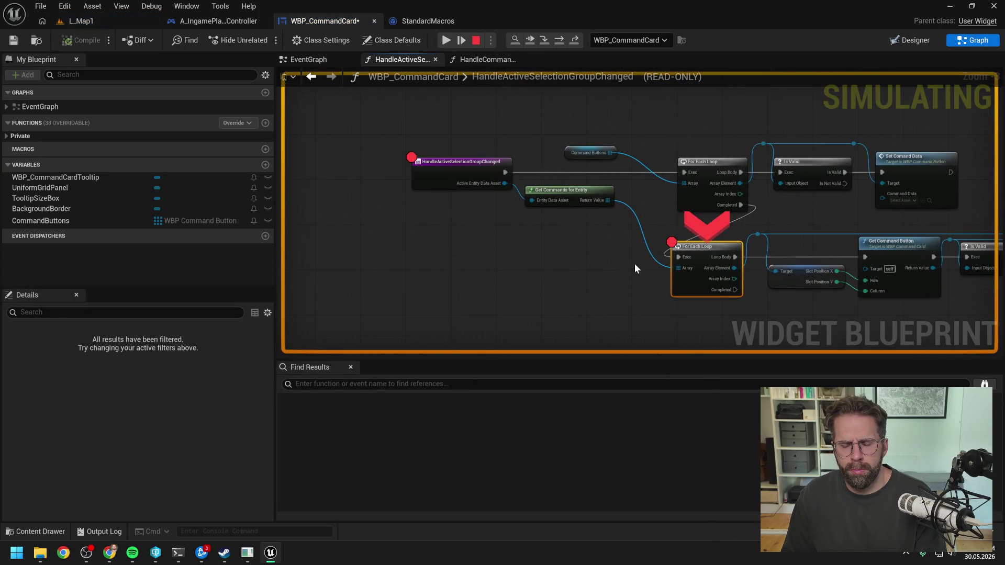
click(461, 164)
key(Escape)
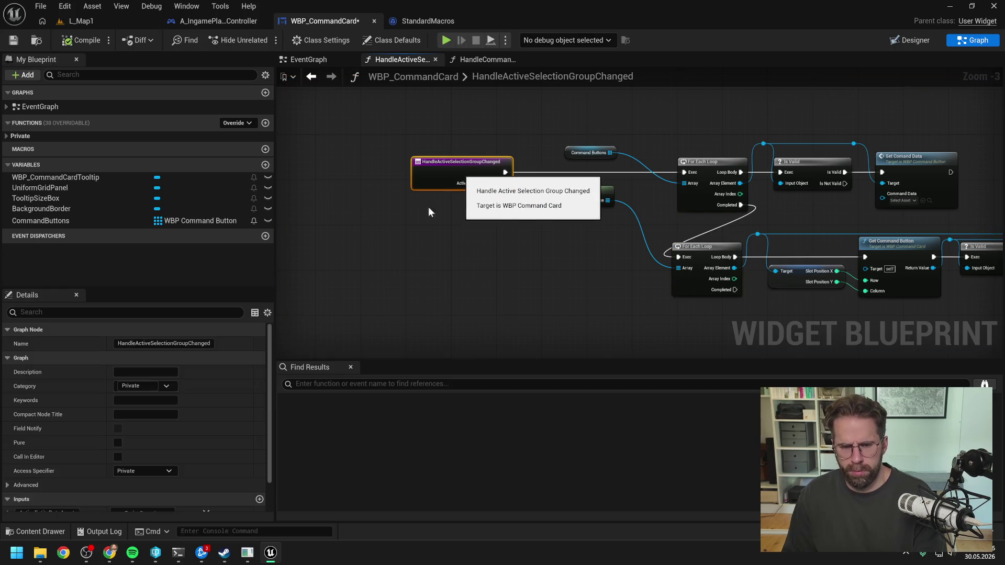
Type a German question at the Claude Code prompt asking why the MainHall's list comes up empty.
click(178, 553)
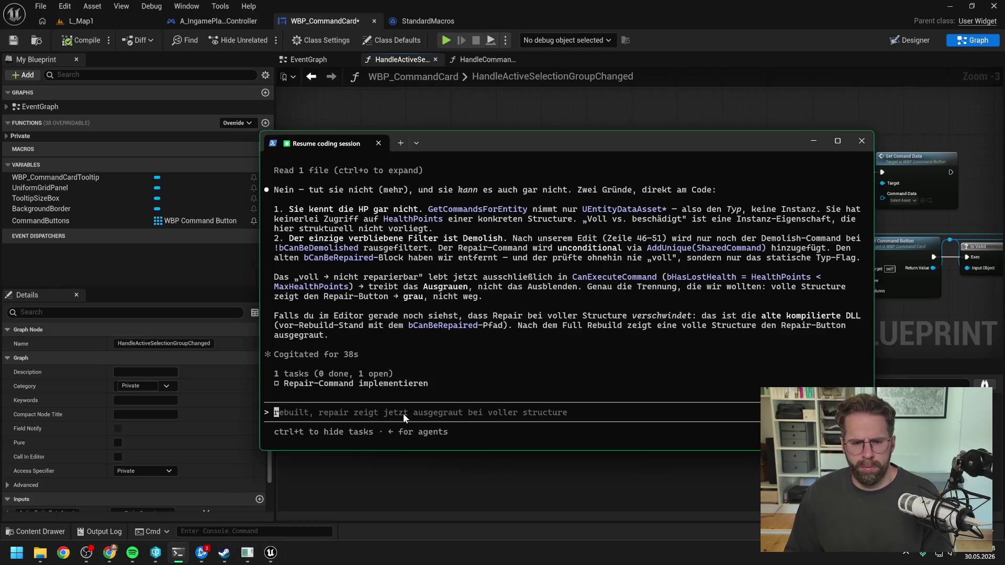
text(hmmm wieso sin)
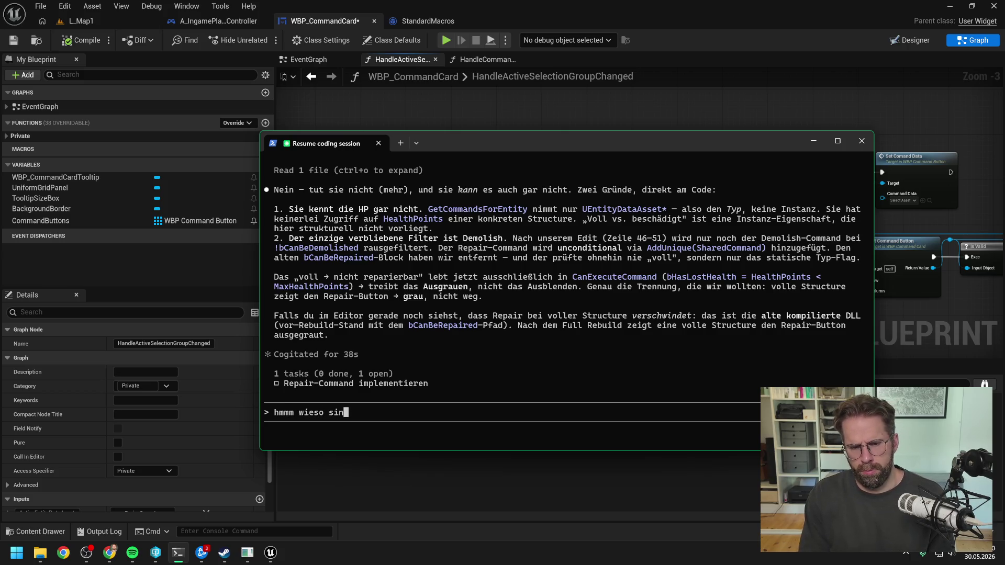
key(BackSpace)
key(BackSpace)
text(st es für meine Han)
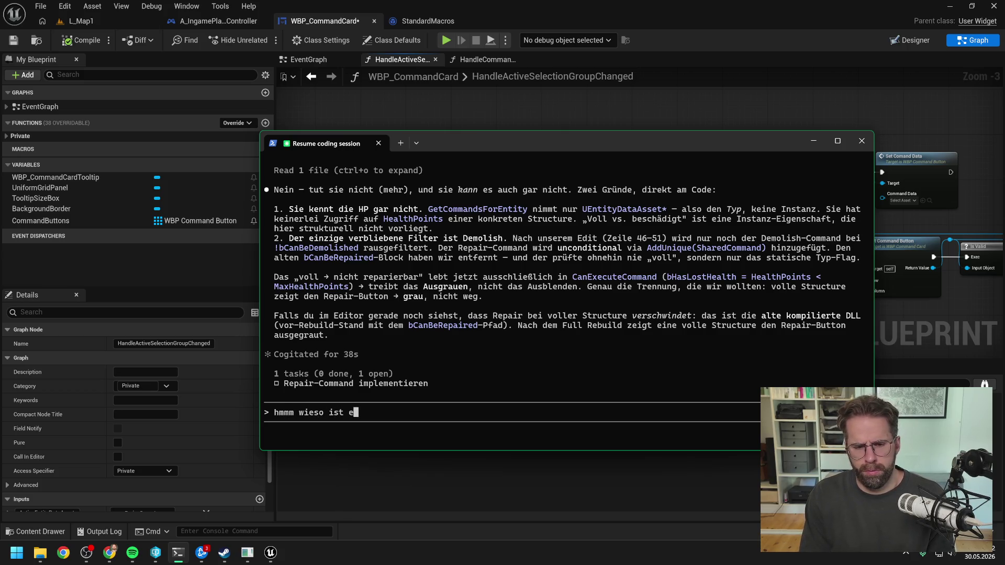
key(BackSpace)
key(BackSpace)
text(MainHall dann)
text( leet)
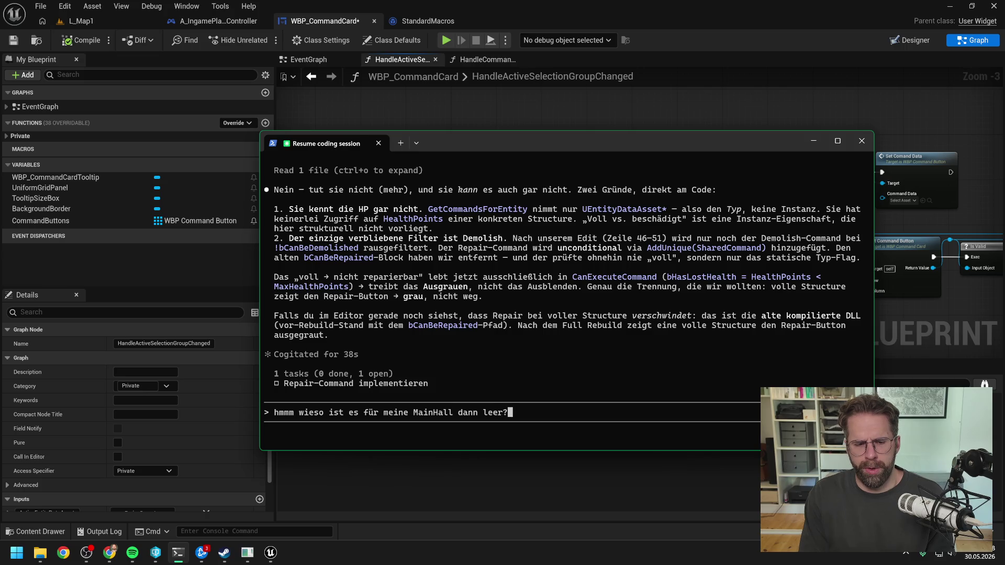
Close Unreal Editor with Save Selected and Check Out Selected, then open the ProjectTwo solution.
click(531, 110)
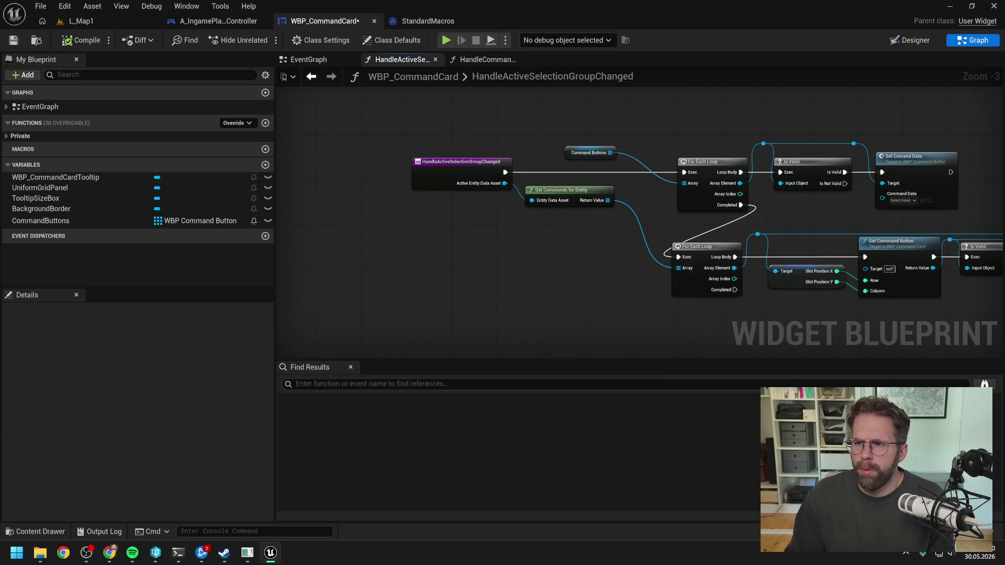
click(994, 7)
click(529, 393)
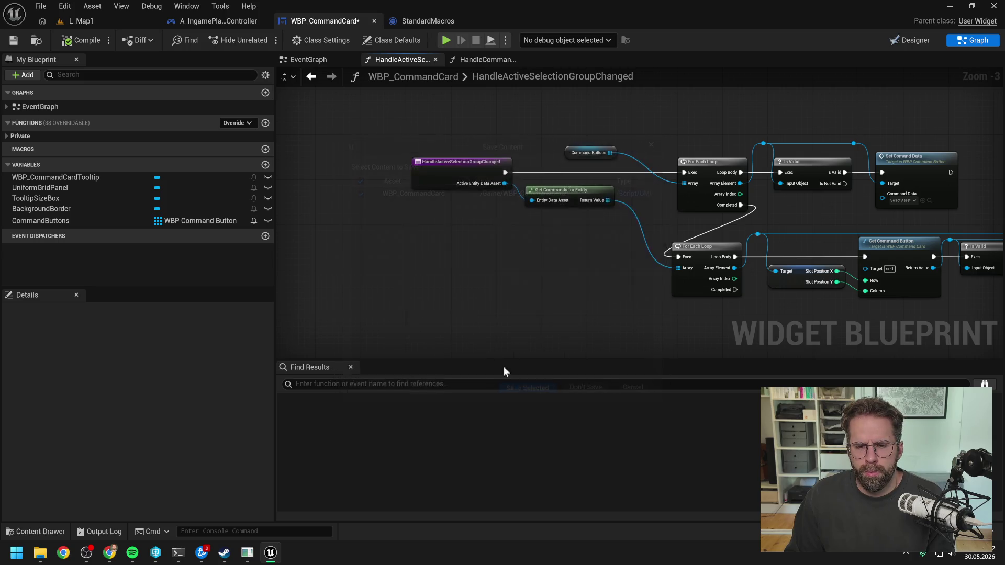
click(508, 393)
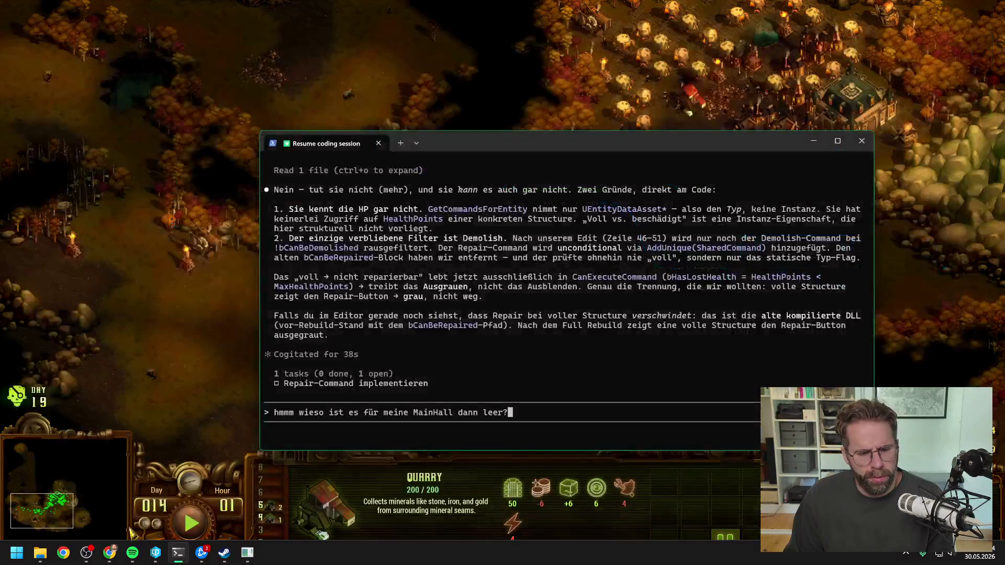
click(41, 556)
double_click(574, 356)
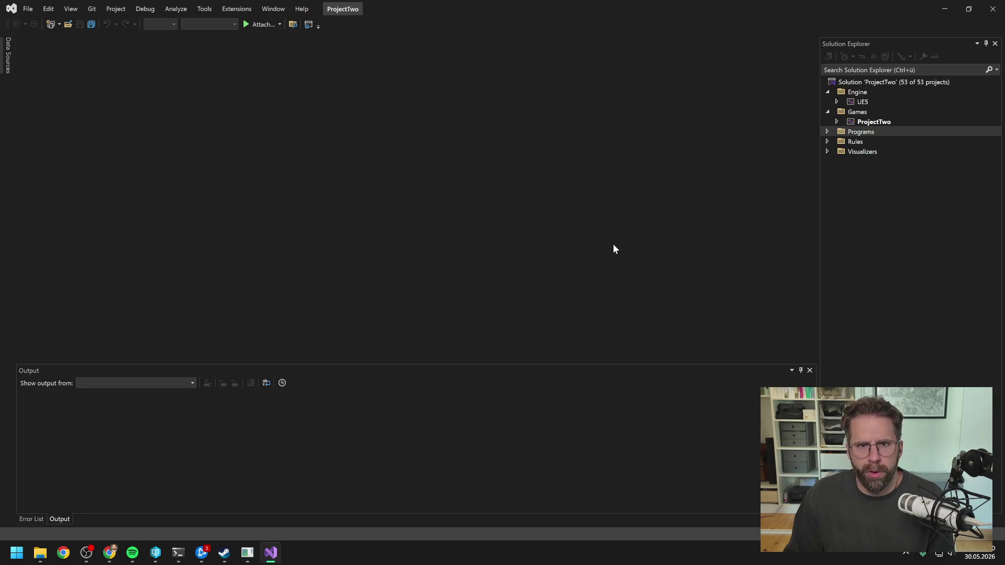
Run a full Rebuild of the ProjectTwo project and close Visual Studio once it succeeds.
click(874, 123)
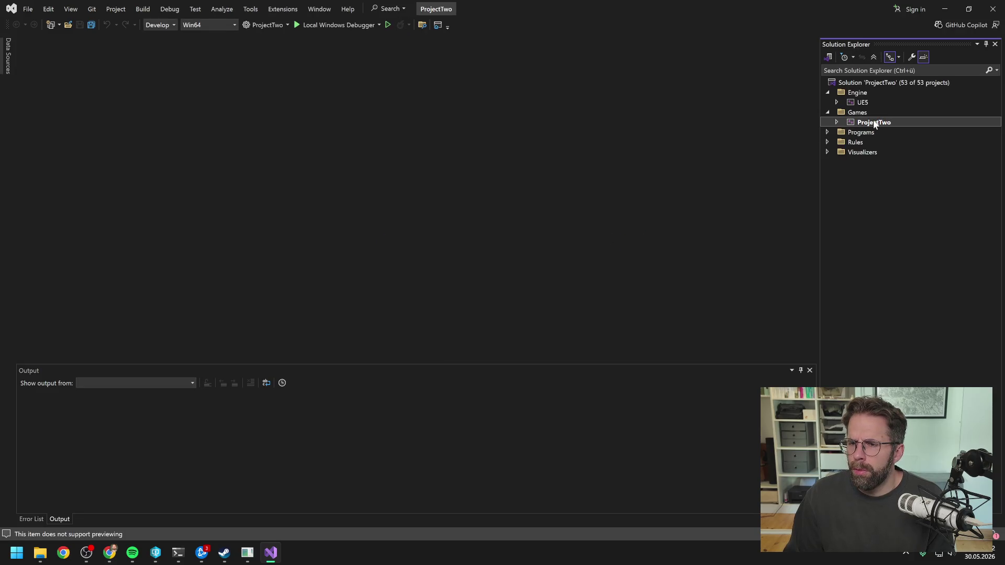
right_click(875, 123)
click(862, 135)
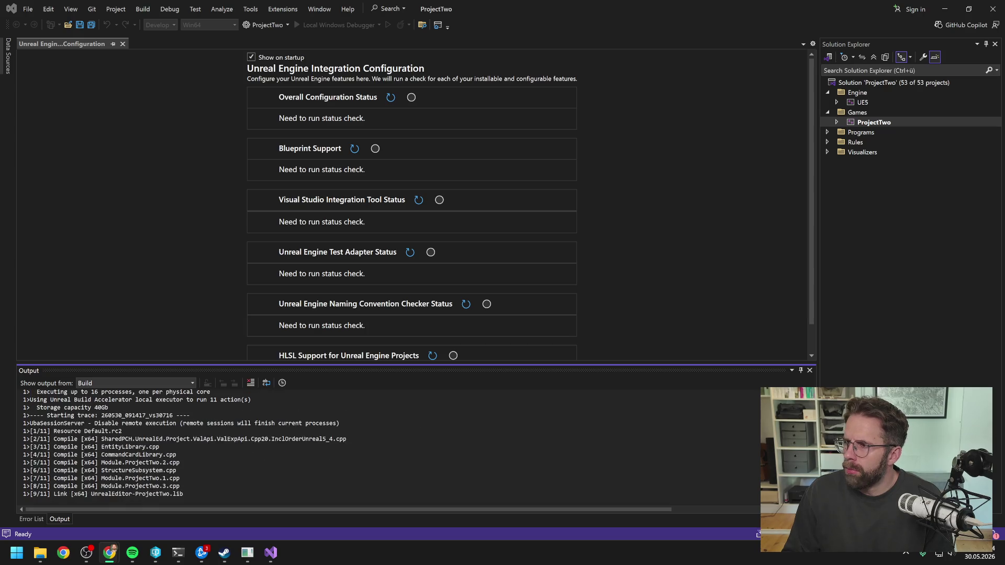
click(865, 200)
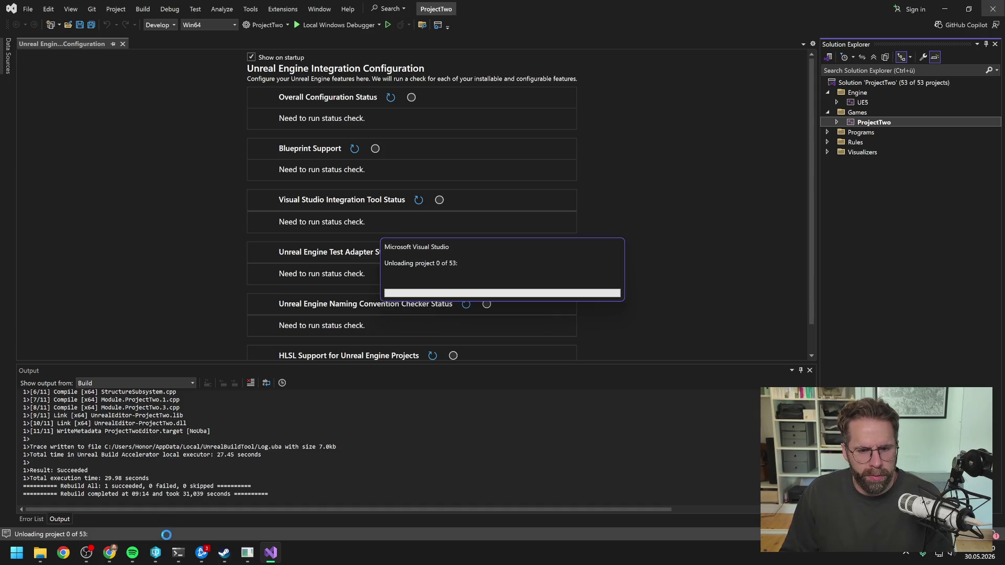
click(156, 559)
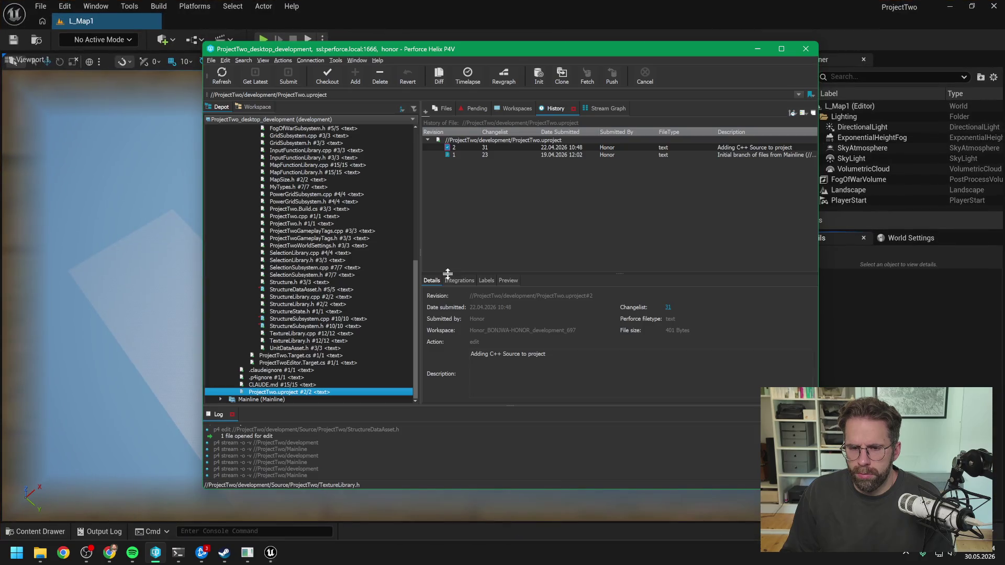
Play the L_Map1 level, select the Main Hall building, then stop the session.
click(698, 12)
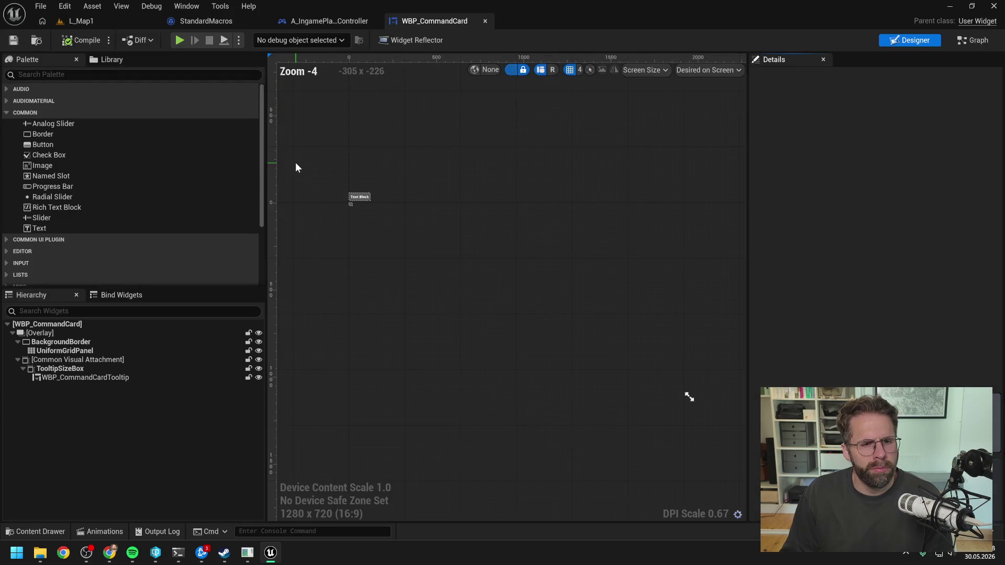
click(112, 24)
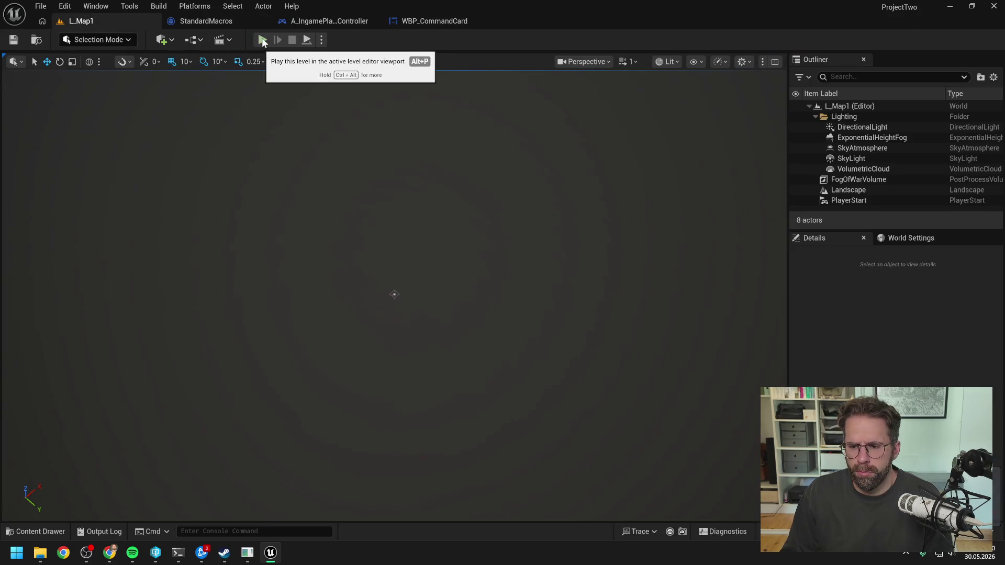
click(263, 40)
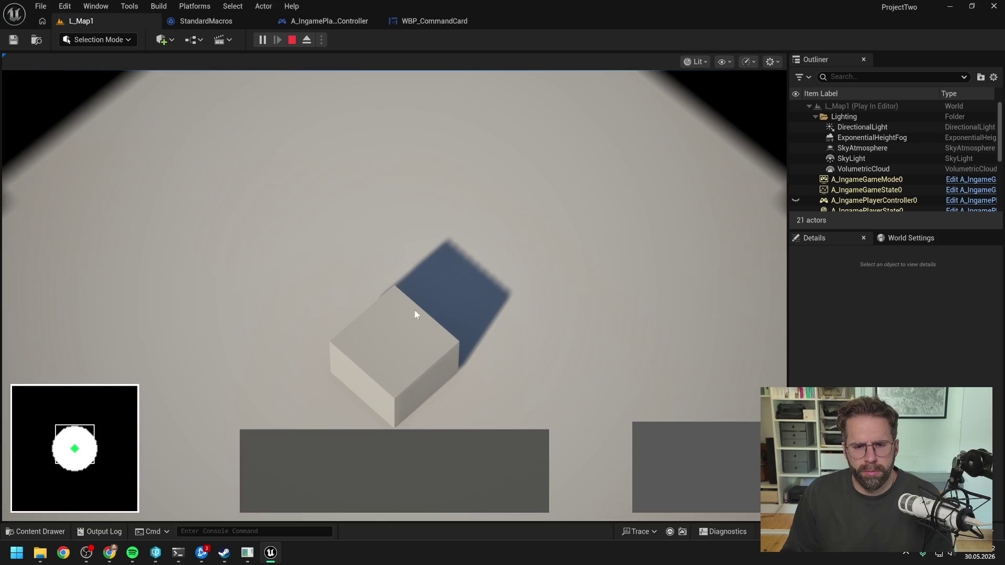
click(404, 331)
key(Escape)
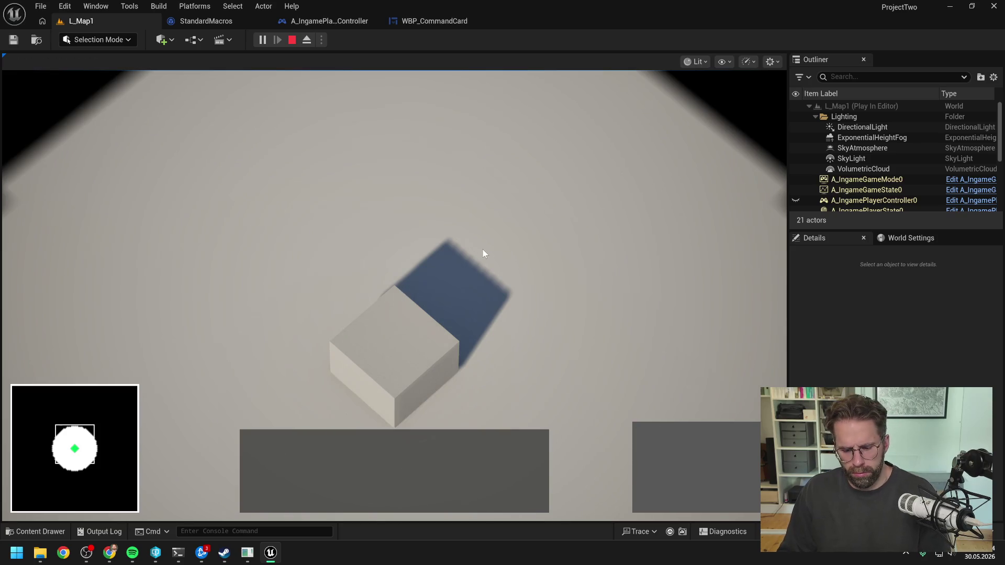
Open WBP_CommandCard's HandleActiveSelectionGroupChanged graph and select the loop over the entity's commands.
click(437, 21)
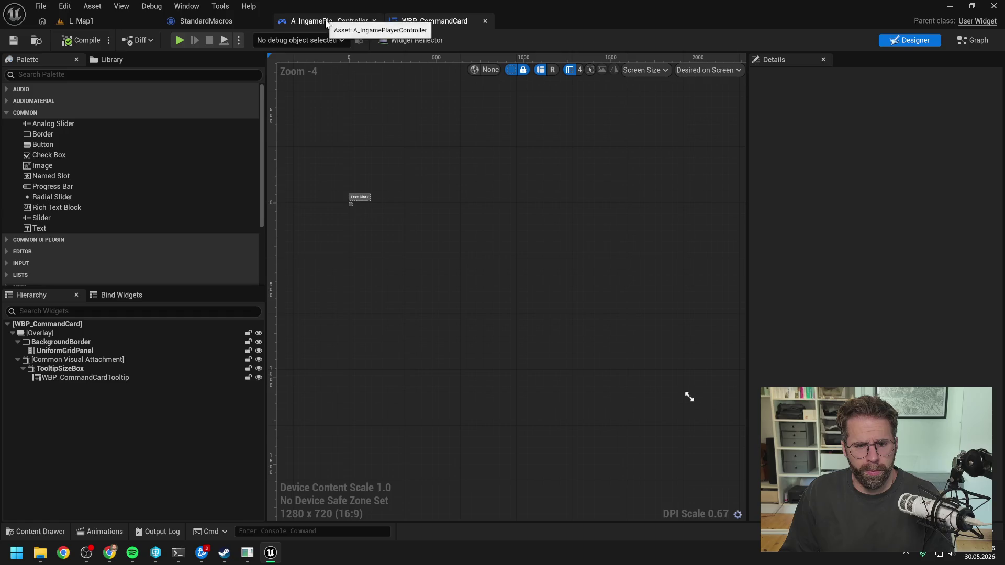
click(975, 39)
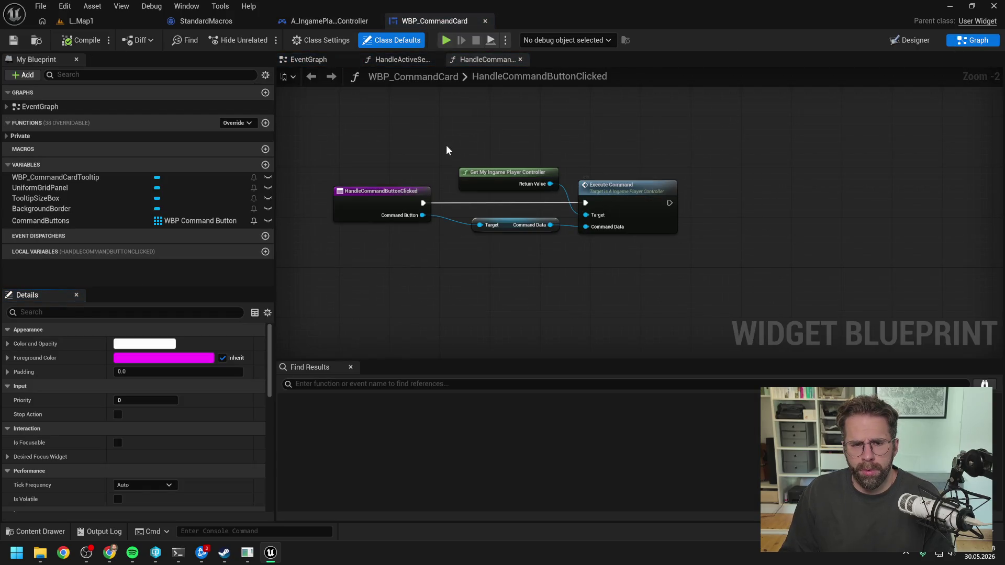
mouse_move(180, 558)
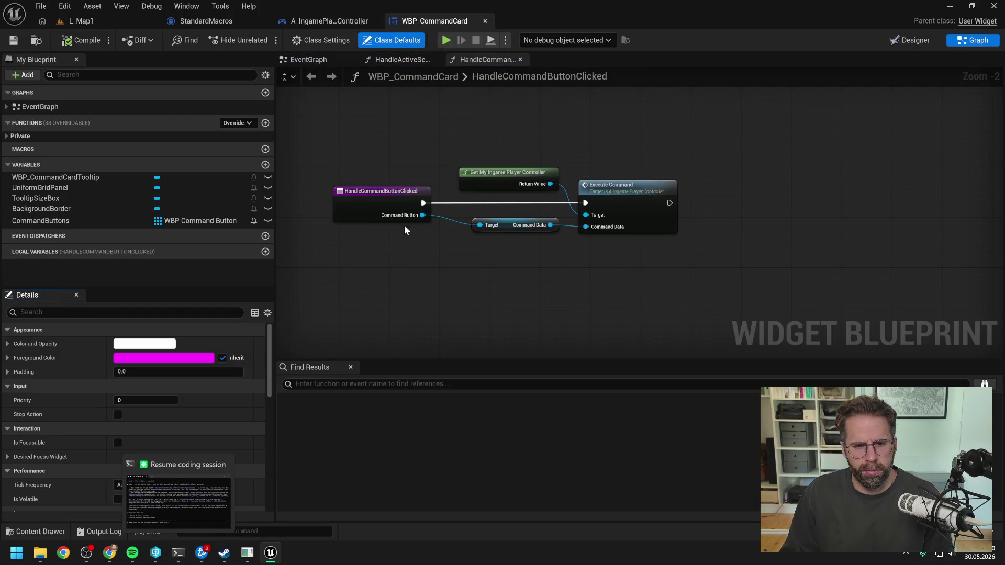
click(214, 23)
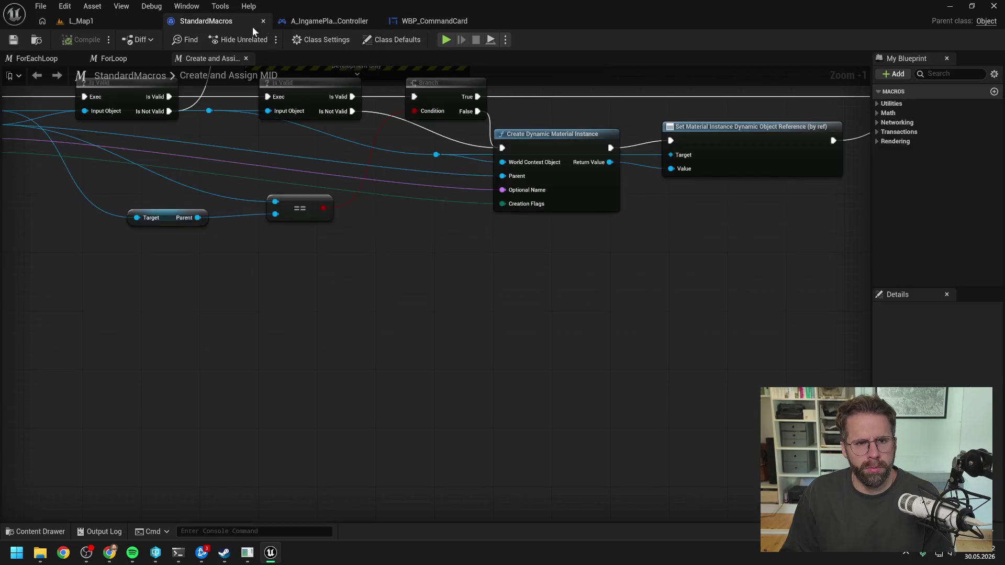
click(263, 21)
click(329, 24)
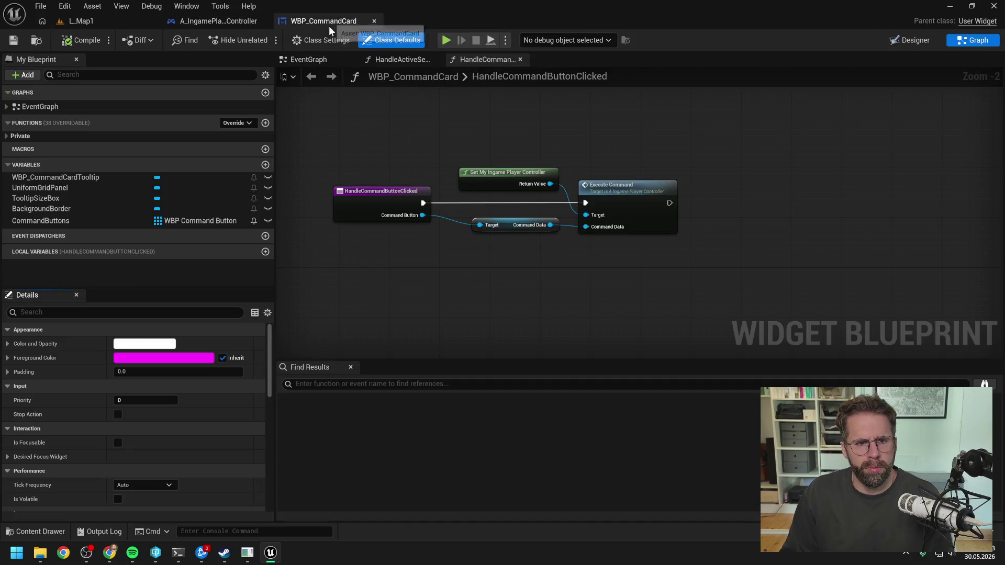
click(406, 60)
click(532, 261)
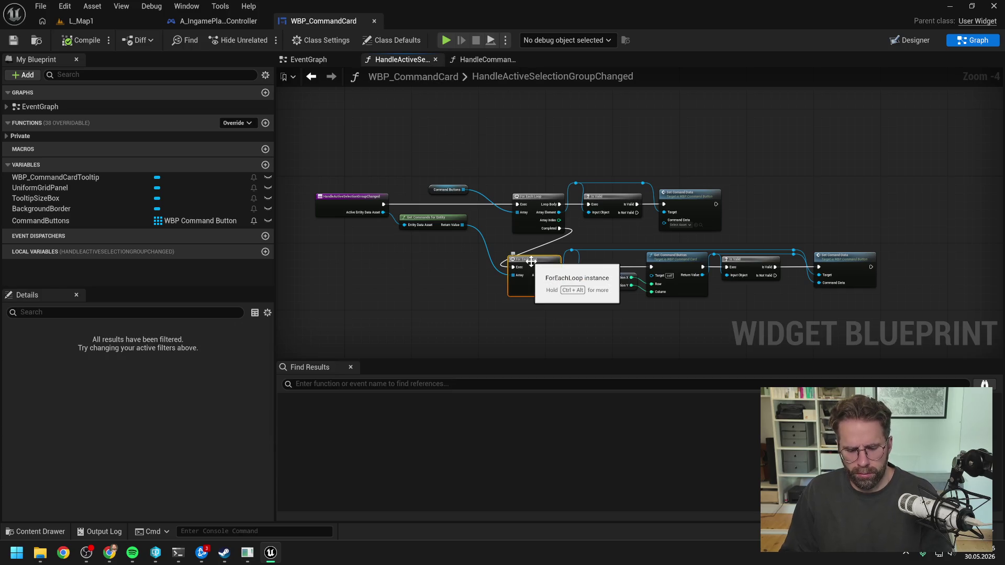
Replay, select the Main Hall to hit the breakpoint showing MainHallStructure, stop, and submit the Claude Code question.
key(alt+p)
click(404, 322)
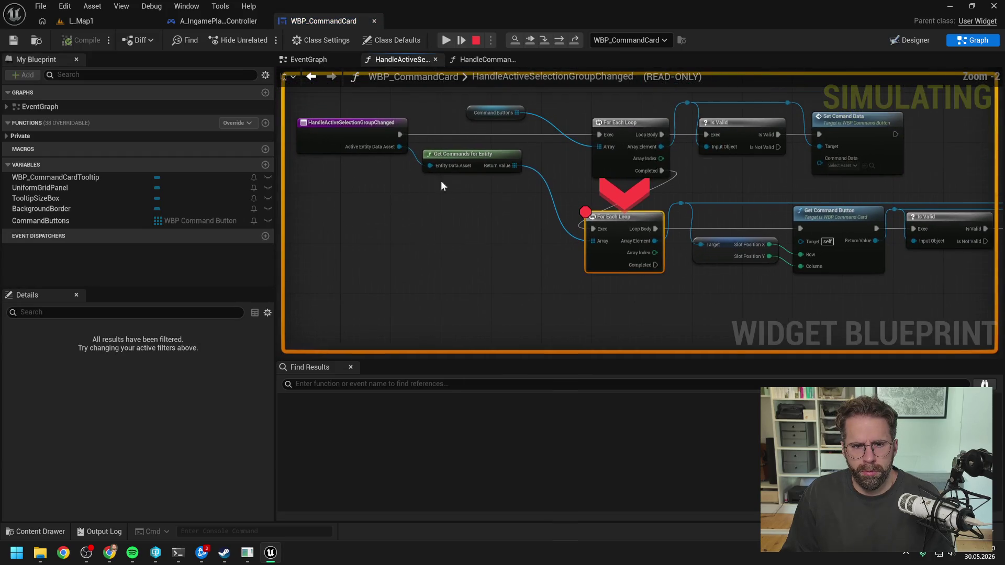
mouse_move(403, 148)
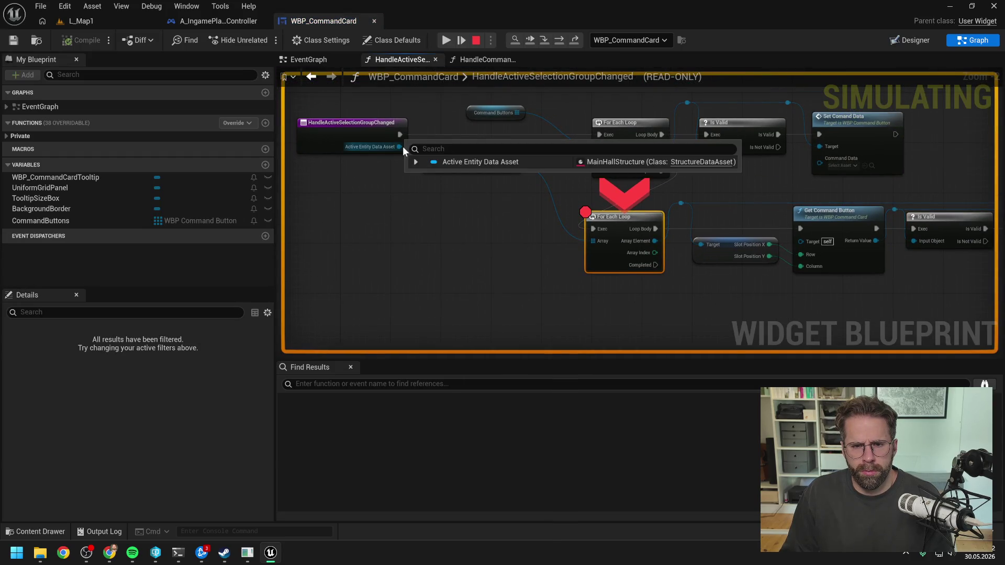
click(504, 239)
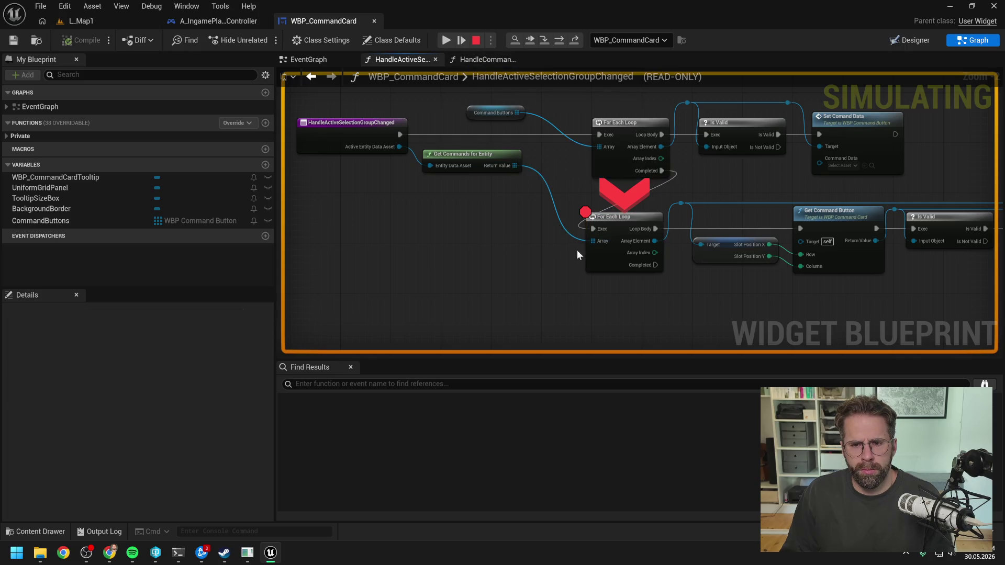
click(476, 40)
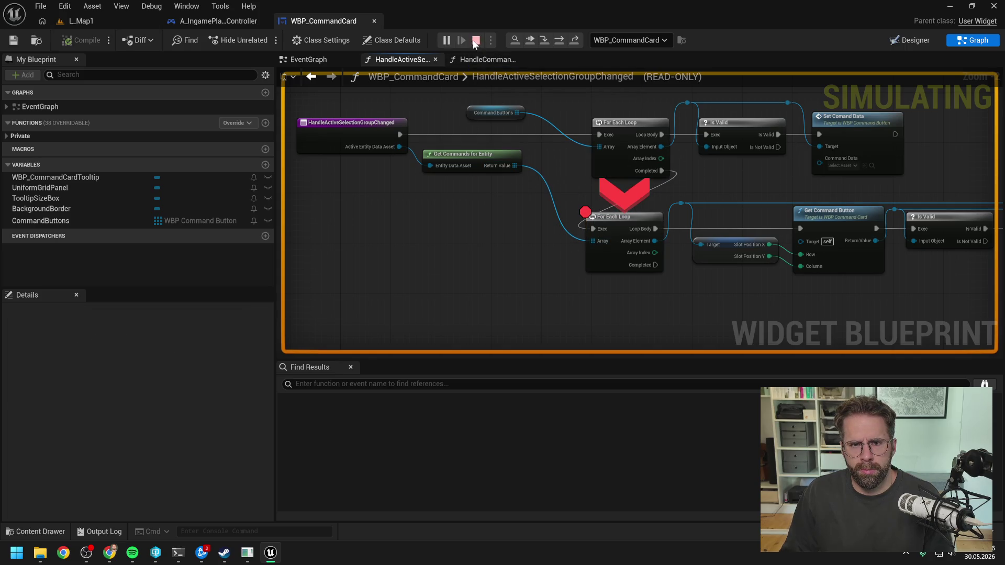
click(178, 552)
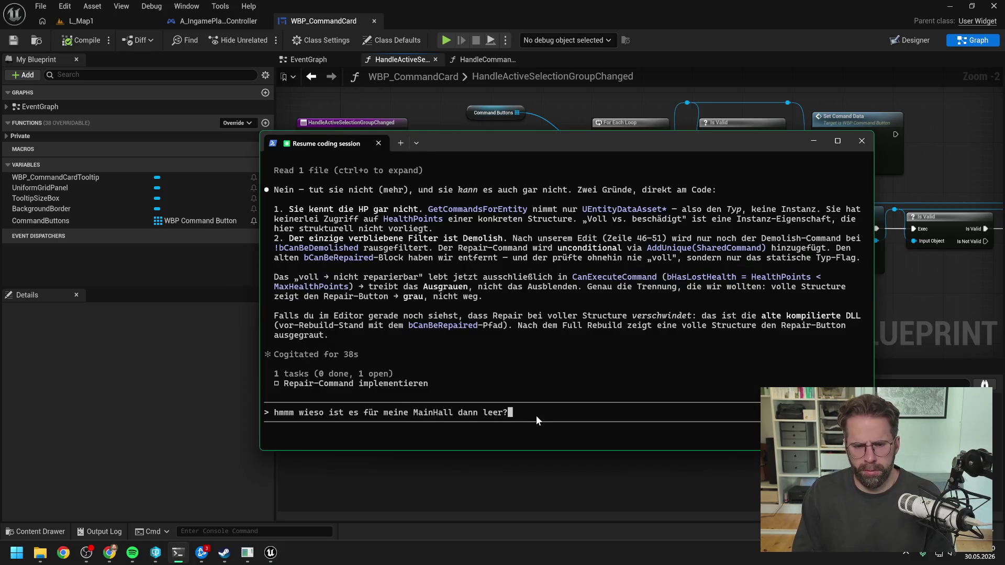
key(Return)
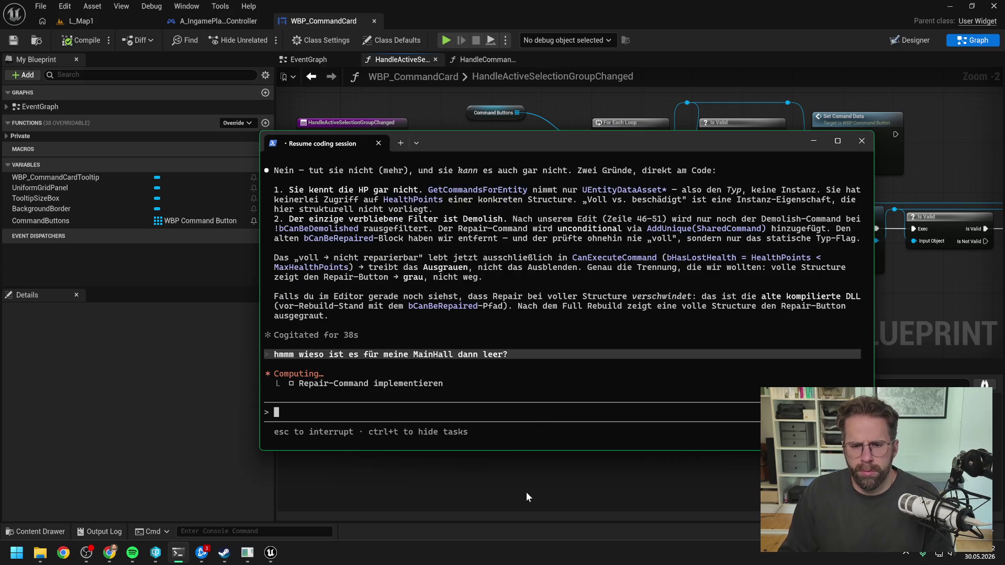
Glance at the HandleActiveSelectionGroupChanged graph, follow Claude Code's progress, then return to the L_Map1 level.
click(524, 478)
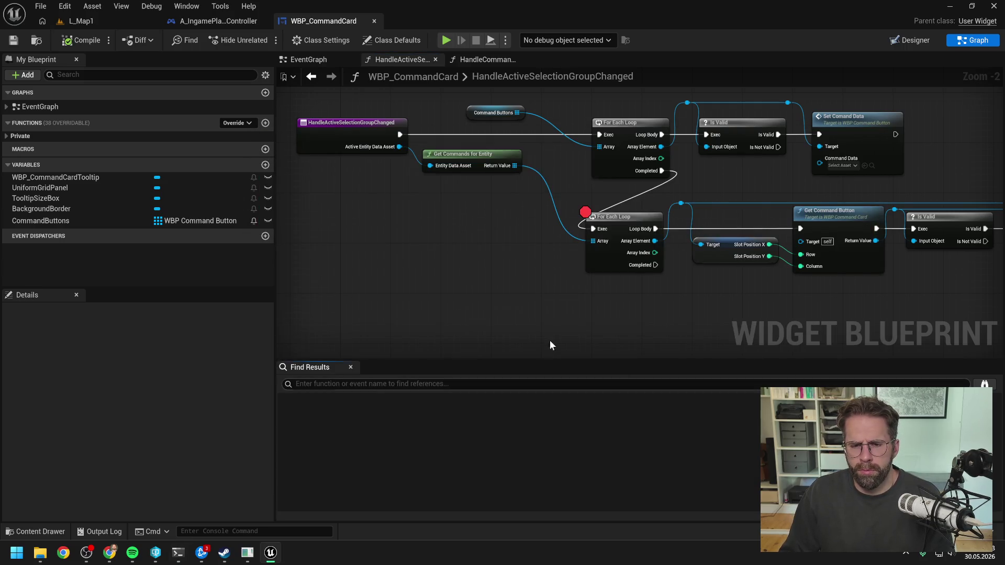
click(533, 272)
click(178, 553)
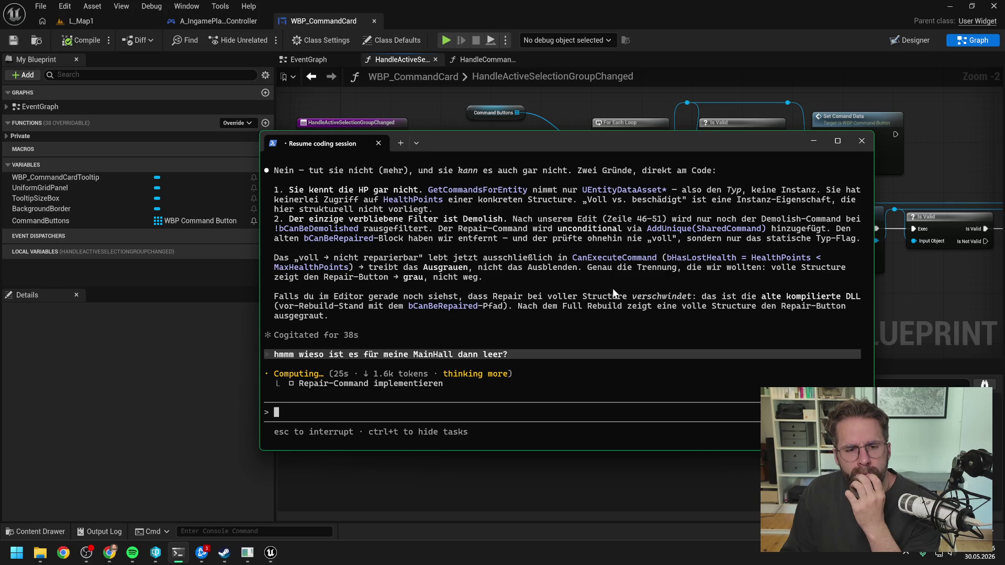
scroll(607, 296, up, 2)
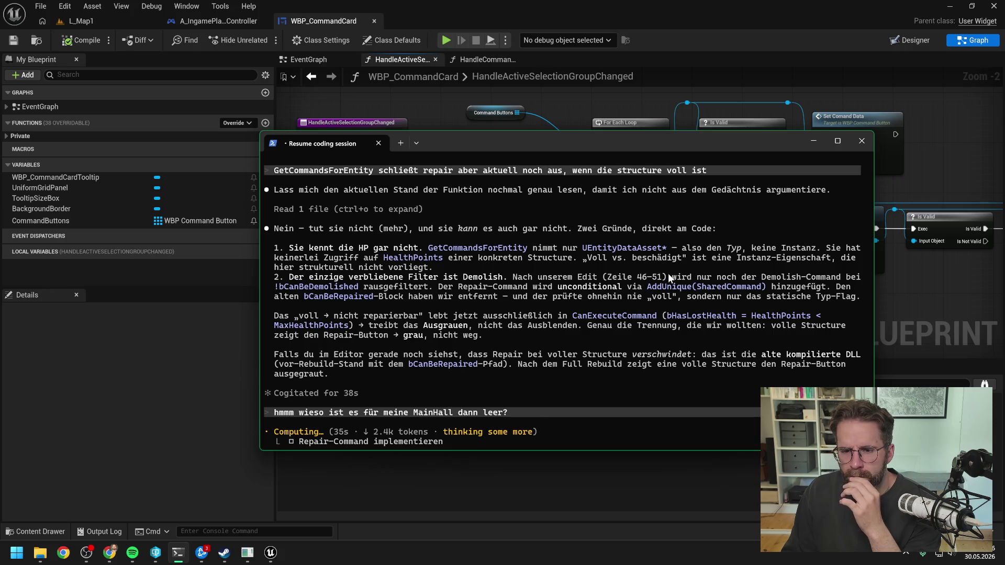
scroll(668, 274, down, 2)
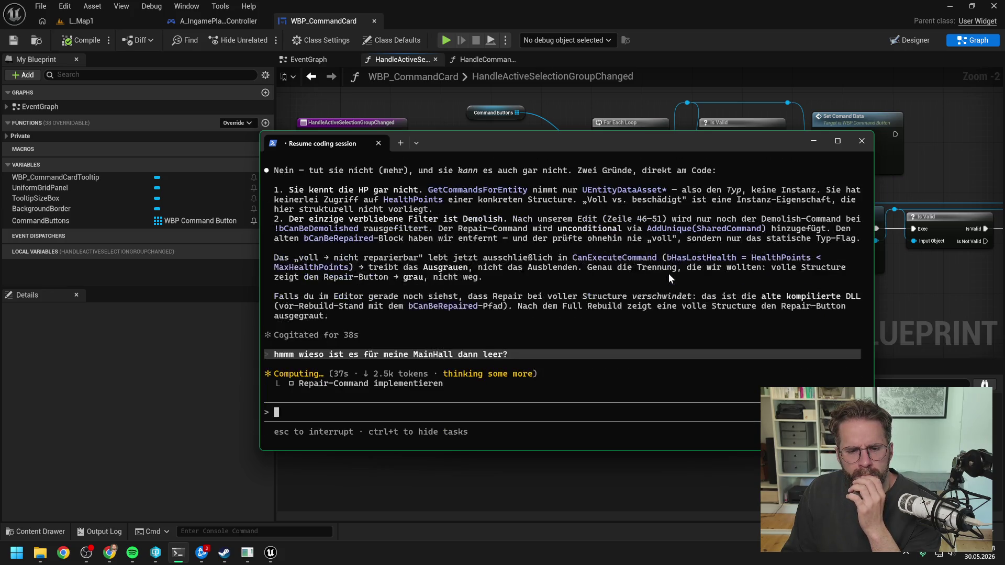
click(918, 290)
click(110, 20)
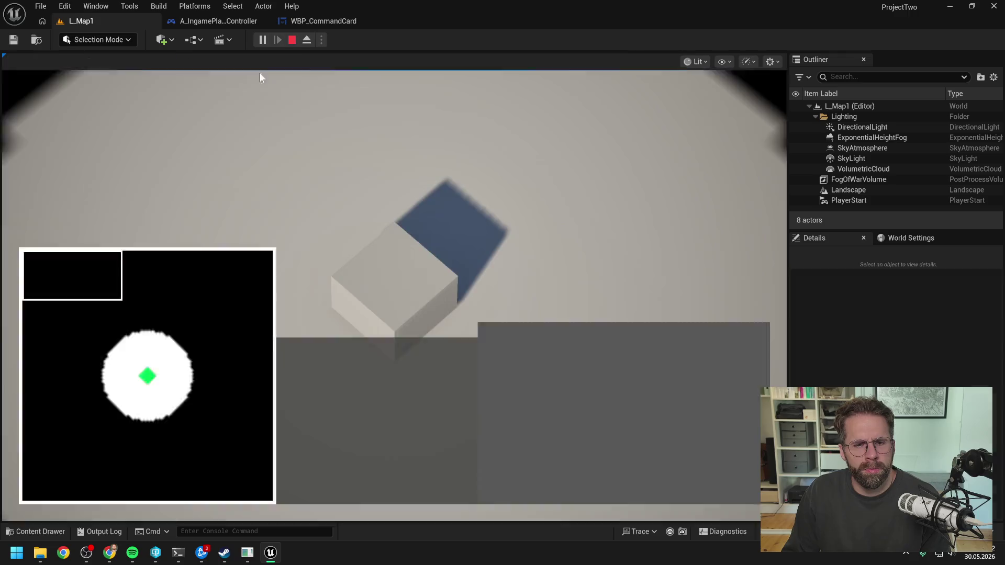
Play, reselect the cube building past breakpoints, and expand the returned commands: BuildPowerGridGeneratorCommand and RepairCommand.
click(262, 40)
click(396, 307)
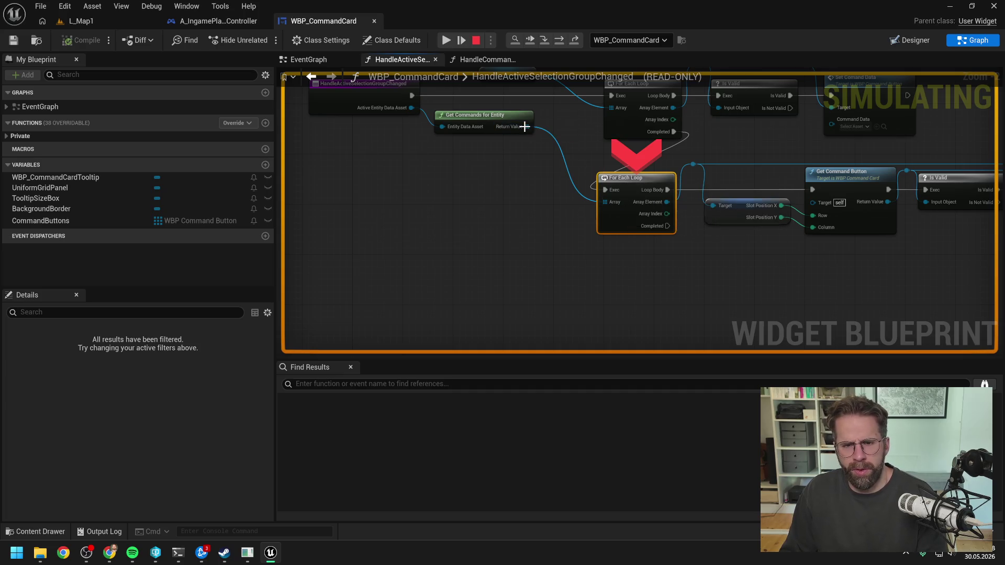
mouse_move(527, 130)
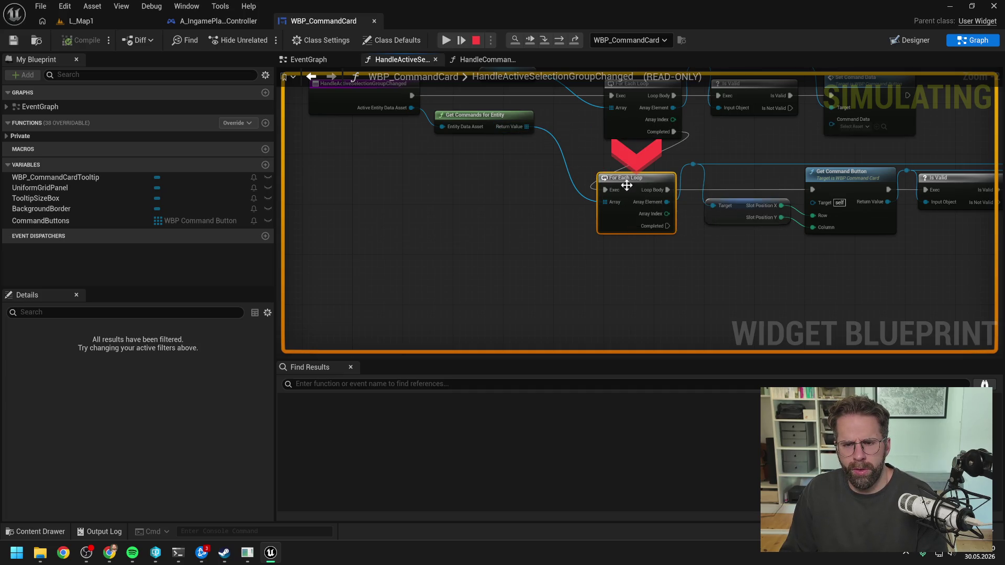
click(446, 40)
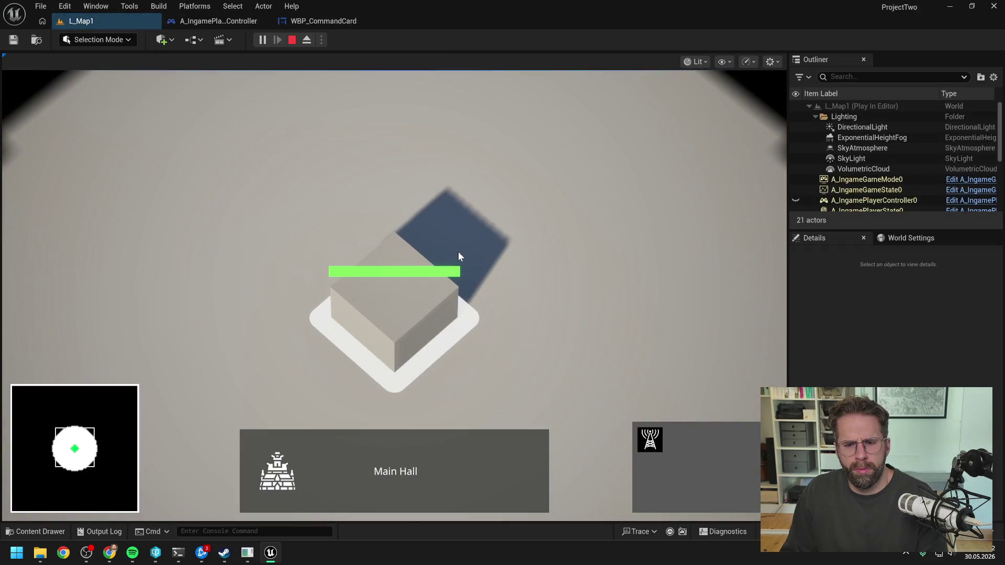
click(457, 251)
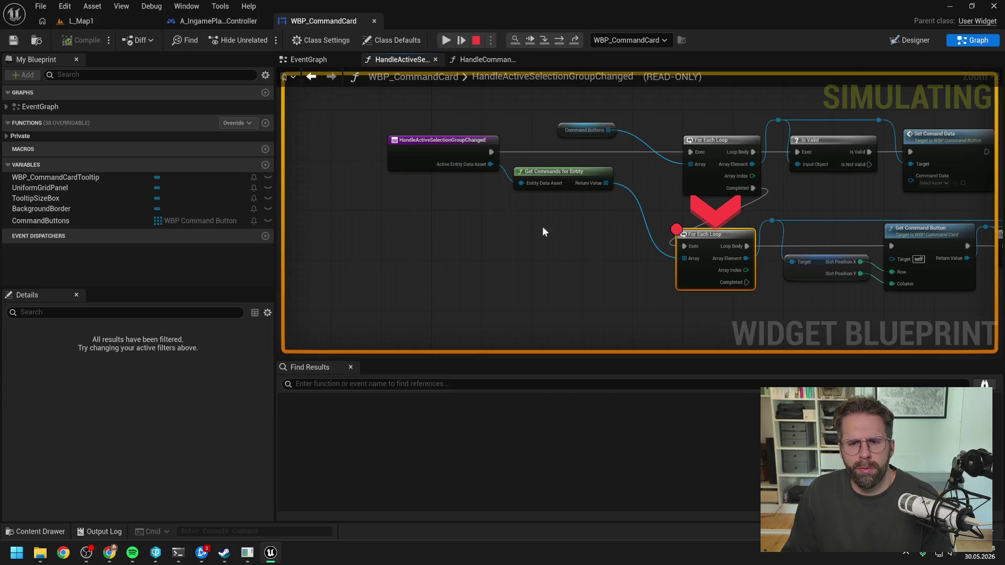
click(448, 40)
click(382, 307)
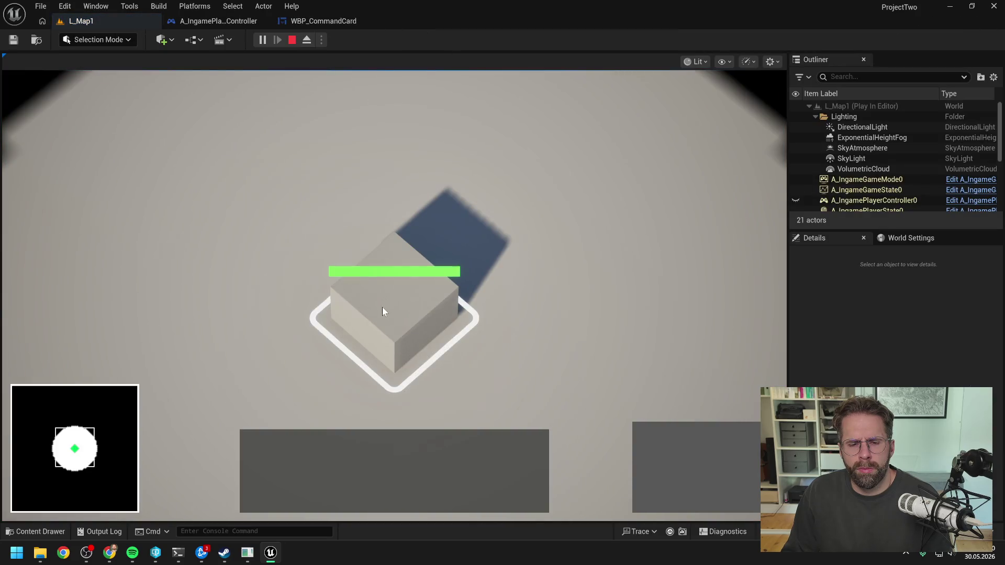
scroll(463, 230, down, 2)
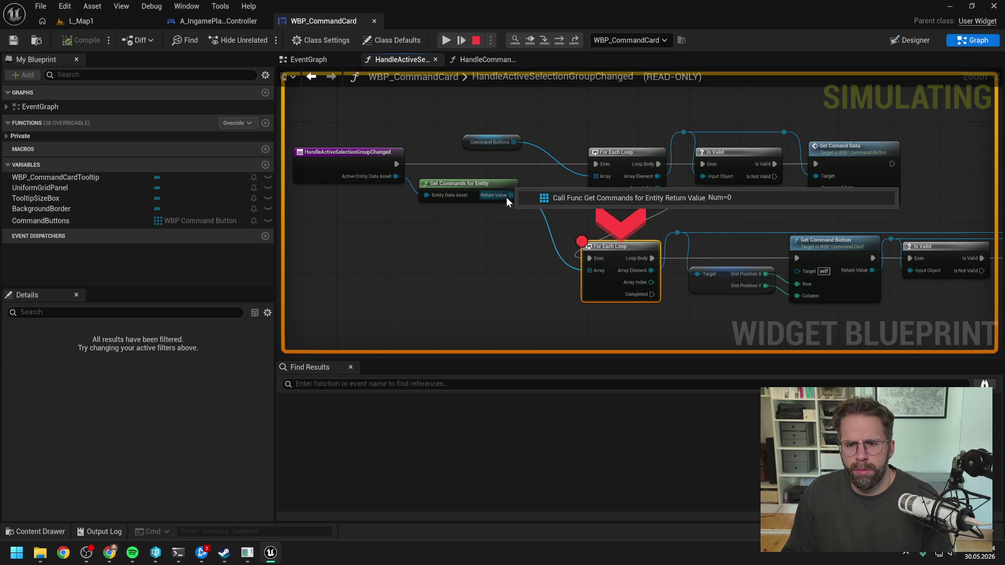
click(559, 41)
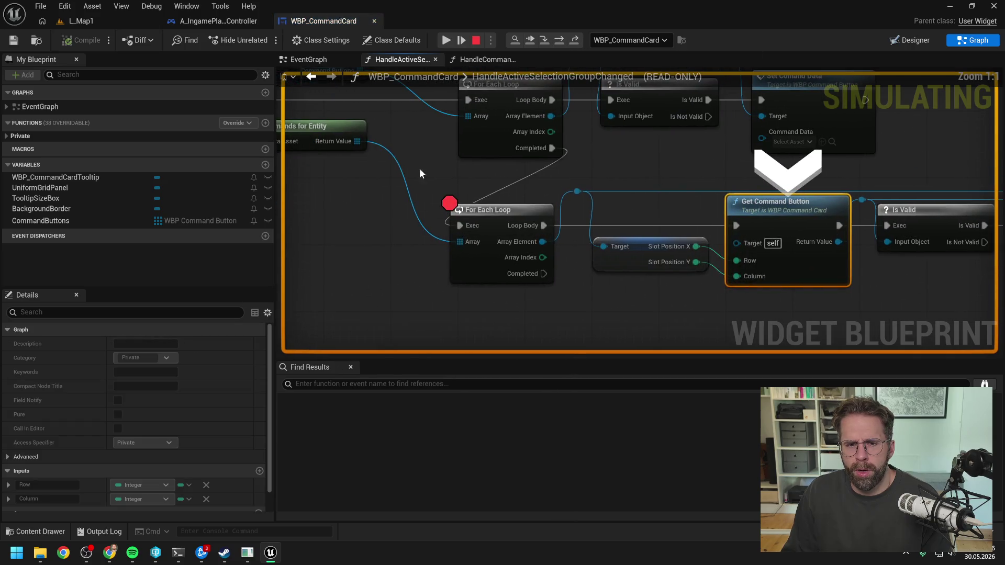
click(373, 154)
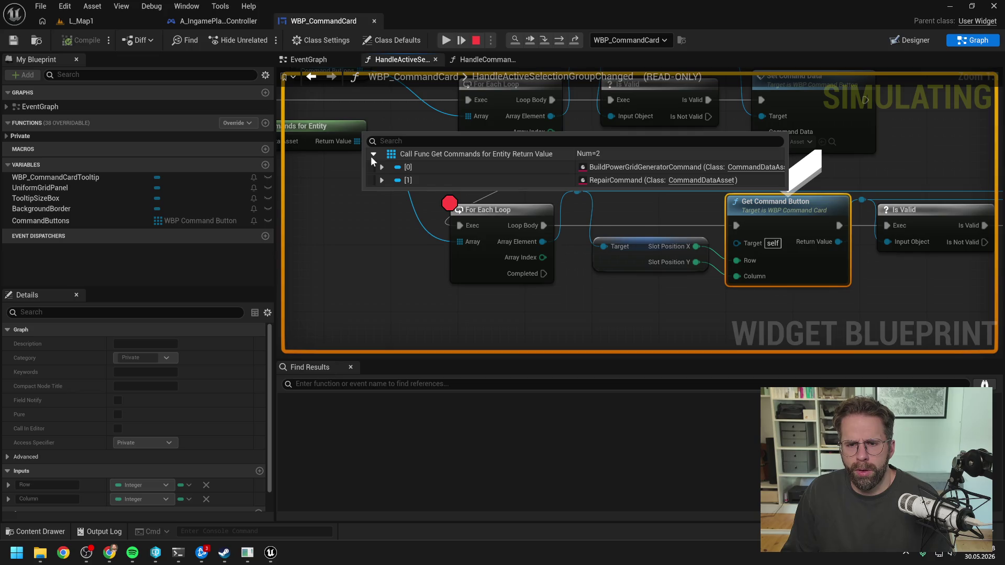
click(178, 552)
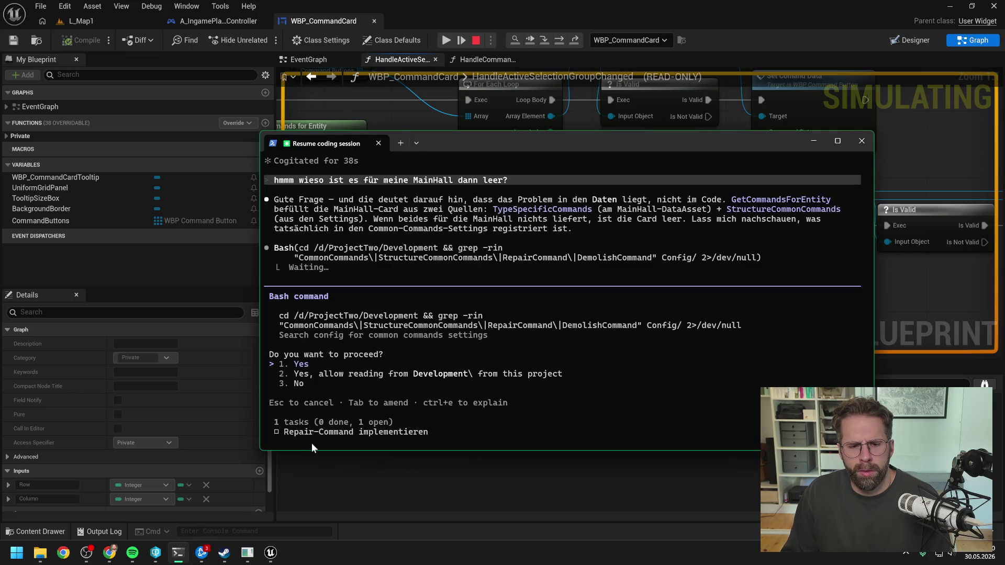
Choose '3. No' for the Config search and reply 'moment nevermind sind drin'.
key(Down)
key(Down)
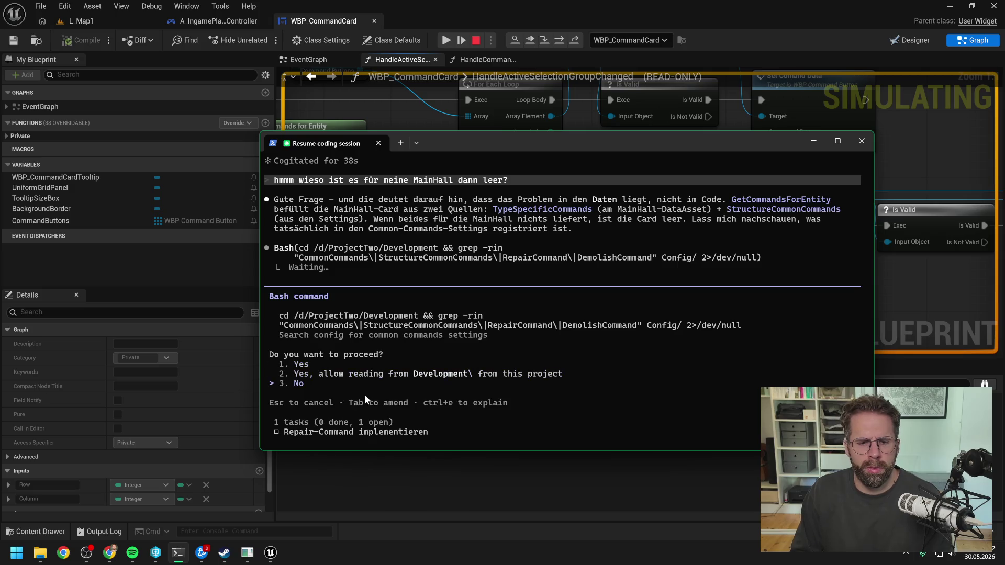
key(Return)
text(moment nevermind sind drin)
key(Return)
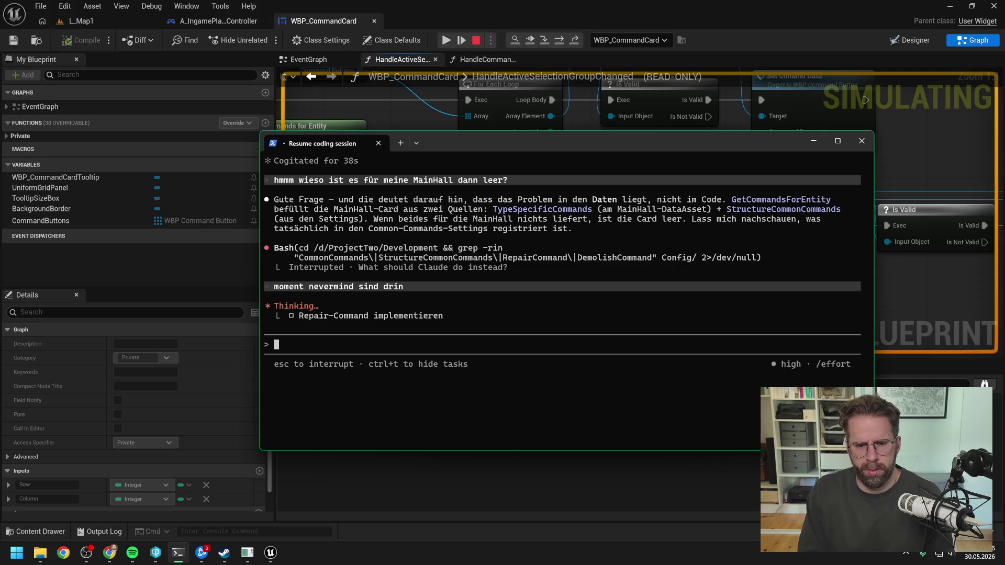
click(642, 479)
scroll(590, 319, down, 2)
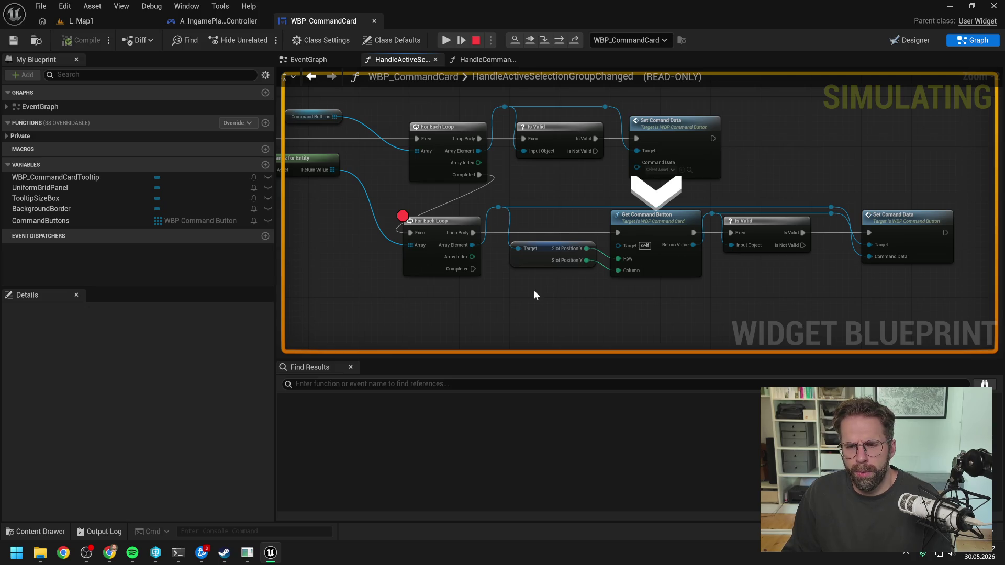
Remove the breakpoint from the lower For Each Loop and stop the play session.
click(449, 236)
key(F9)
mouse_move(518, 294)
mouse_down()
mouse_move(605, 291)
mouse_move(543, 293)
mouse_up()
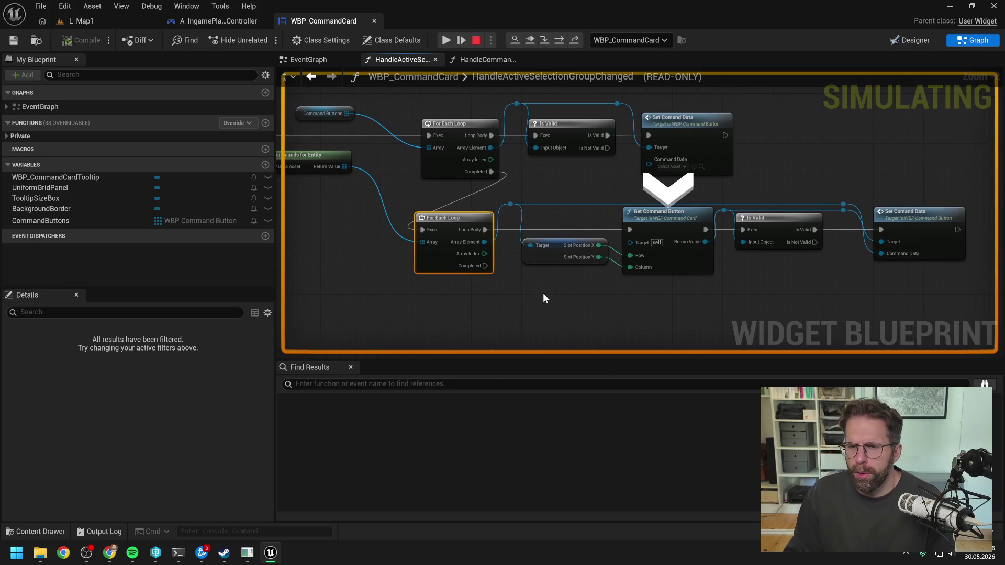
click(476, 40)
Search the Content Drawer for 'command button' and open WBP_CommandButton.
key(ctrl+space)
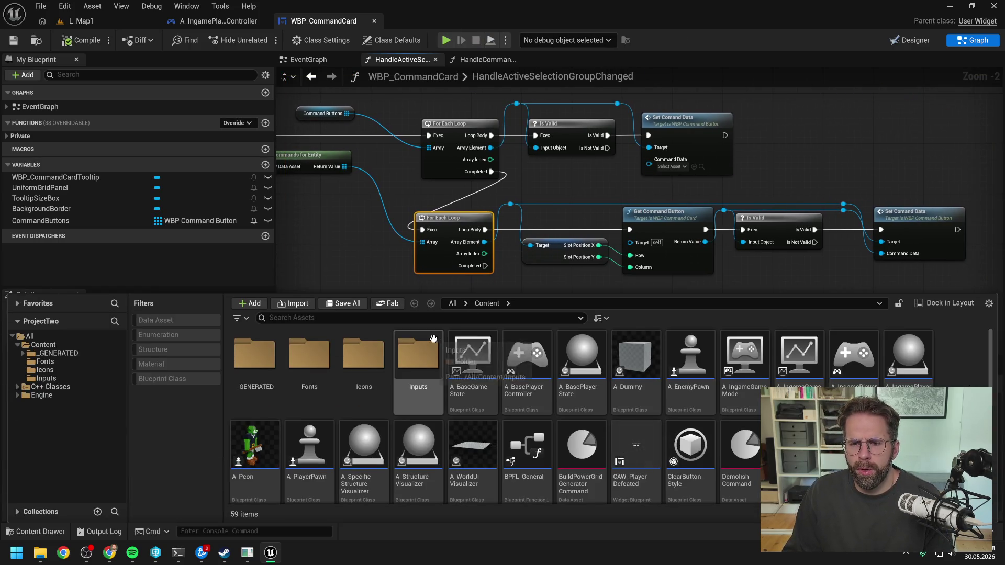
click(340, 320)
text(c)
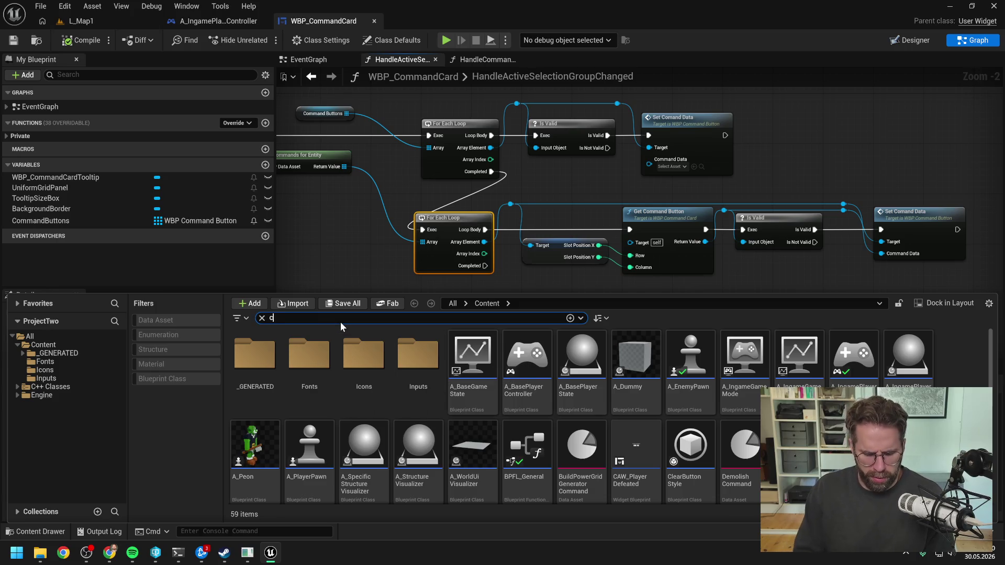
text(ommand button)
click(262, 354)
double_click(263, 354)
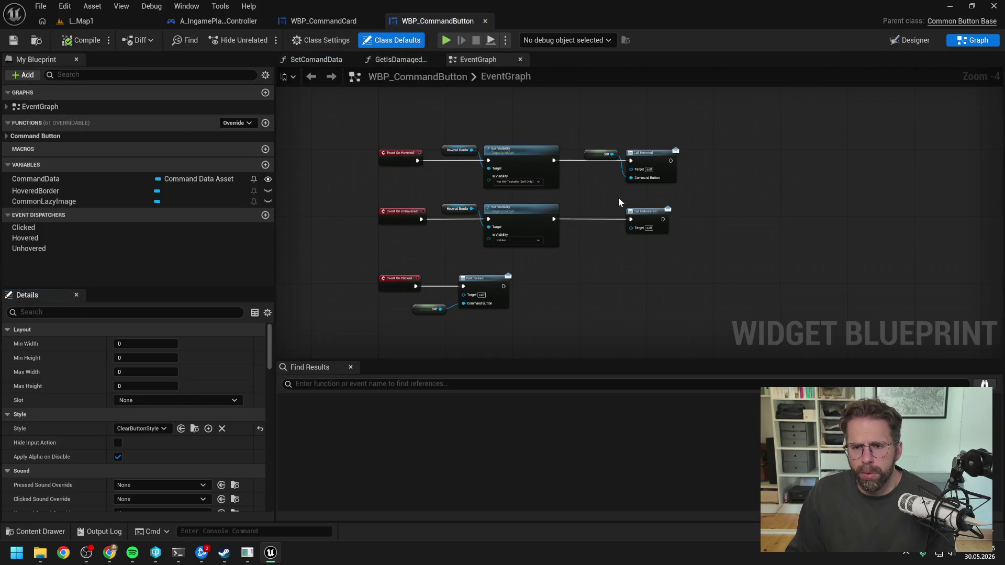
Review the SetComandData graph, including its Matches Tag, Branch and Set Visibility repair check.
click(404, 61)
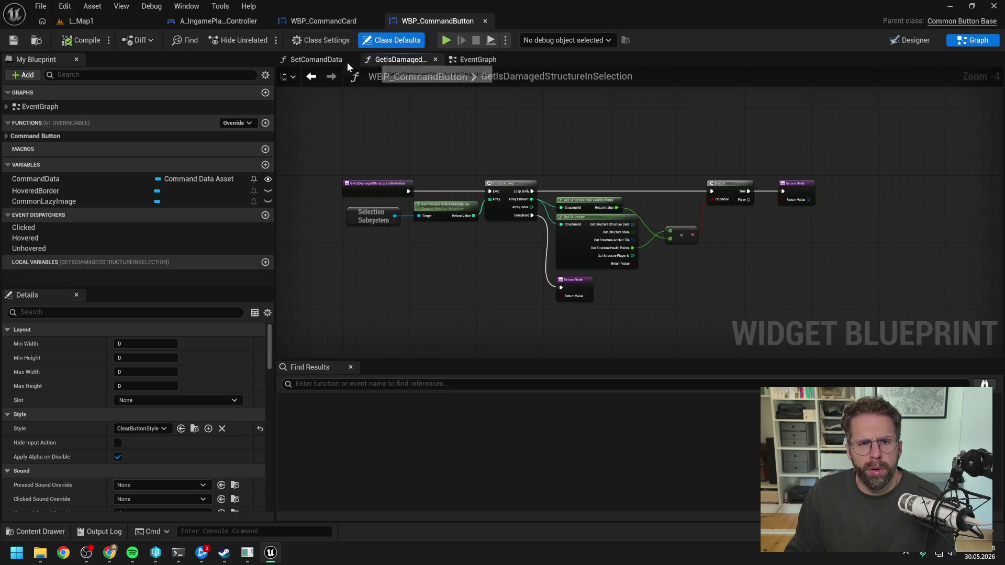
click(314, 60)
scroll(595, 162, up, 3)
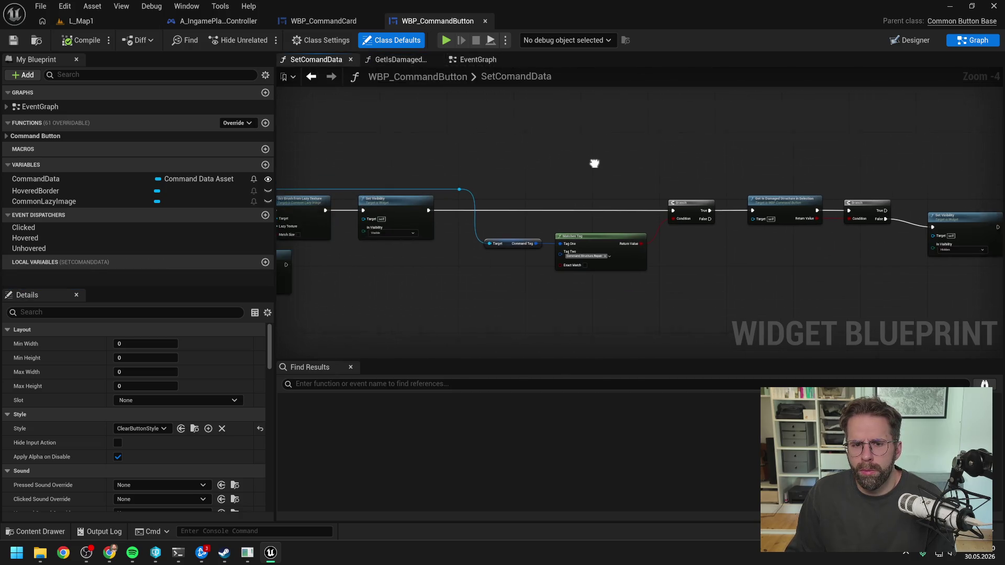
scroll(614, 276, down, 1)
scroll(628, 237, down, 1)
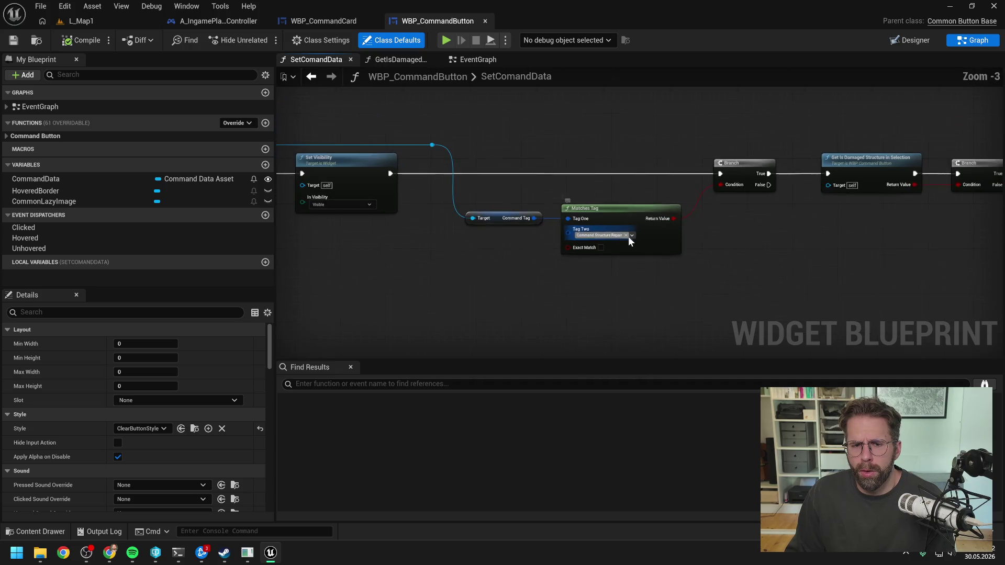
drag(758, 232, 683, 232)
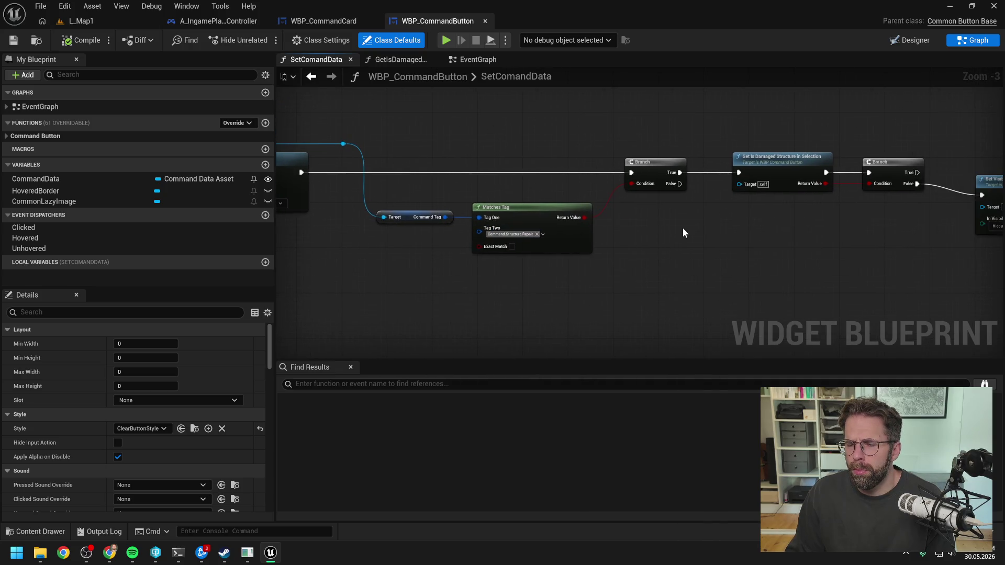
scroll(683, 233, down, 2)
drag(546, 181, 788, 186)
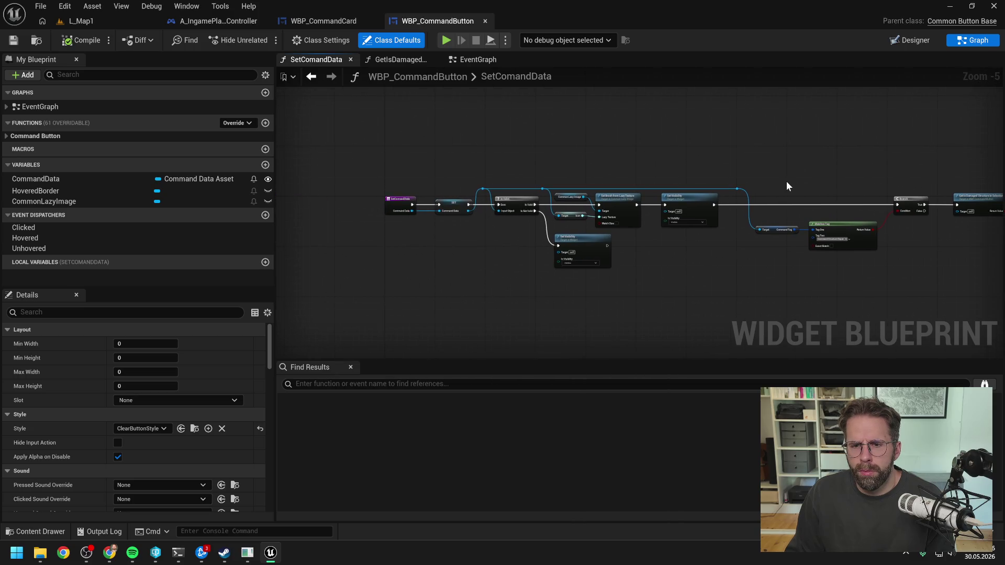
scroll(508, 212, up, 1)
scroll(533, 249, up, 1)
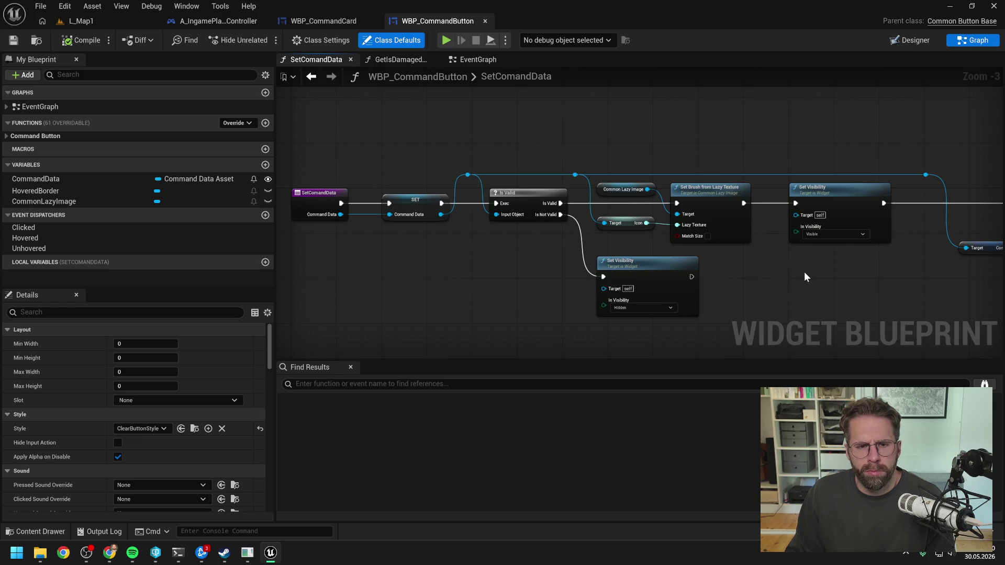
drag(864, 274, 561, 281)
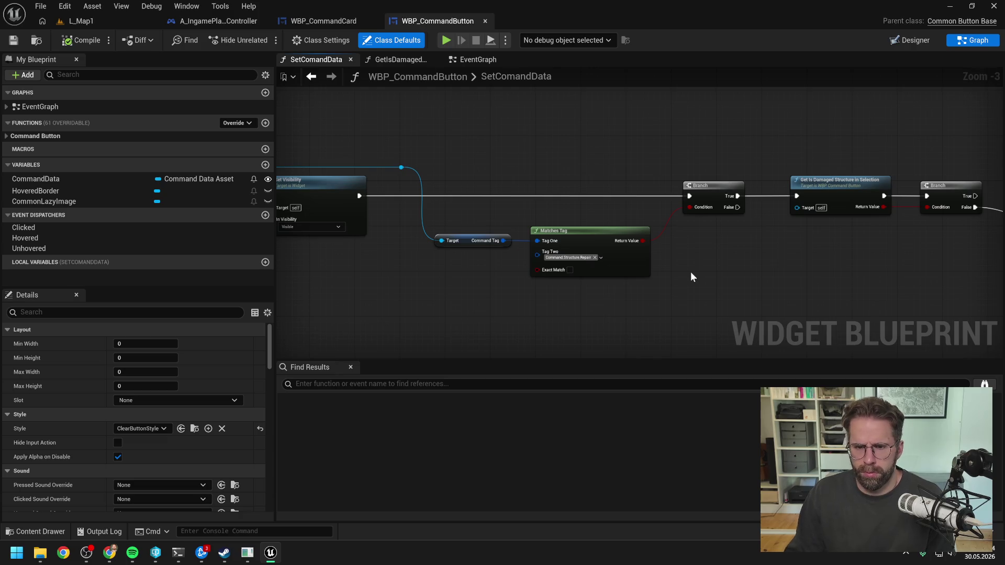
click(178, 556)
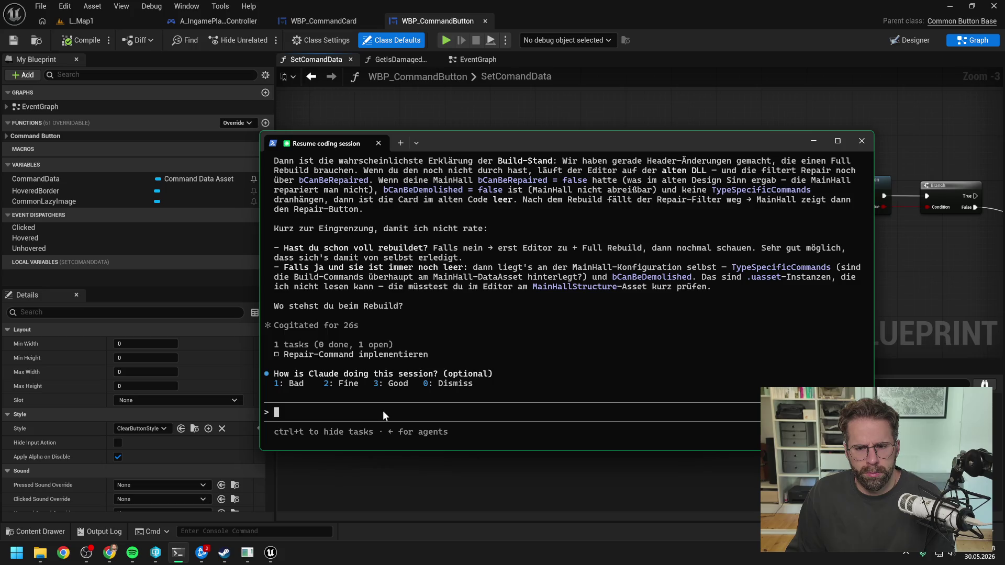
Send 'hatte die Ausnahme selbst noch in bp' to Claude Code with the blueprint screenshot as Image #1.
text(3)
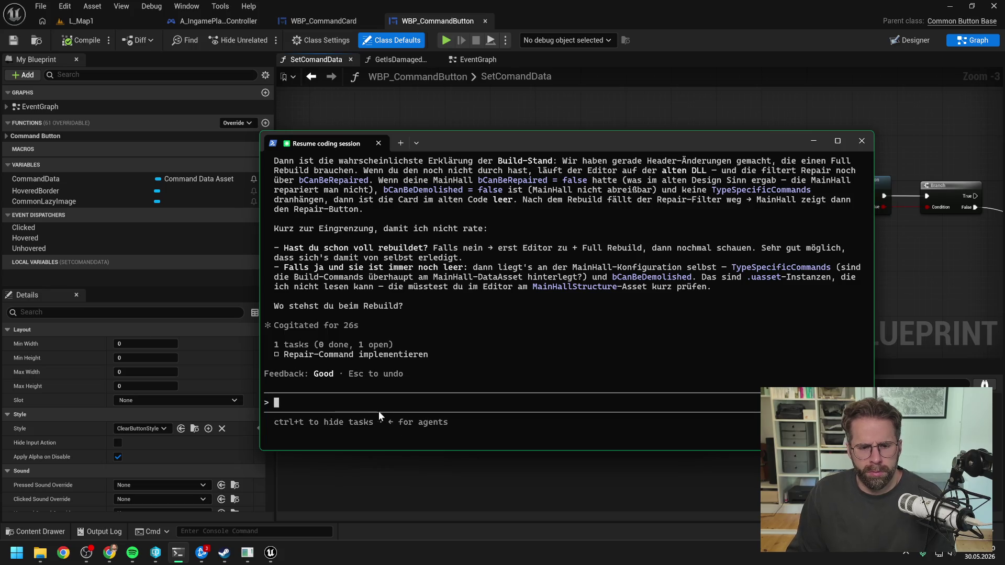
text(hatte die )
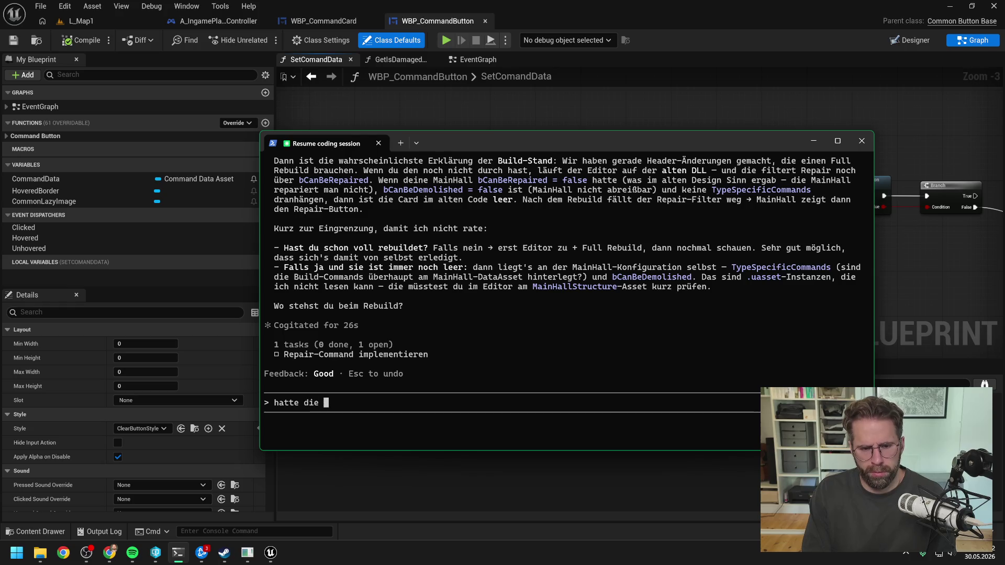
text(Ausnahme selb)
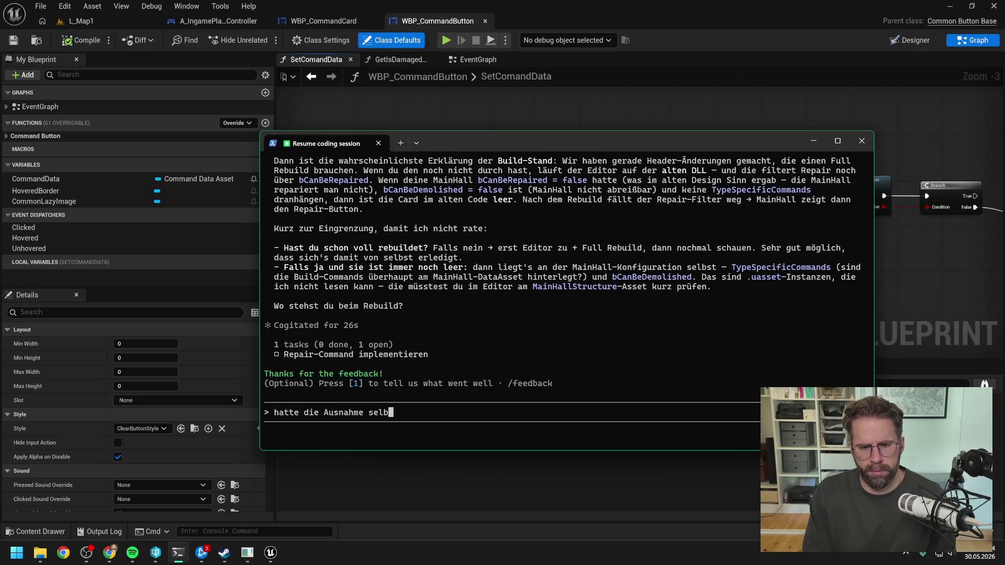
text(st noch in bp)
key(ctrl+v)
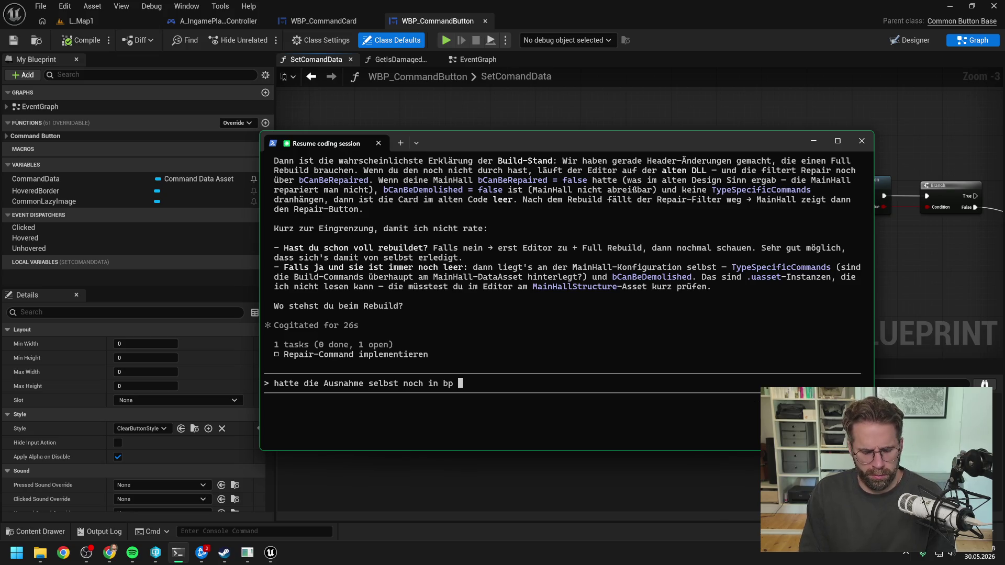
key(ctrl+v)
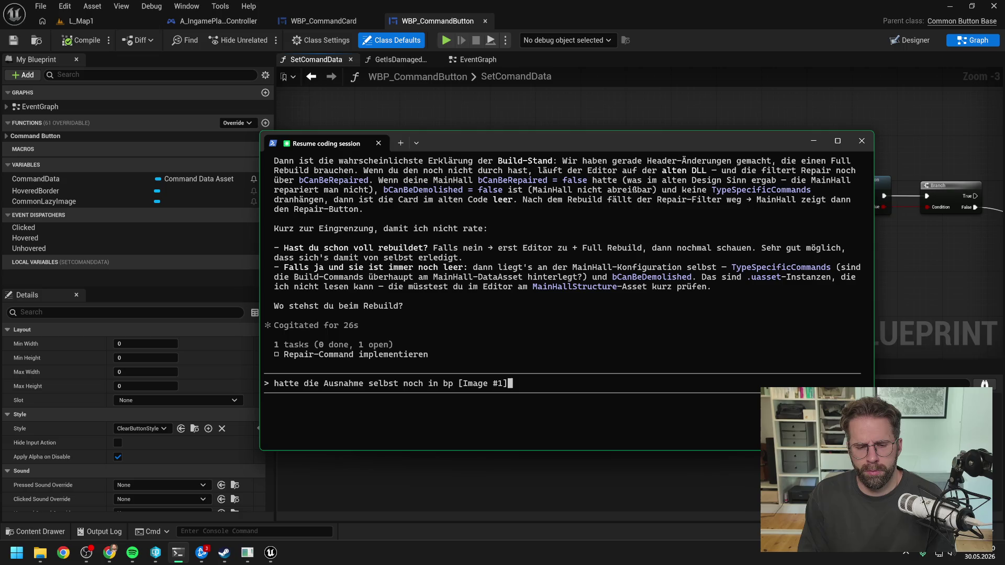
key(Return)
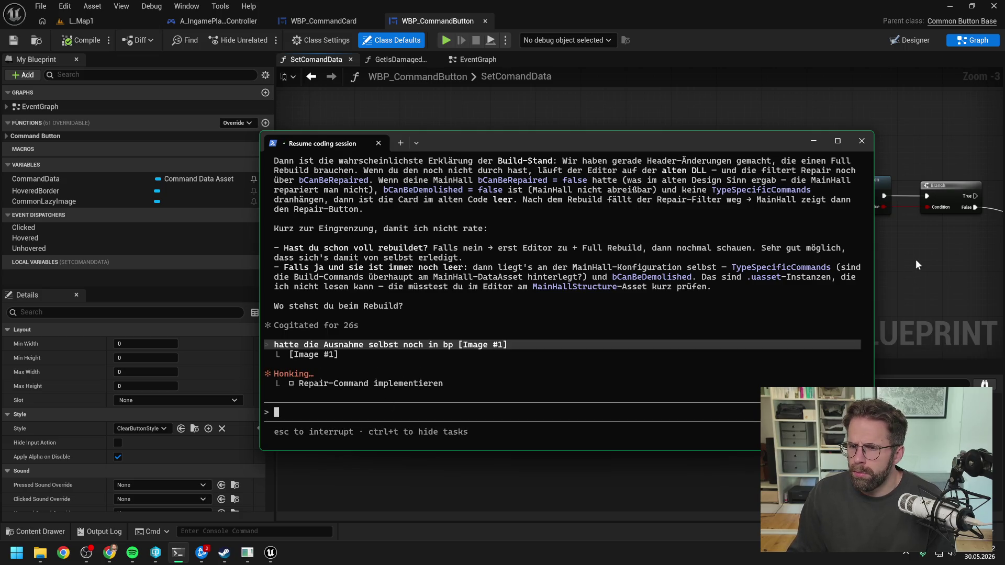
drag(913, 259, 770, 265)
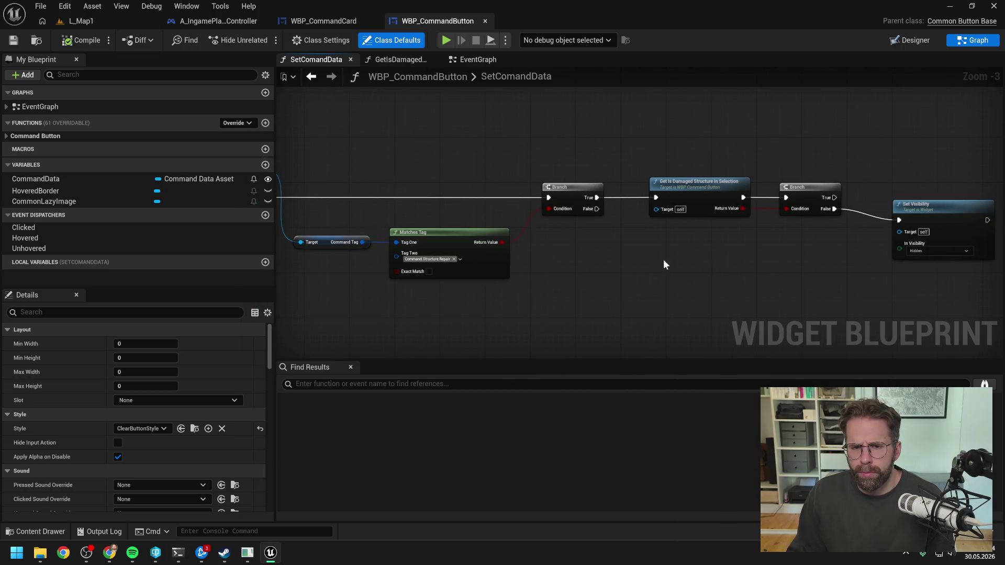
Delete the Matches Tag, Branch, Get Is Damaged and Set Visibility nodes from SetComandData.
scroll(664, 259, down, 1)
mouse_move(620, 257)
mouse_down()
mouse_move(683, 257)
mouse_move(689, 193)
mouse_up()
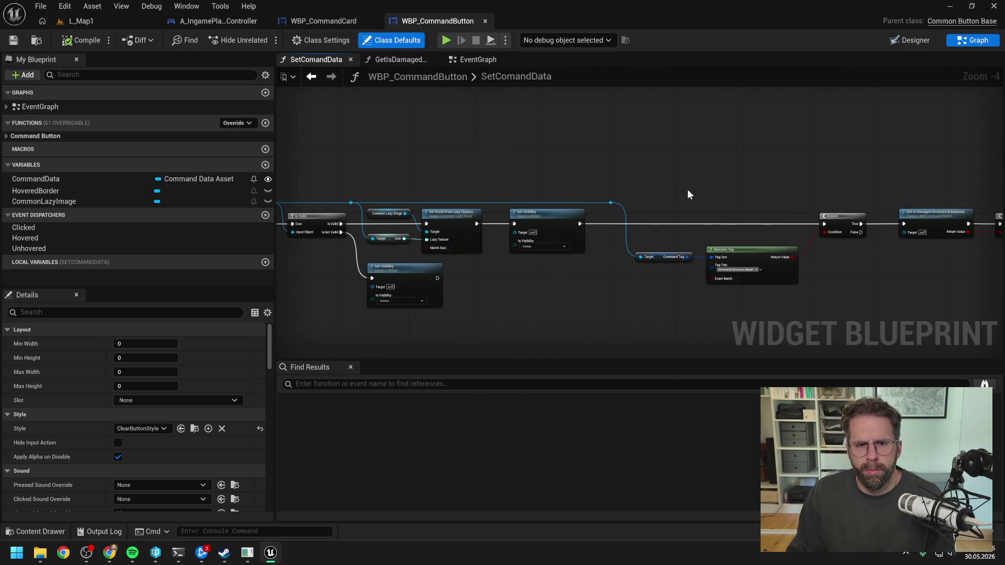
mouse_move(555, 164)
mouse_down()
mouse_move(776, 173)
mouse_move(601, 155)
mouse_up()
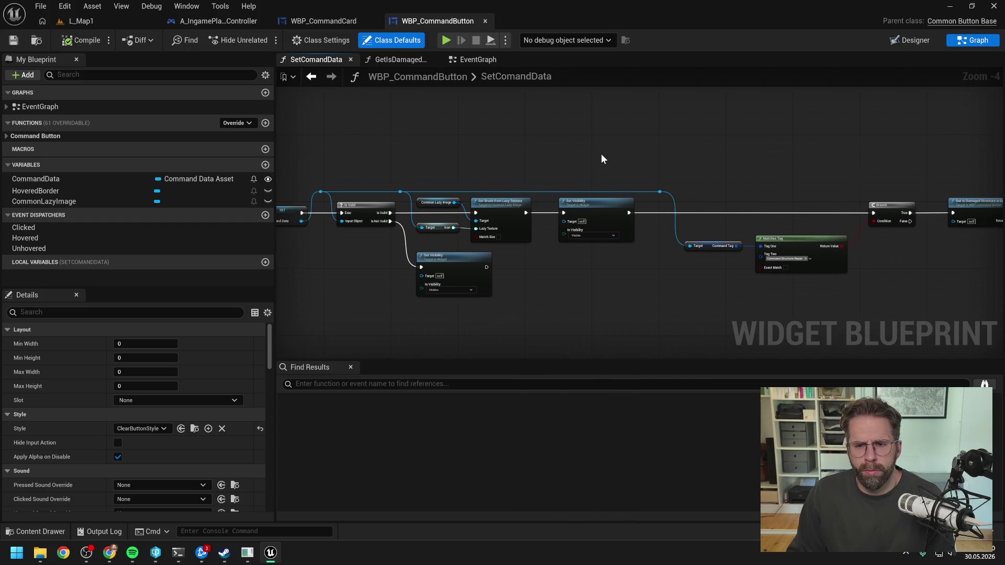
mouse_move(707, 152)
mouse_down()
mouse_move(581, 150)
mouse_move(796, 273)
mouse_move(844, 287)
mouse_move(599, 262)
mouse_move(813, 249)
mouse_up()
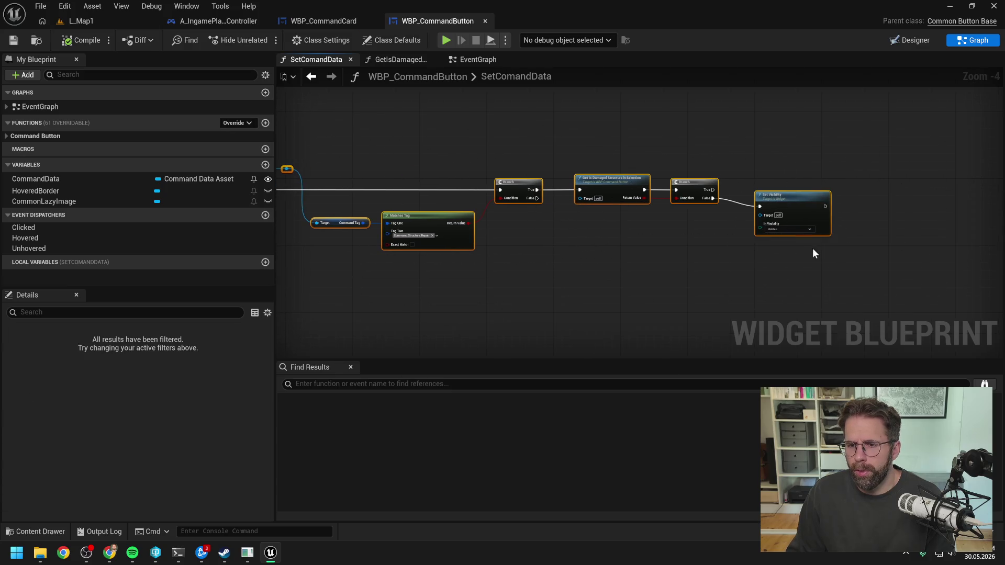
key(Delete)
drag(751, 237, 768, 250)
mouse_move(600, 210)
mouse_down()
mouse_move(674, 169)
mouse_move(686, 184)
mouse_up()
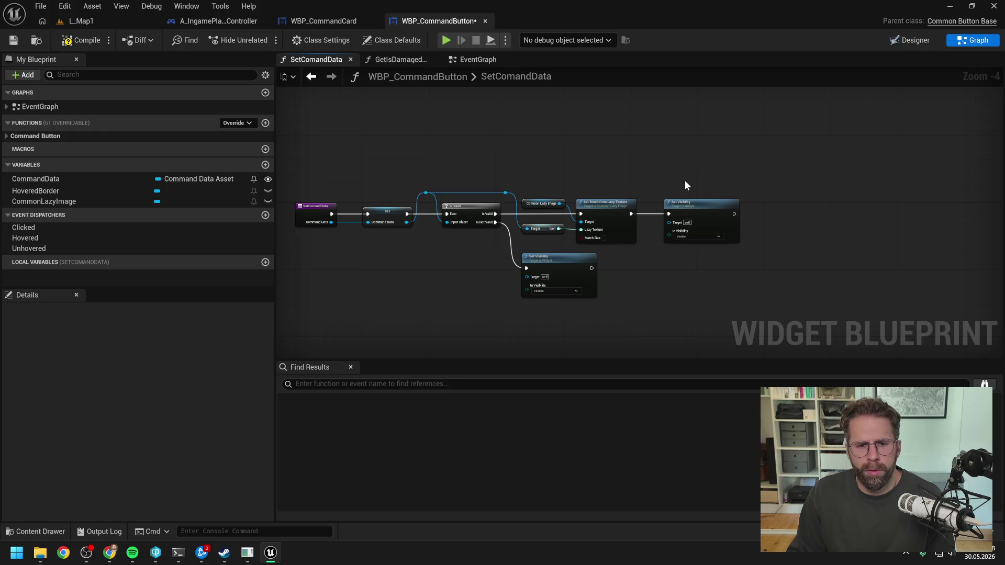
scroll(684, 181, up, 1)
drag(653, 277, 771, 266)
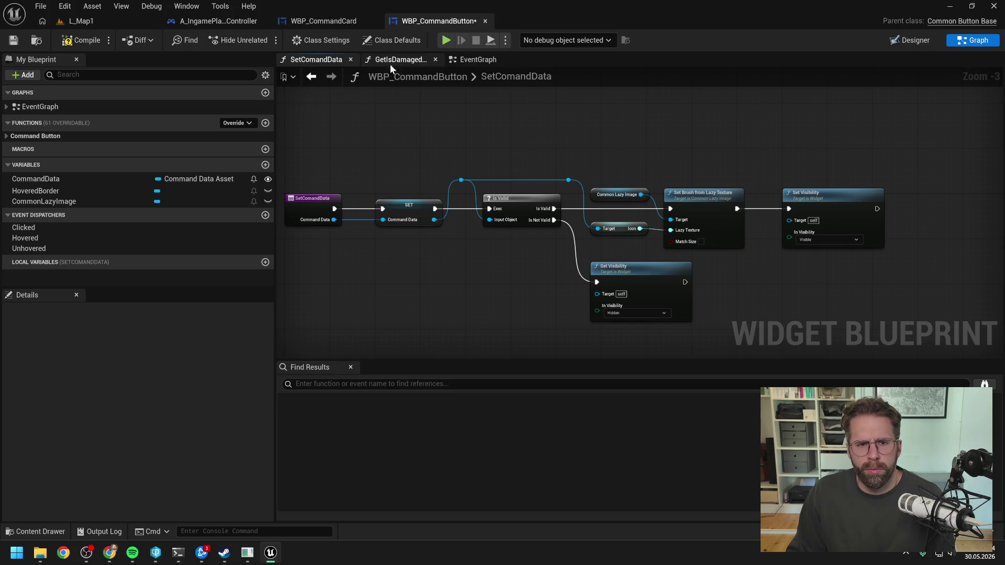
Compile WBP_CommandButton and save it with Check Out Selected, then return to WBP_CommandCard.
click(80, 42)
key(ctrl+s)
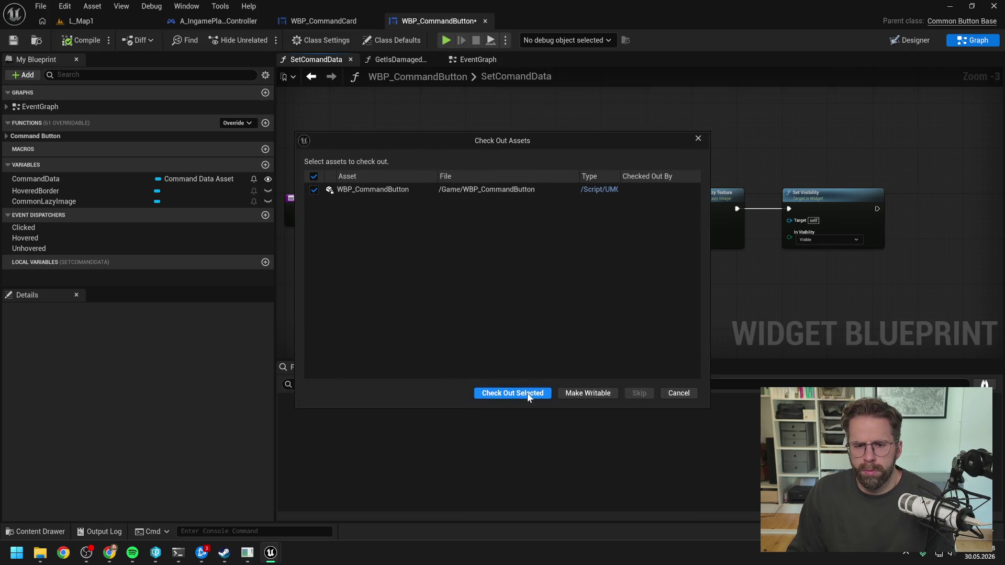
click(528, 397)
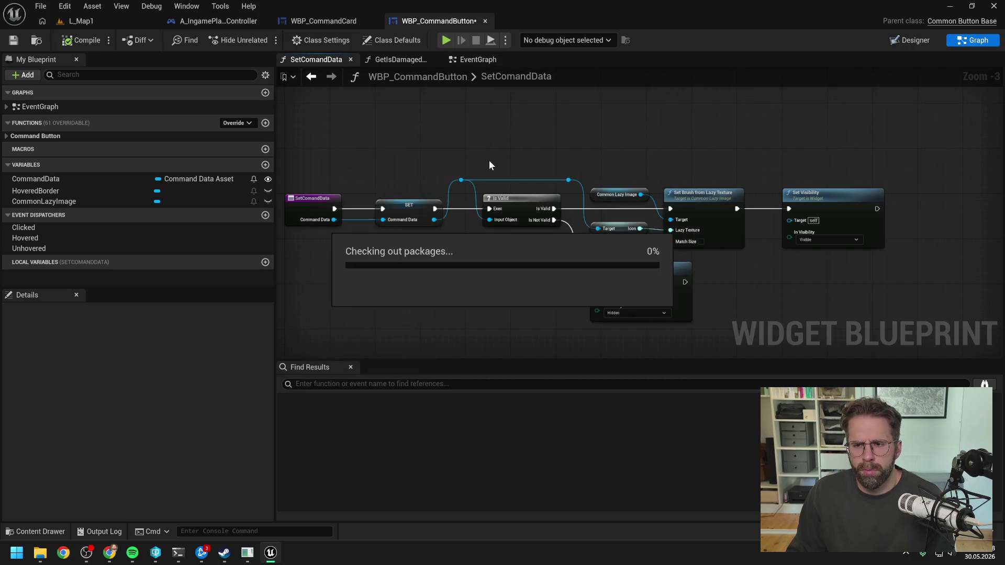
click(338, 23)
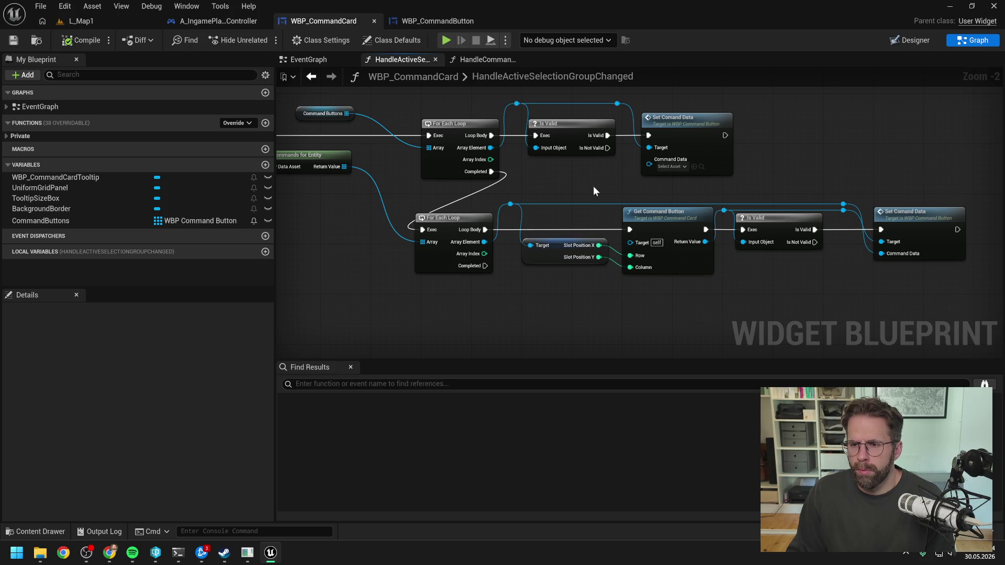
scroll(594, 187, down, 1)
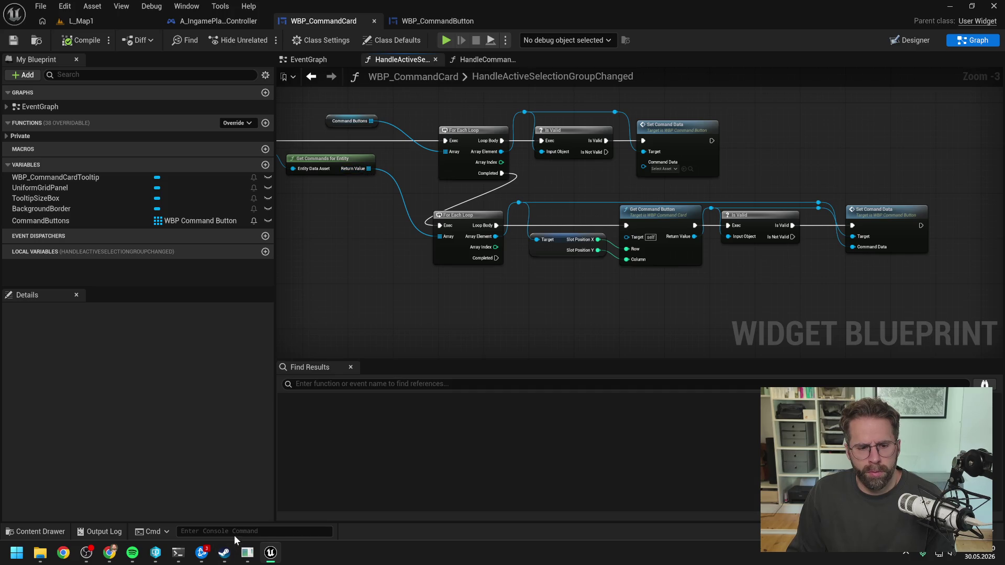
click(178, 553)
scroll(450, 298, up, 3)
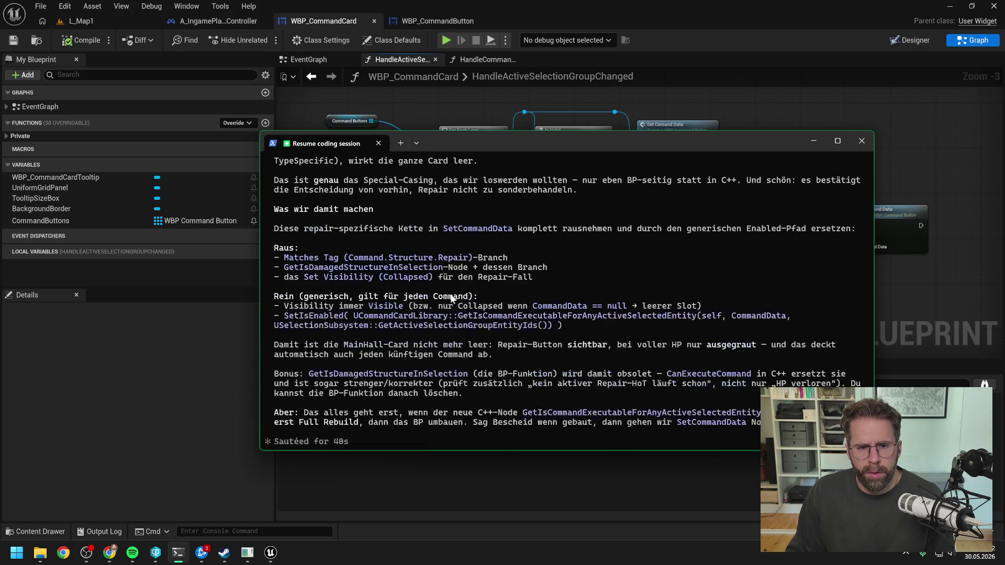
scroll(461, 291, up, 5)
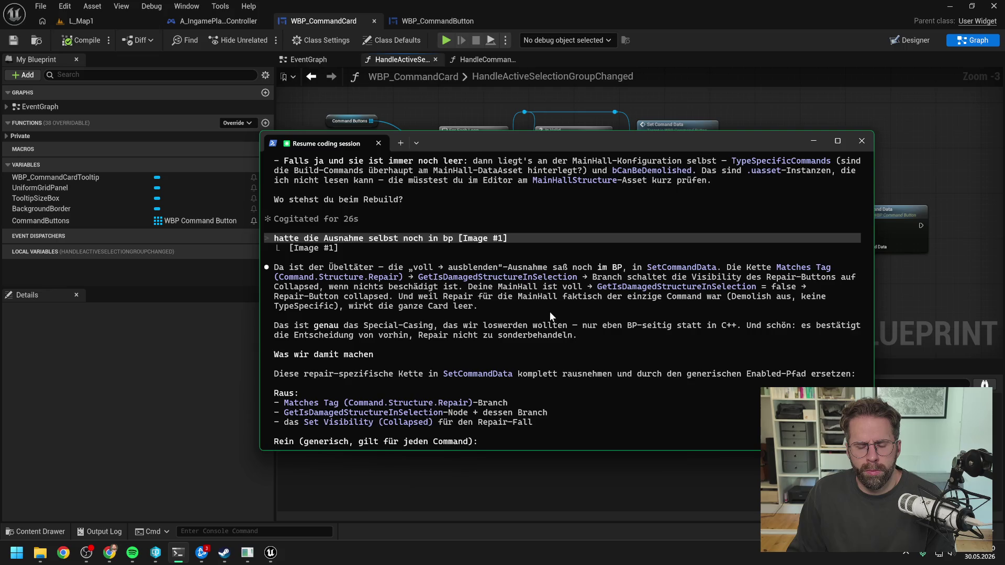
scroll(549, 312, down, 3)
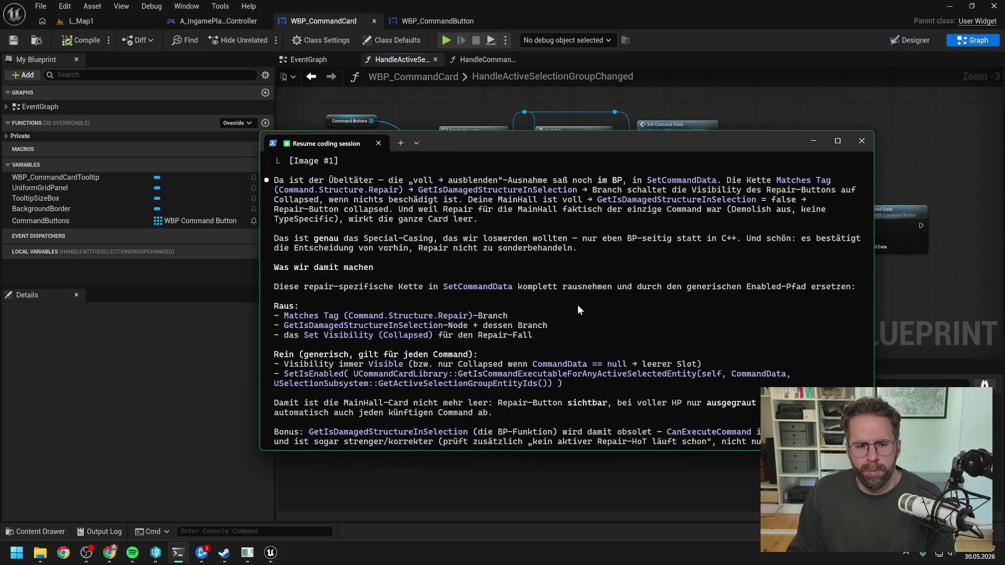
scroll(577, 305, down, 2)
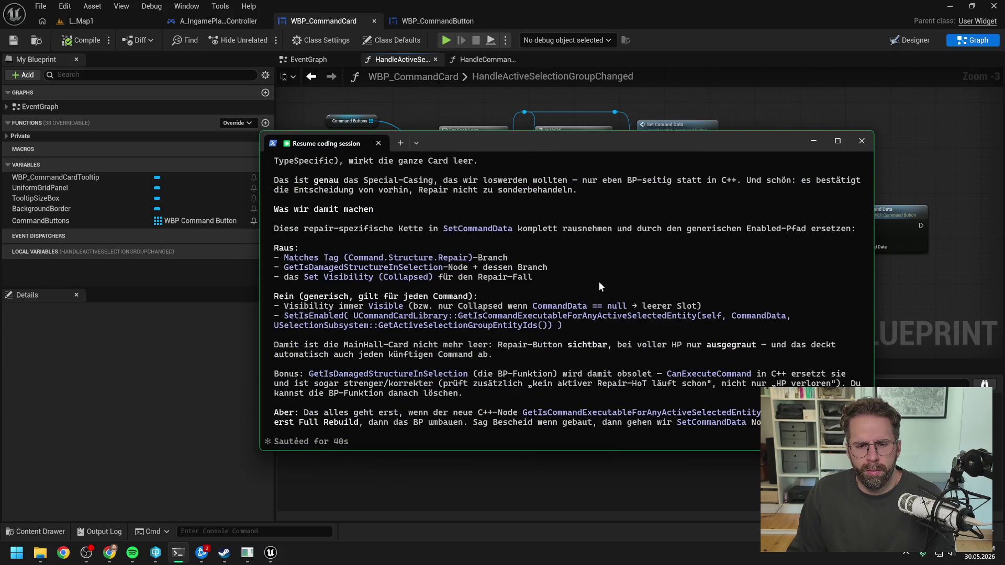
scroll(601, 269, up, 15)
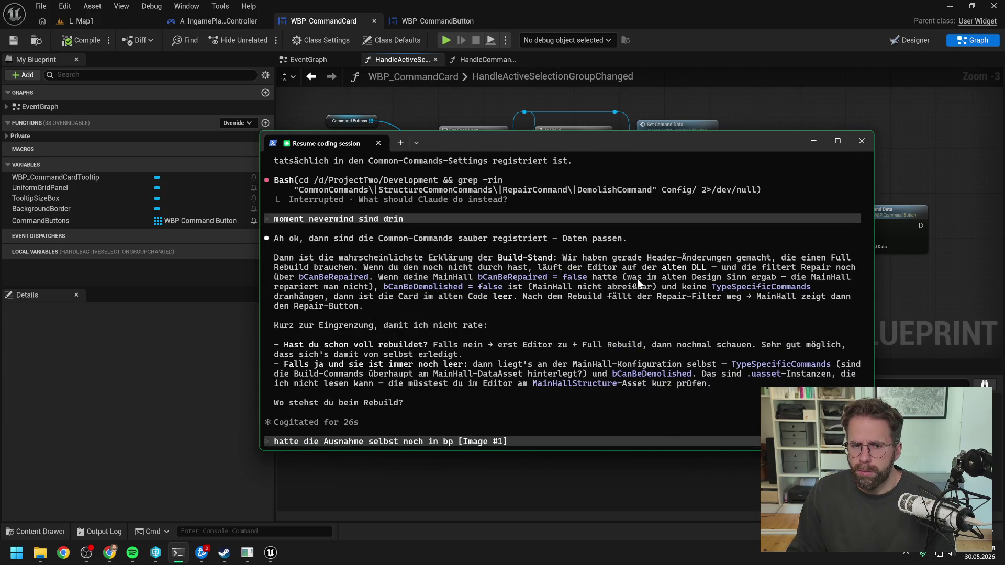
scroll(607, 273, up, 15)
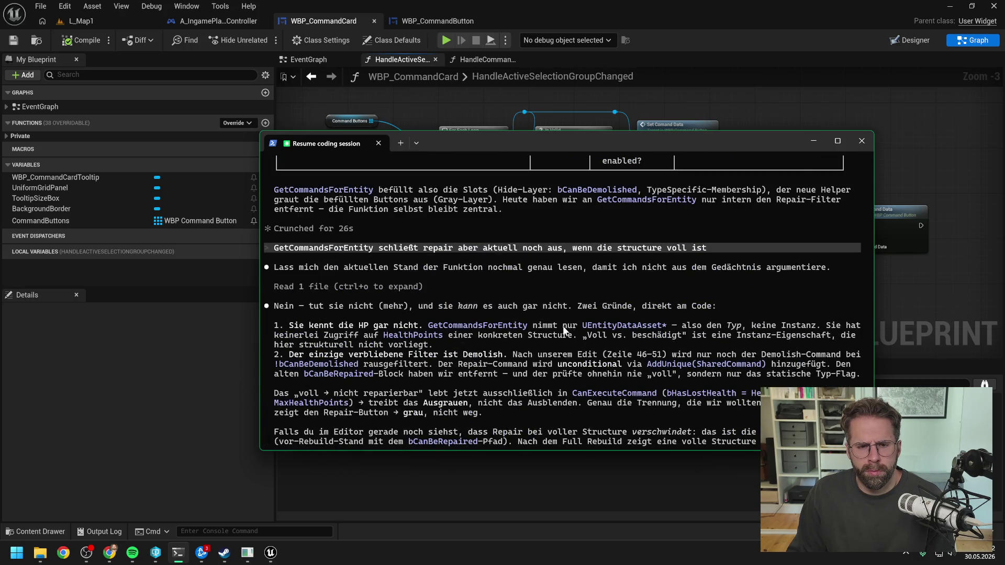
scroll(561, 331, down, 3)
scroll(576, 320, up, 7)
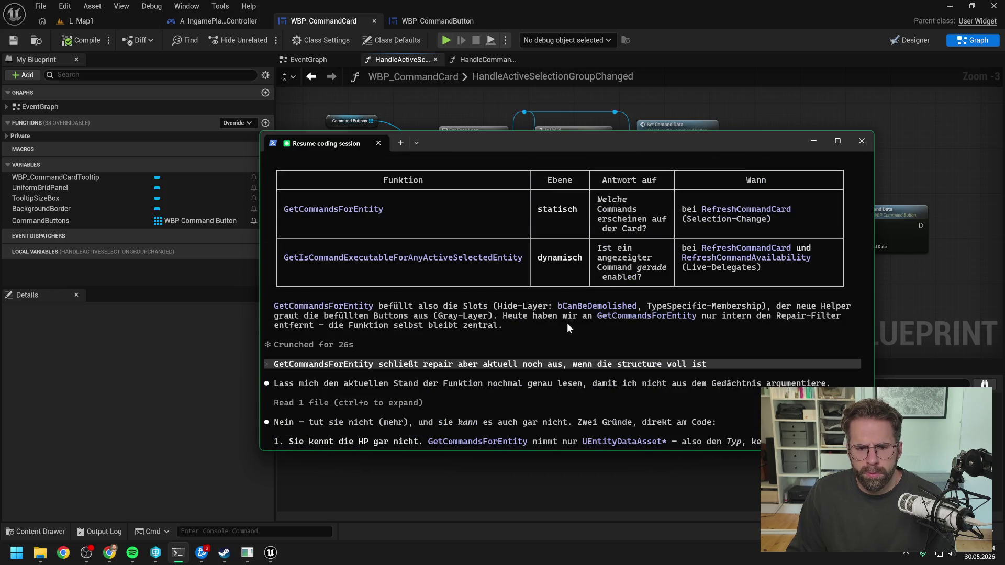
scroll(574, 321, down, 4)
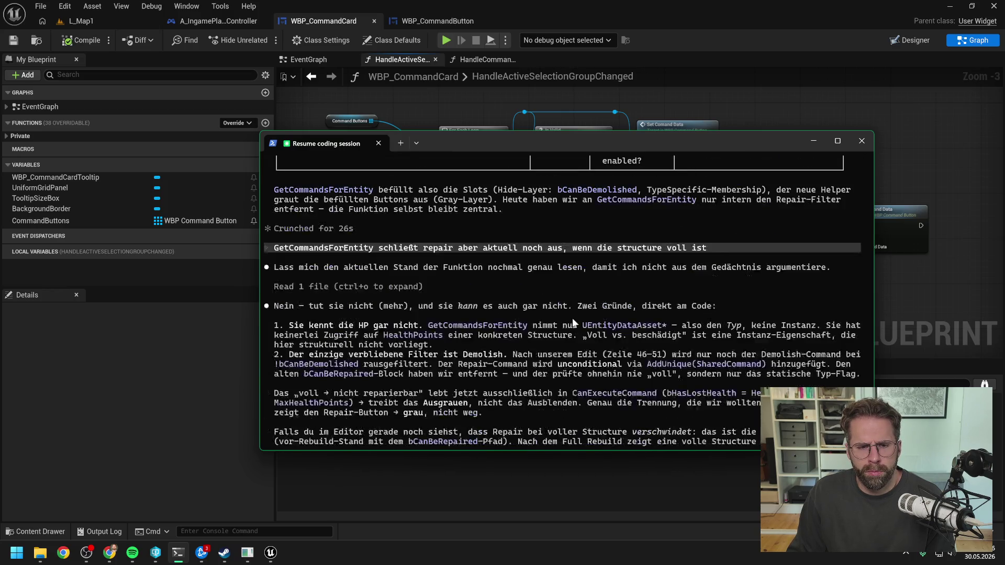
scroll(573, 323, down, 3)
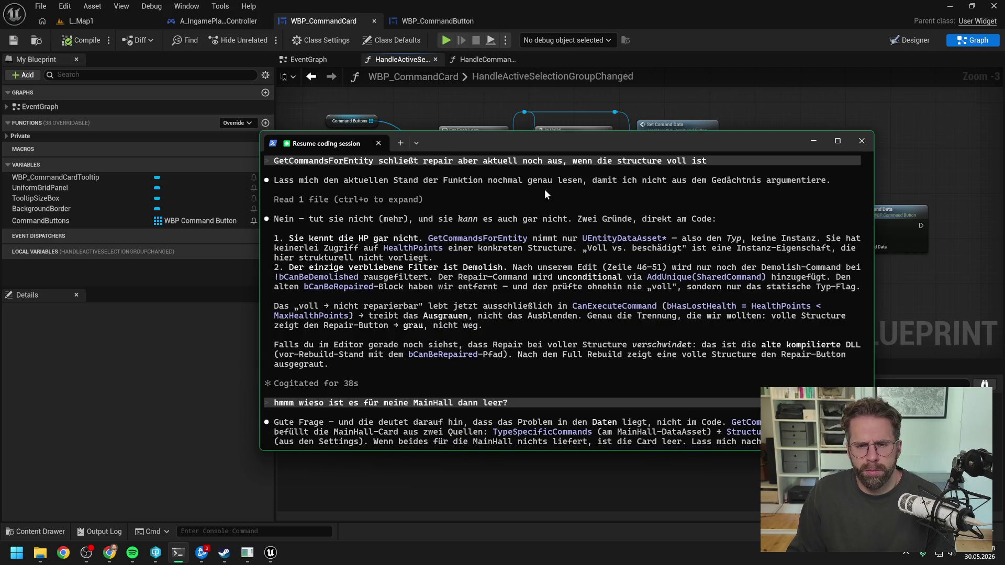
scroll(569, 210, up, 3)
scroll(574, 233, down, 10)
scroll(583, 250, up, 1)
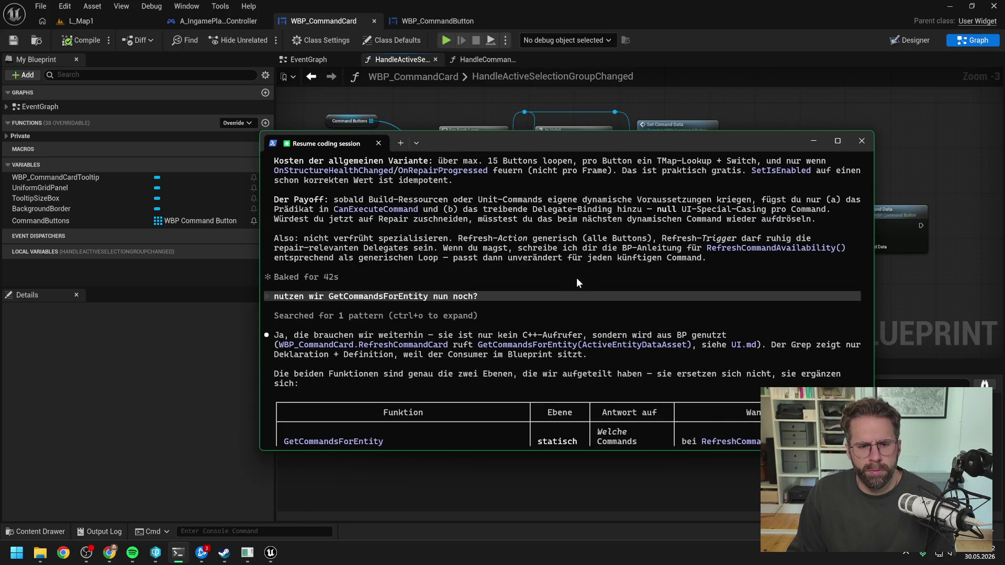
scroll(573, 284, up, 4)
scroll(578, 302, up, 5)
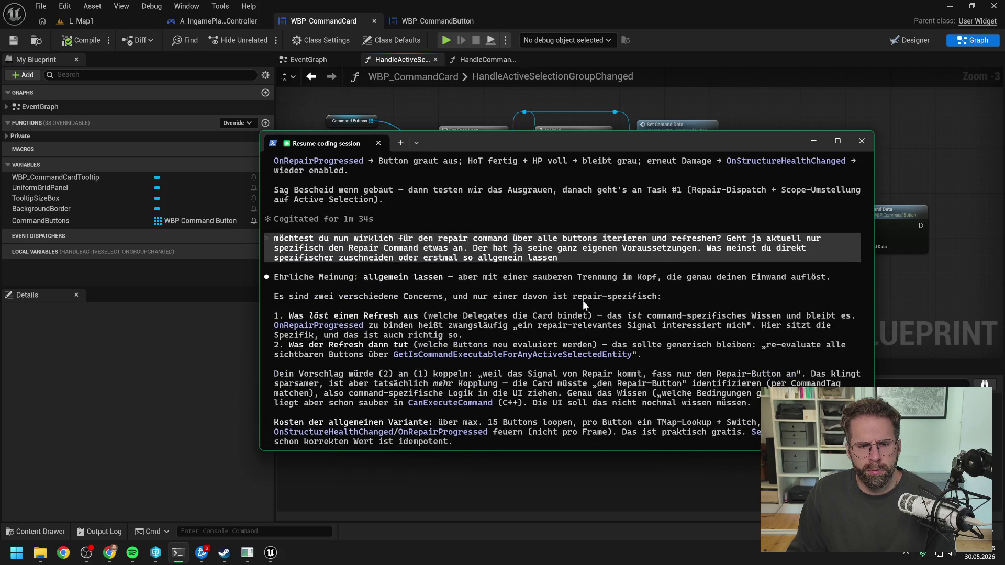
scroll(583, 302, up, 8)
scroll(583, 304, up, 1)
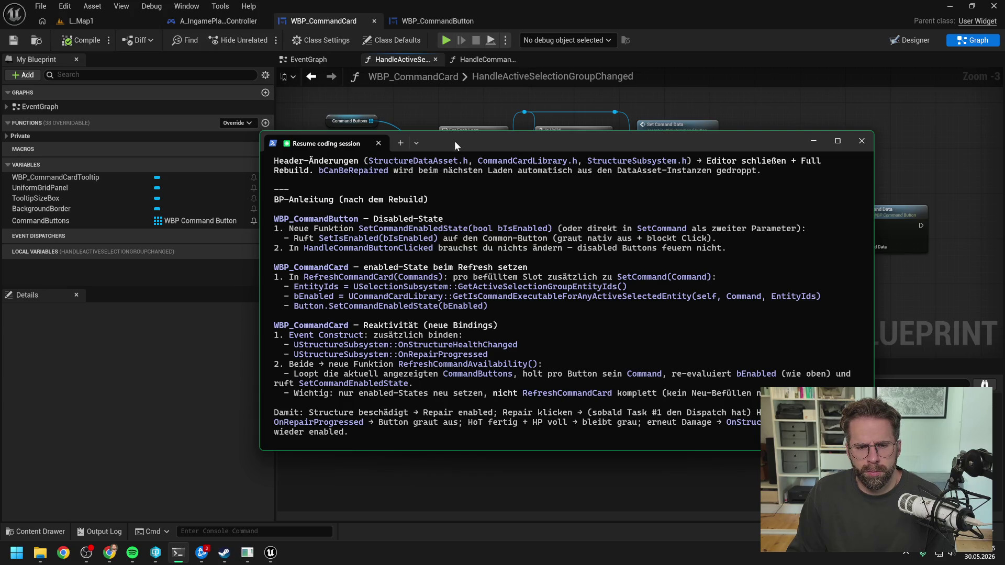
drag(454, 140, 489, 143)
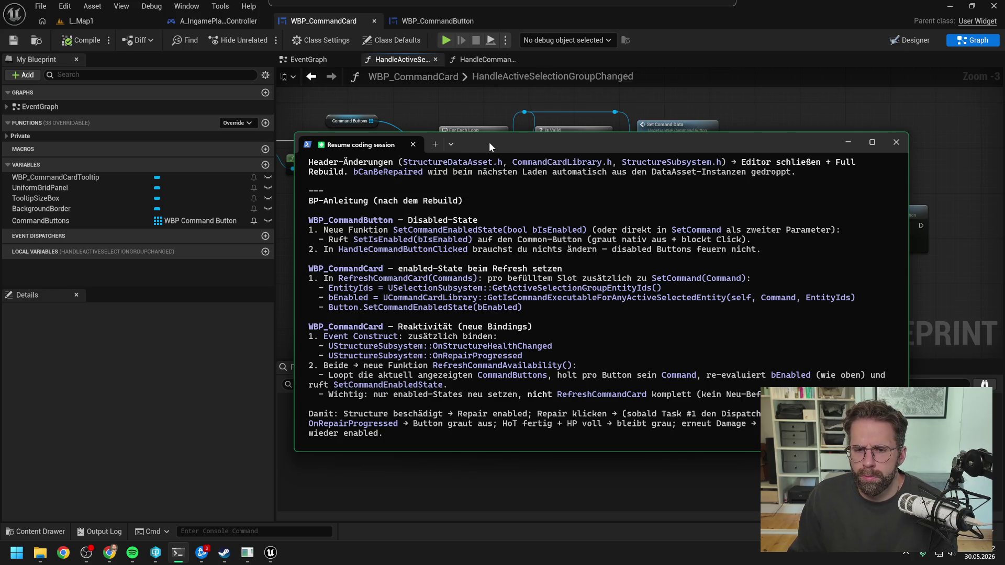
key(alt+Tab)
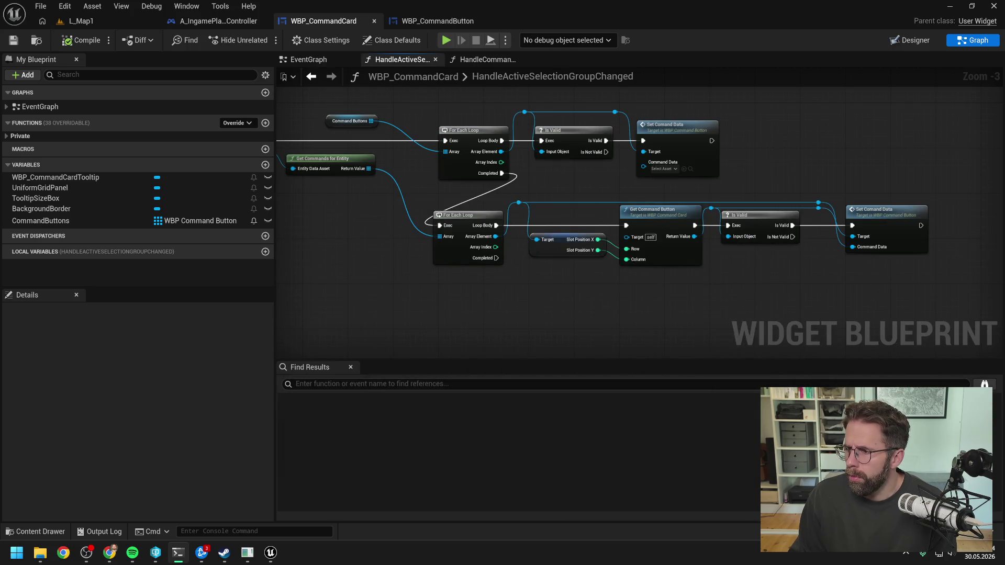
Place a Selection Subsystem node beside the last Set Command Data node.
mouse_move(778, 279)
mouse_down()
mouse_move(651, 275)
mouse_move(780, 276)
mouse_up()
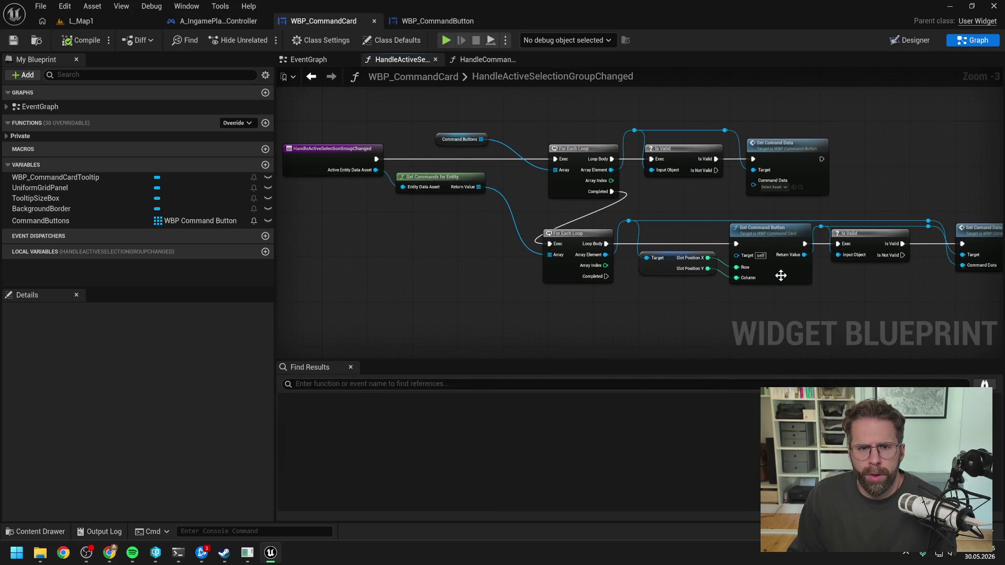
drag(423, 236, 407, 238)
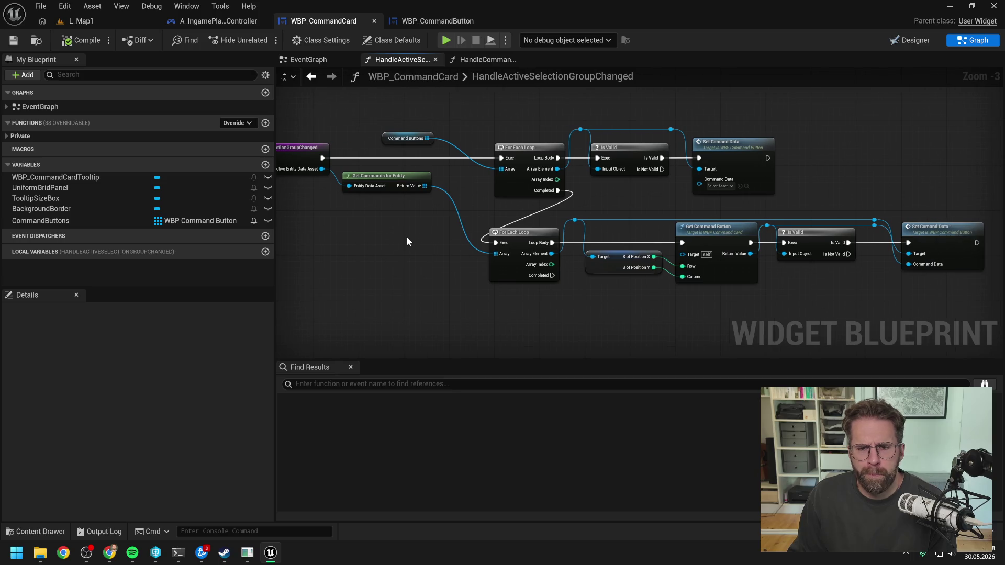
drag(673, 306, 652, 302)
drag(740, 298, 587, 277)
drag(705, 206, 709, 229)
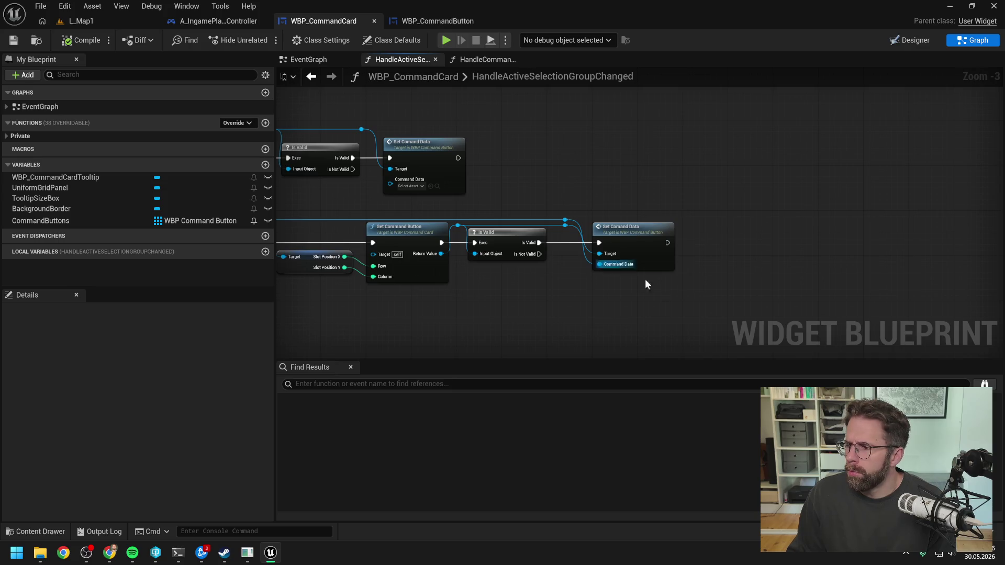
right_click(743, 262)
text(selec sub)
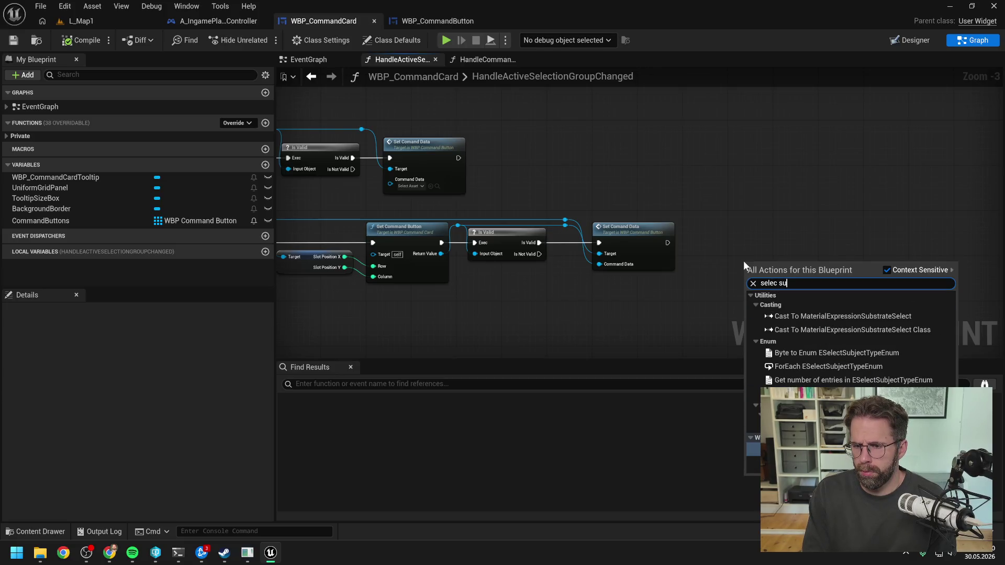
key(Return)
Add Get Active Selection Group Entity Ids from the subsystem and line both nodes up.
mouse_move(744, 261)
mouse_down()
mouse_move(701, 213)
mouse_move(798, 248)
mouse_up()
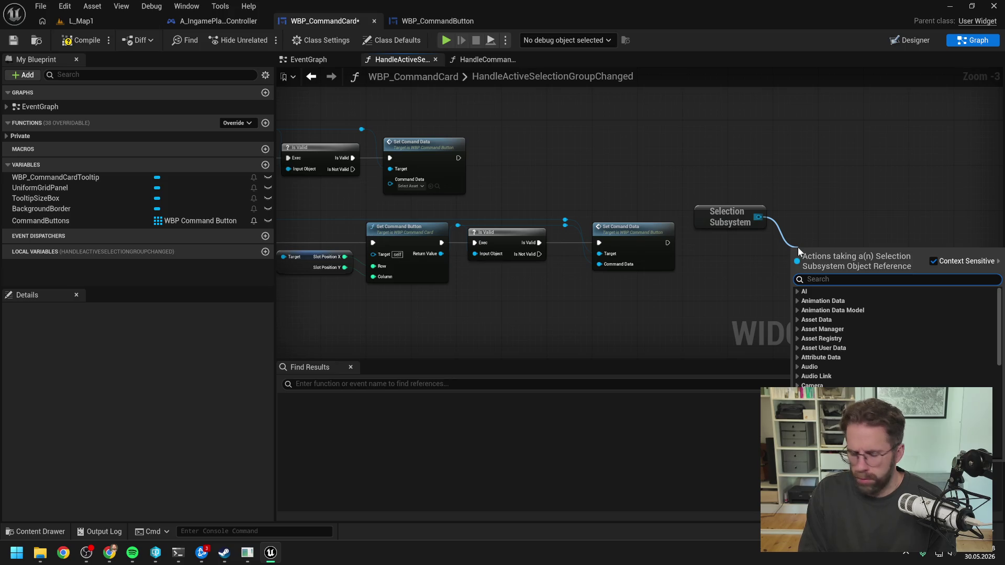
text(get acti)
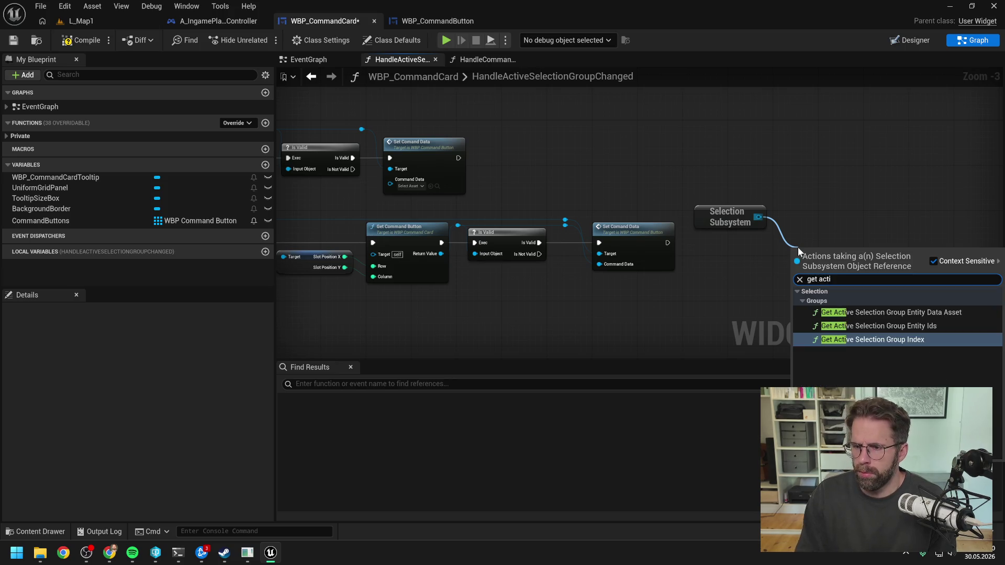
click(877, 327)
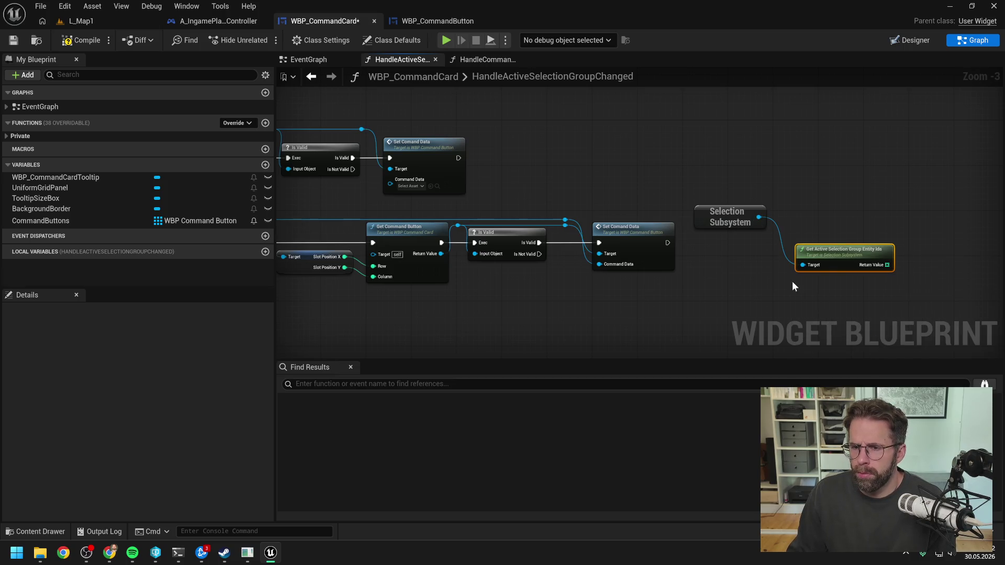
drag(730, 218, 736, 282)
drag(823, 254, 821, 269)
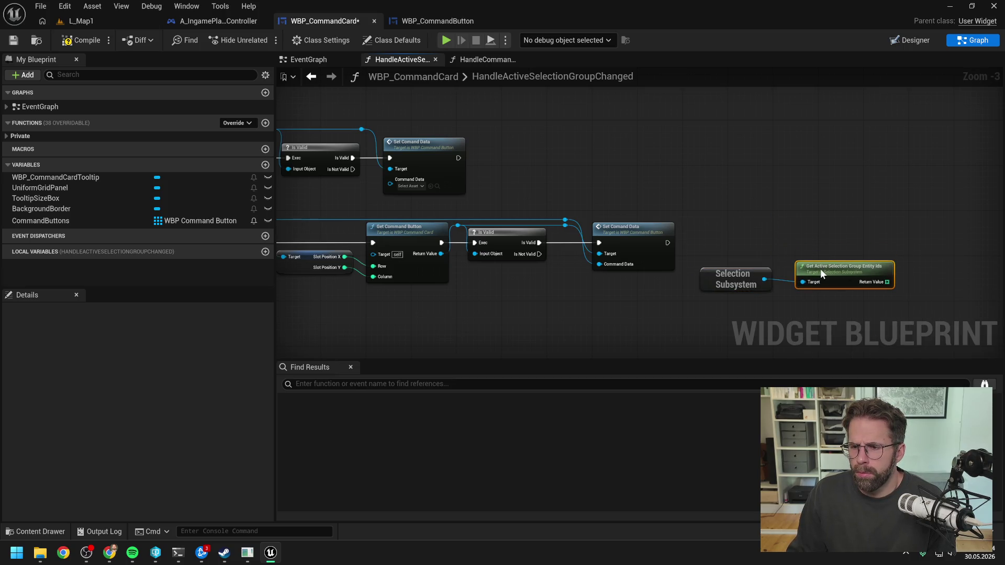
drag(689, 249, 841, 297)
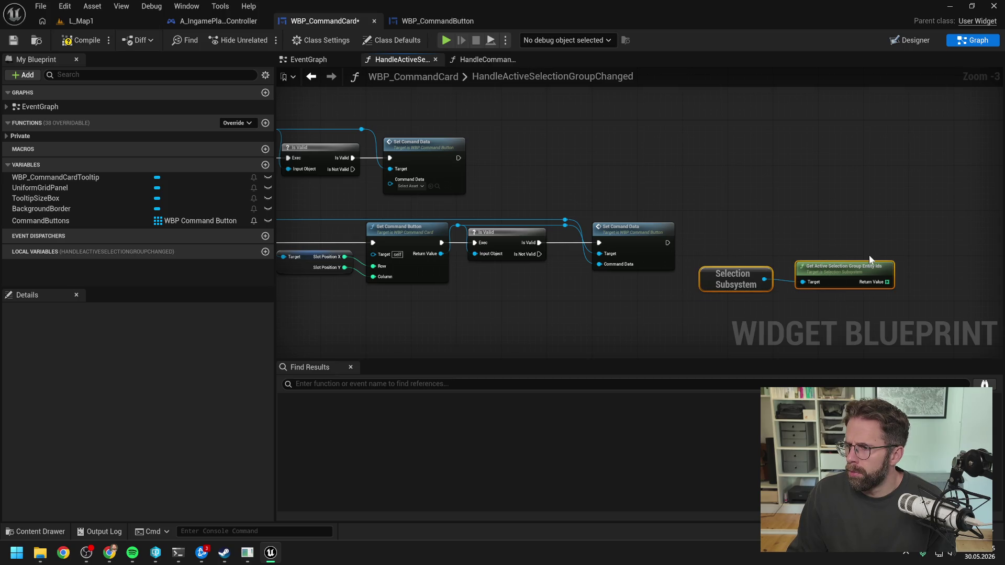
click(890, 227)
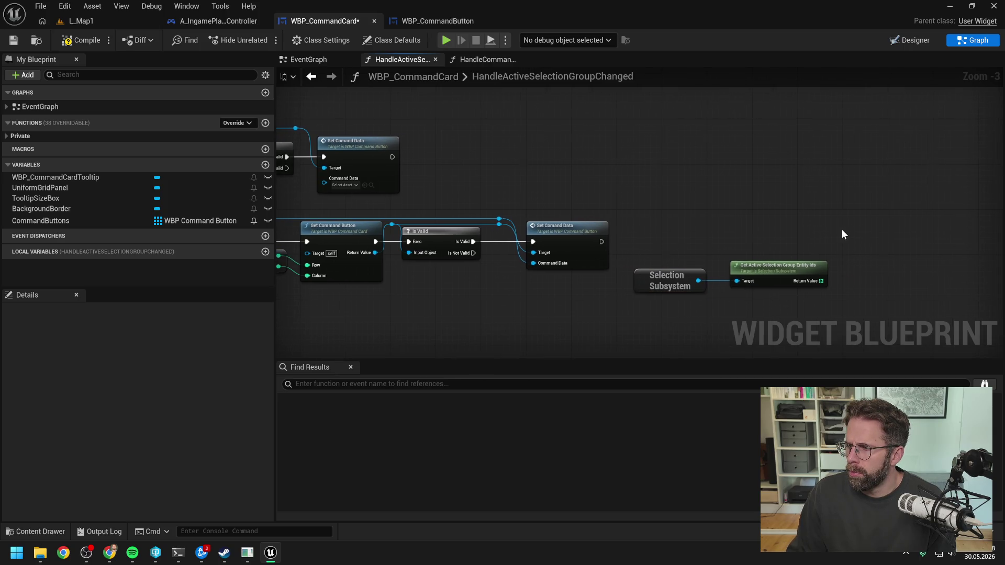
drag(842, 229, 815, 229)
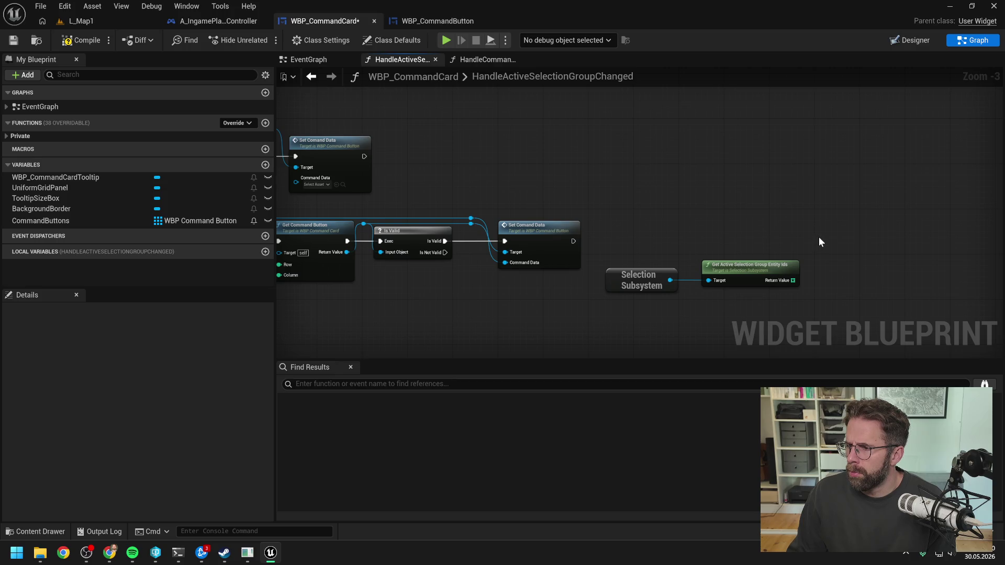
Add a Get Is Command Executable for Any Active Selected Entity node.
right_click(755, 226)
text(com)
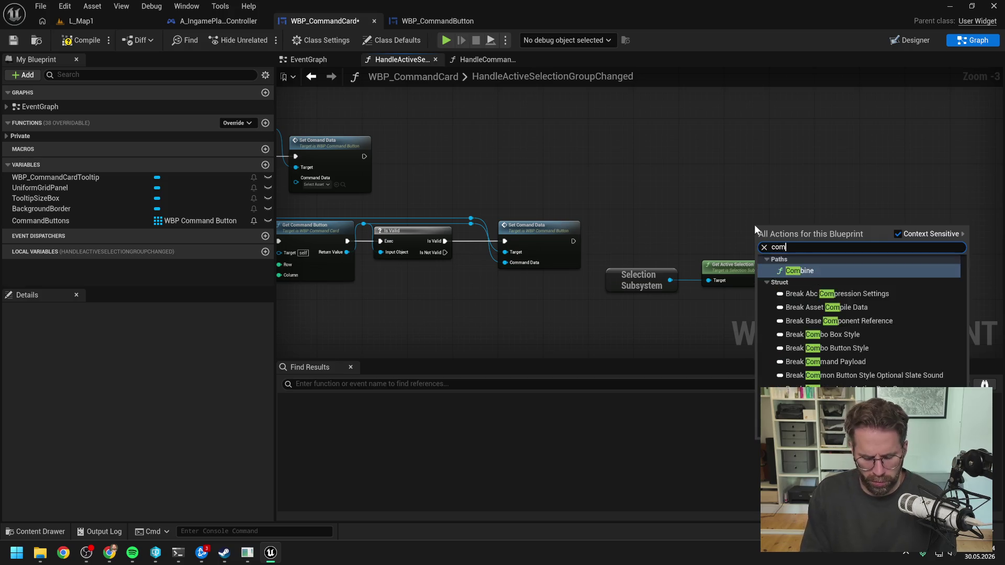
text(mand card li)
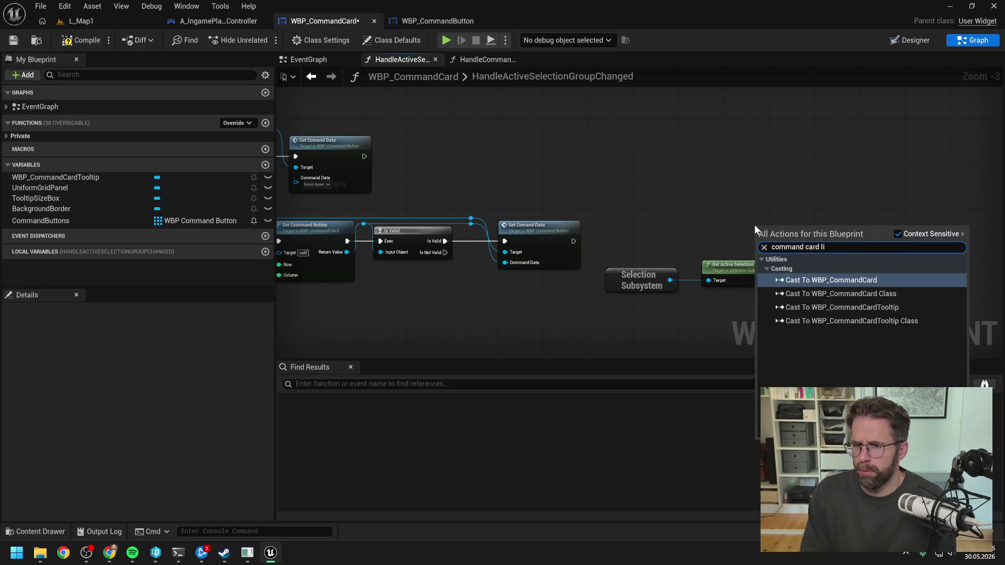
key(ctrl+a)
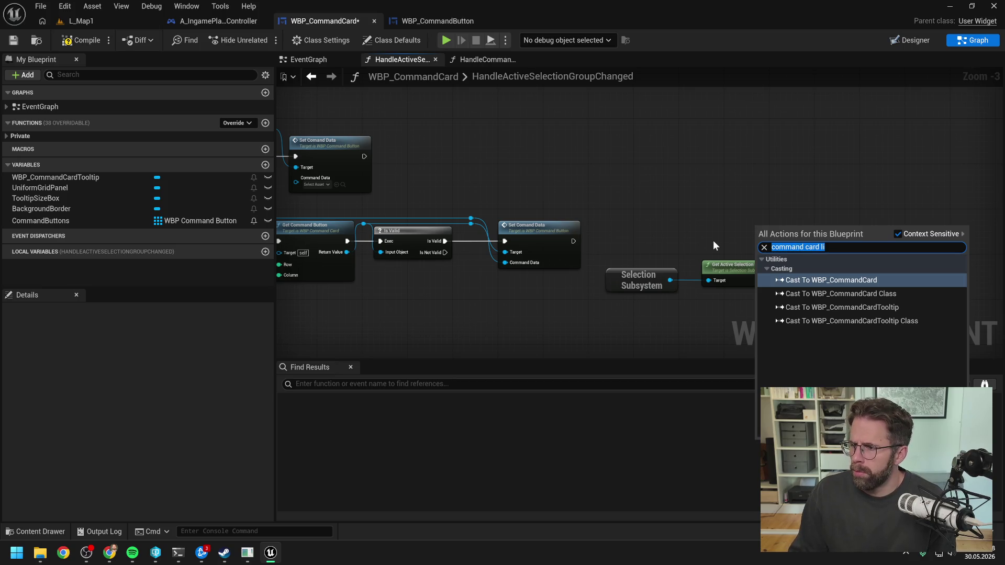
text(get is comm)
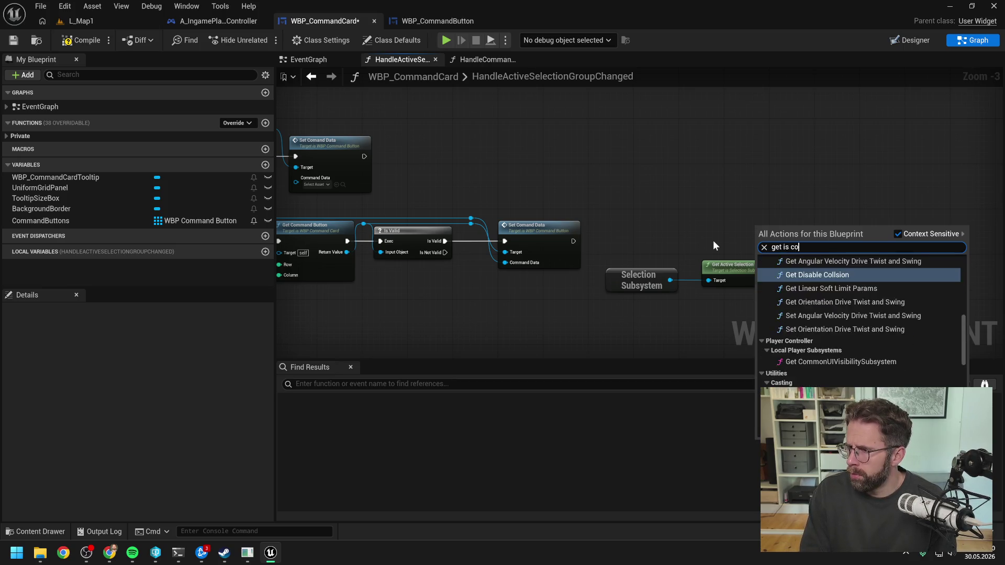
key(Return)
Run the executable check after Set Command Data and feed it the active Entity Ids.
drag(801, 231, 748, 216)
mouse_move(730, 287)
mouse_down()
mouse_move(628, 278)
mouse_move(515, 304)
mouse_up()
drag(724, 210, 666, 232)
drag(573, 241, 652, 242)
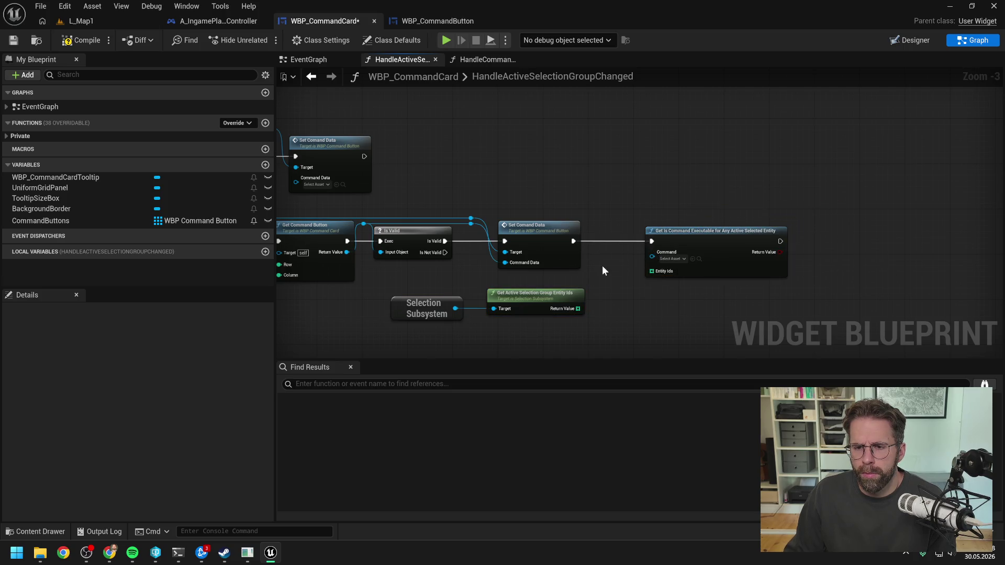
drag(577, 309, 652, 271)
Add a Branch on the executable result and save WBP_CommandCard.
mouse_move(552, 225)
mouse_down()
mouse_move(676, 205)
mouse_move(884, 265)
mouse_up()
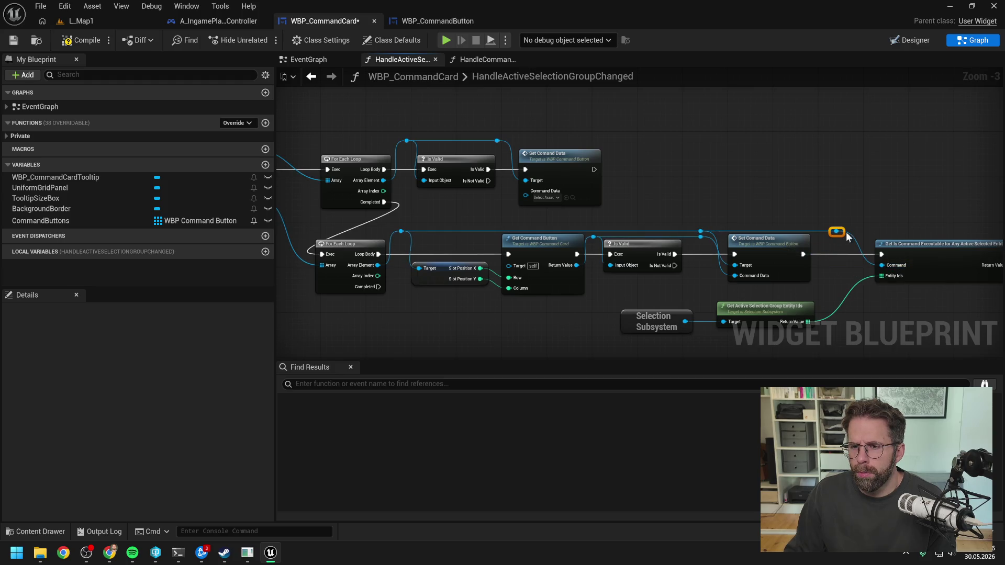
drag(846, 232, 755, 229)
mouse_move(837, 265)
mouse_down()
mouse_move(876, 263)
mouse_move(894, 243)
mouse_up()
text(bran)
key(Return)
drag(874, 285, 847, 282)
key(ctrl+s)
Add Set Is Enabled on the button, driven by the executable Return Value.
drag(685, 204, 757, 203)
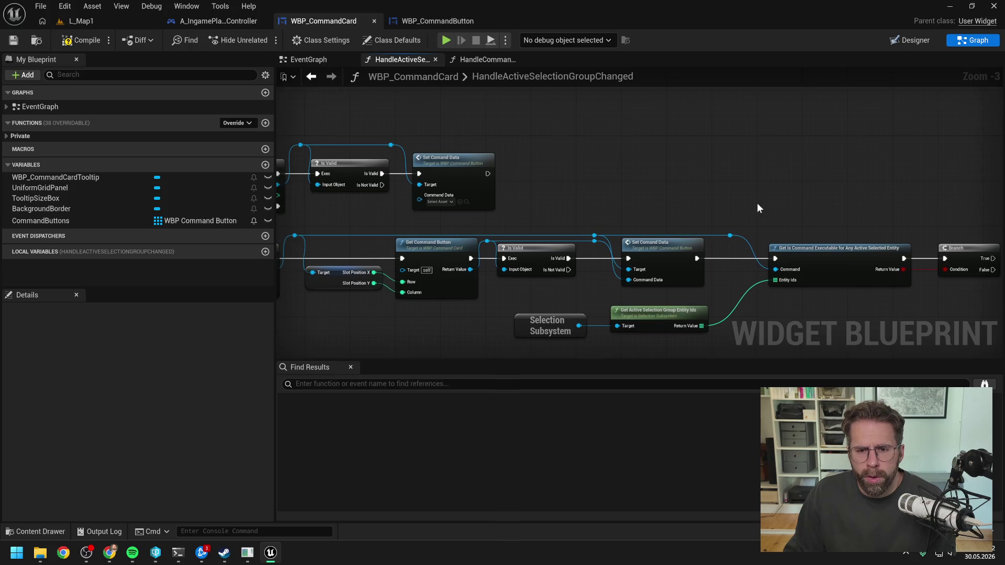
click(487, 242)
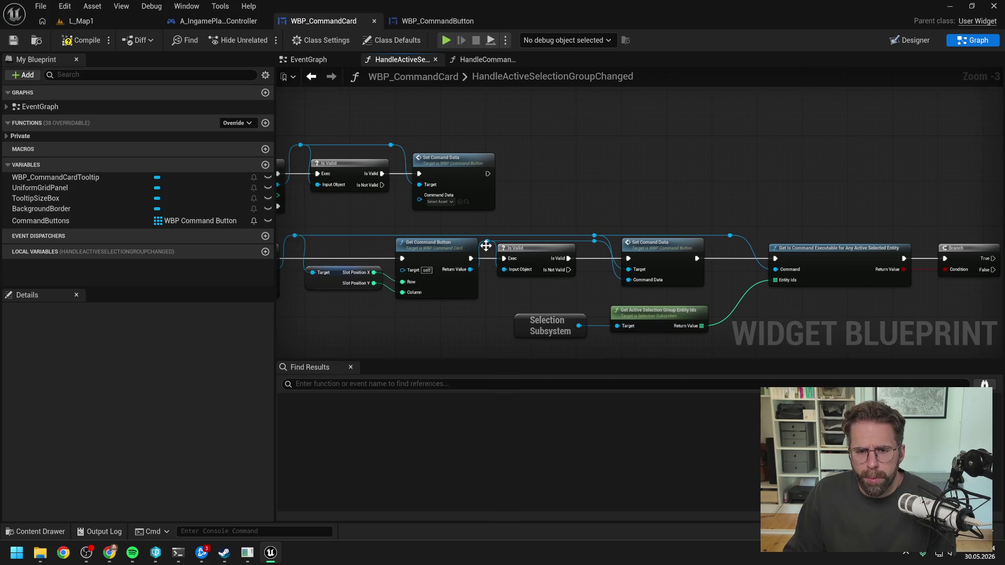
ctrl+click(594, 242)
mouse_move(594, 241)
mouse_down()
mouse_move(595, 229)
mouse_move(975, 268)
mouse_move(893, 265)
mouse_up()
text(set is en)
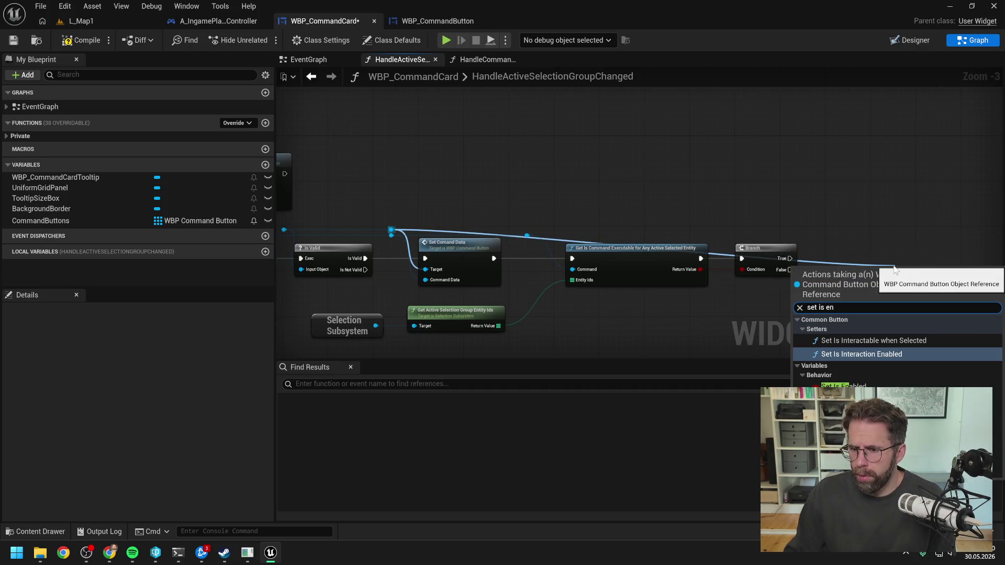
key(Return)
drag(910, 277, 860, 260)
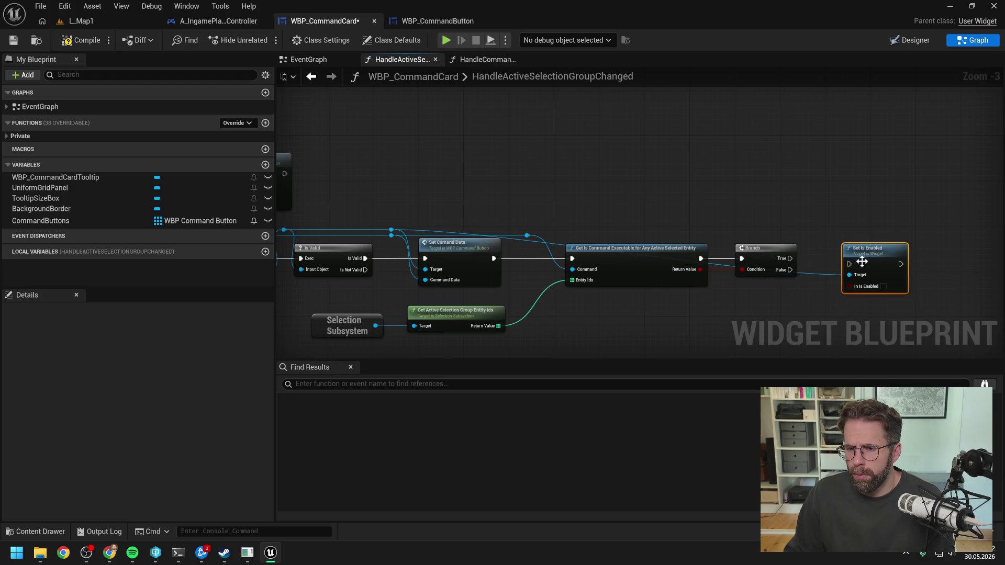
mouse_move(701, 258)
mouse_down()
mouse_move(849, 268)
mouse_move(855, 253)
mouse_up()
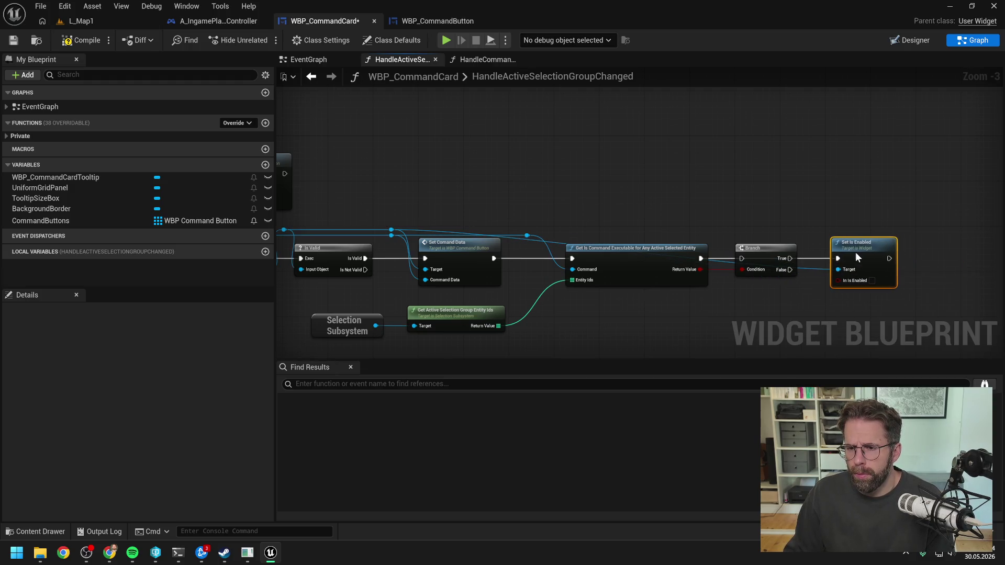
drag(700, 269, 839, 280)
Delete the unused Branch, tidy the Set Is Enabled wiring, and start Play-In-Editor on L_Map1.
click(765, 248)
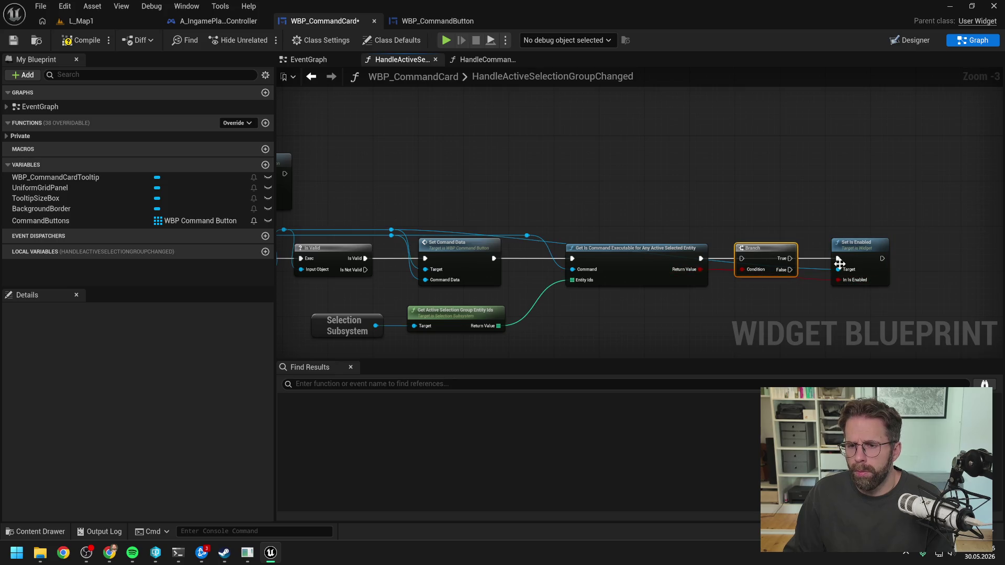
key(Delete)
double_click(778, 266)
drag(781, 269, 709, 232)
drag(861, 249, 758, 249)
click(750, 212)
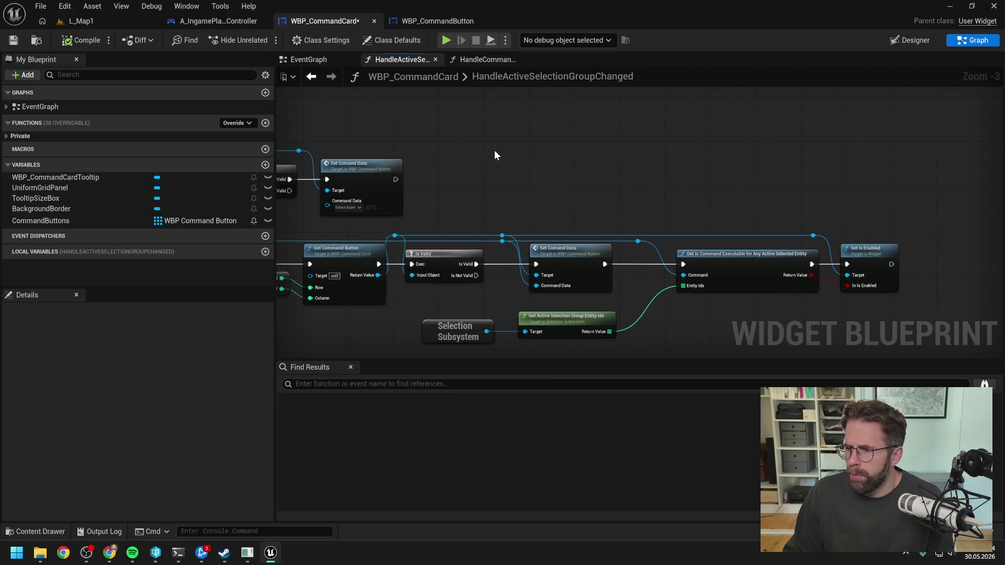
scroll(577, 174, down, 2)
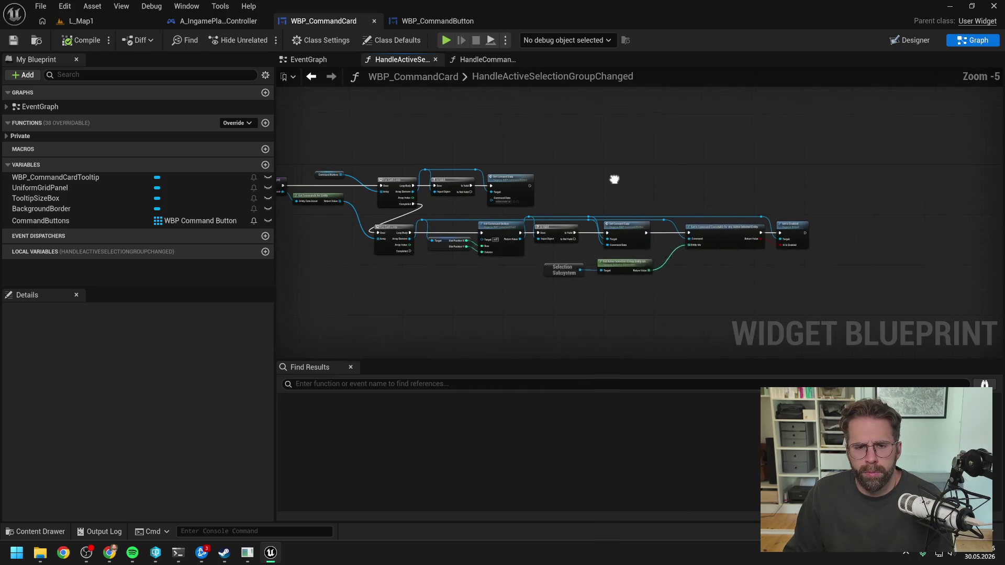
click(82, 21)
key(alt+p)
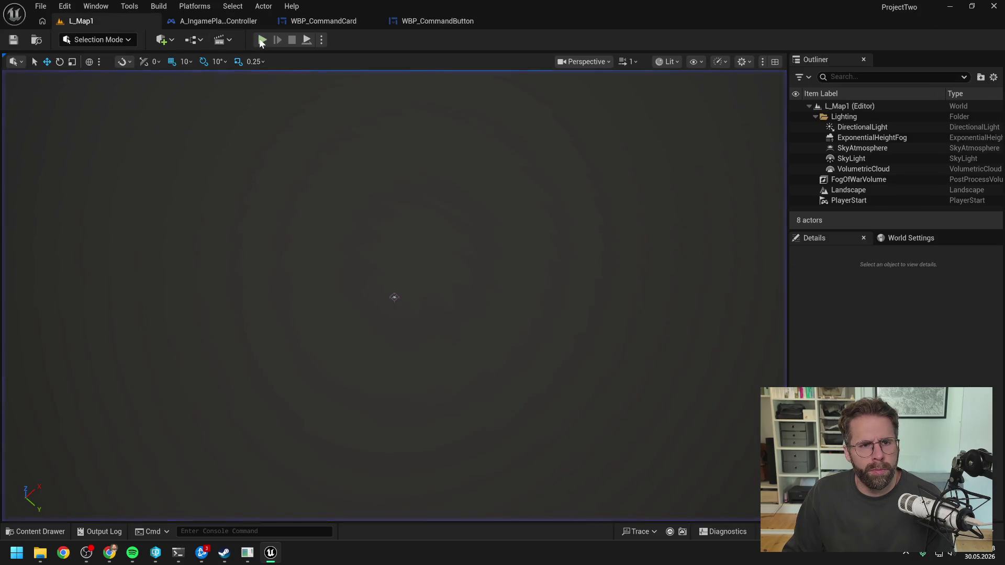
Select the Main Hall and place a Power Grid Generator from its command card.
click(398, 263)
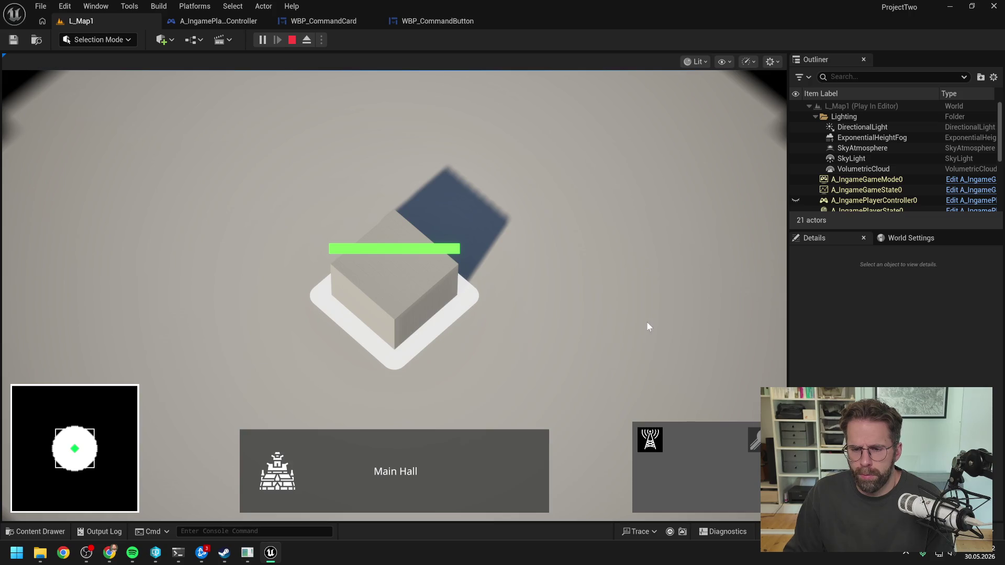
scroll(648, 327, down, 2)
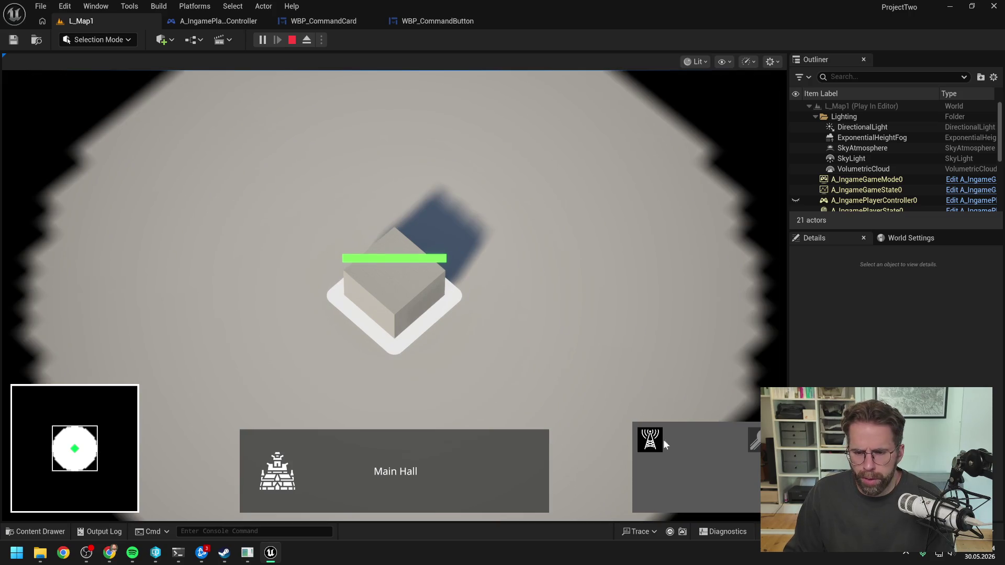
click(662, 440)
click(519, 169)
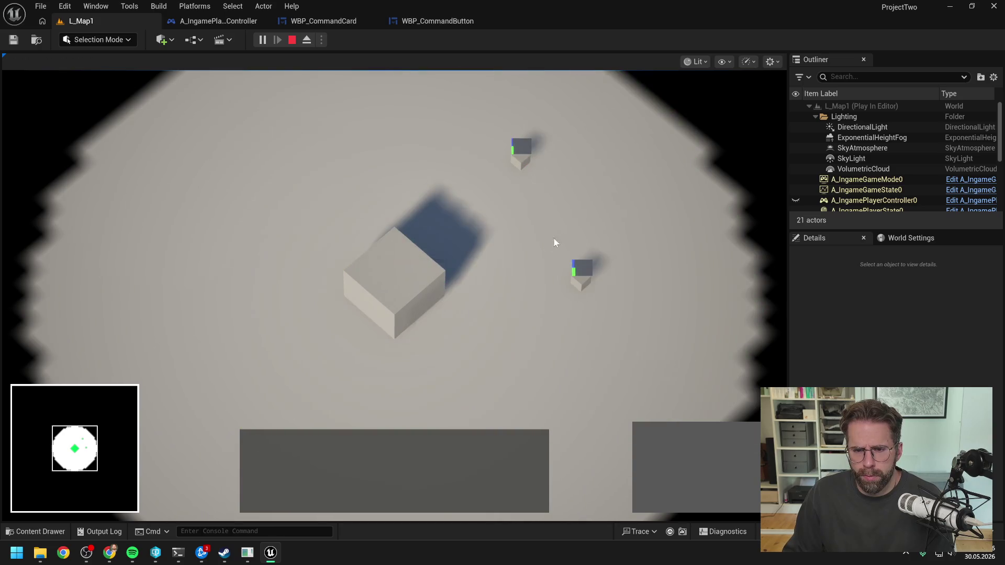
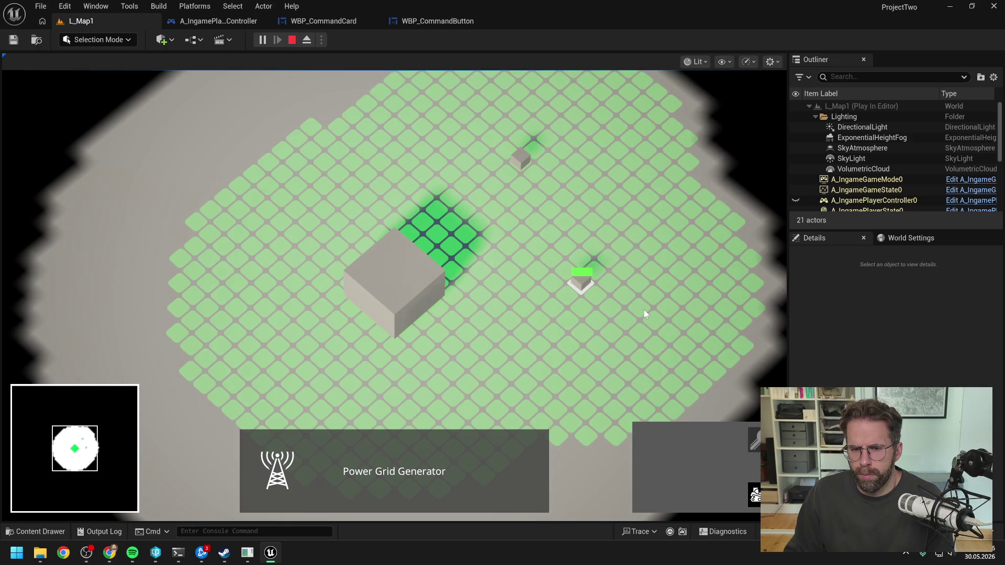
Click and box-select the two Power Grid Generators, then stop the play session and return to A_IngamePlayerController.
click(564, 333)
click(587, 277)
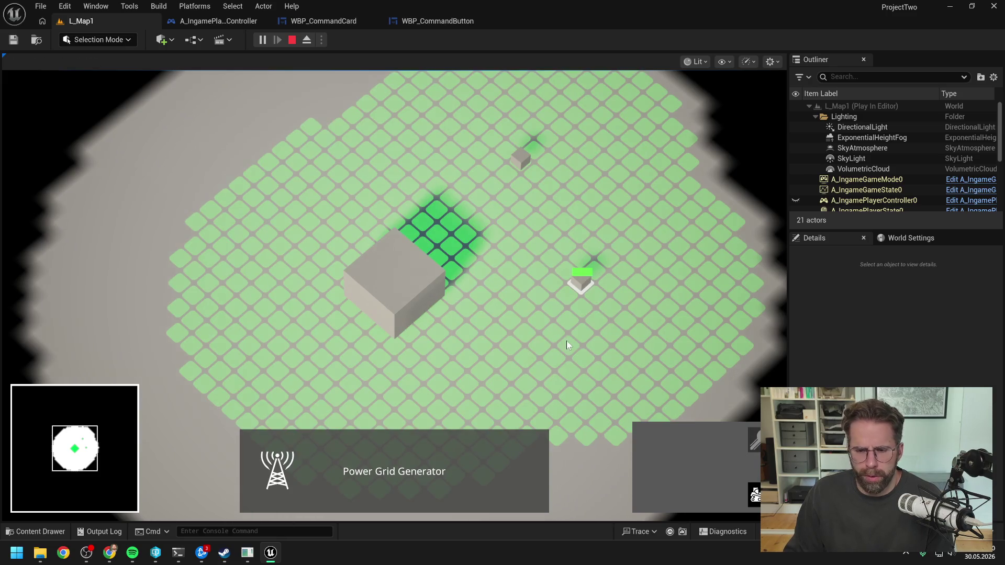
click(564, 322)
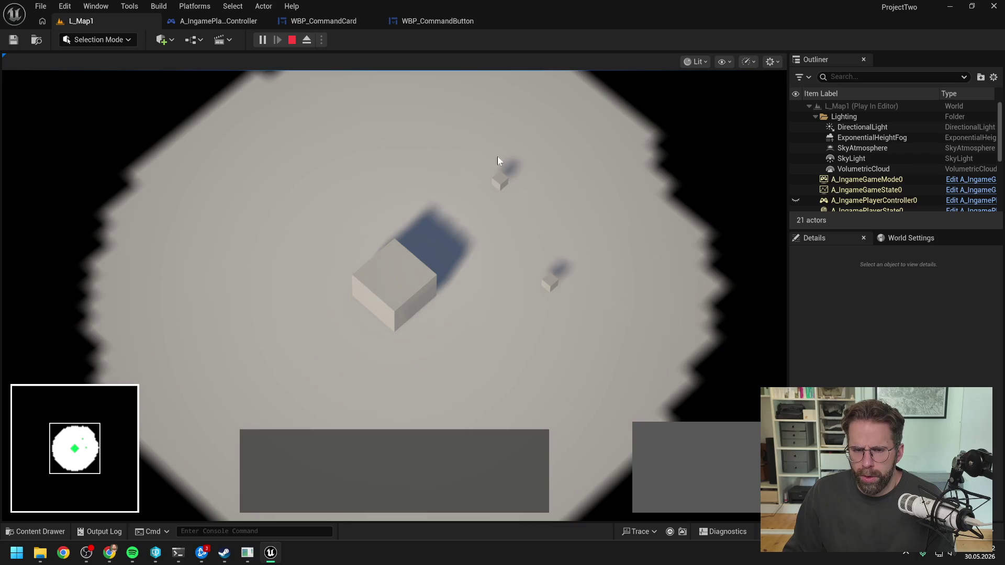
drag(503, 168, 617, 325)
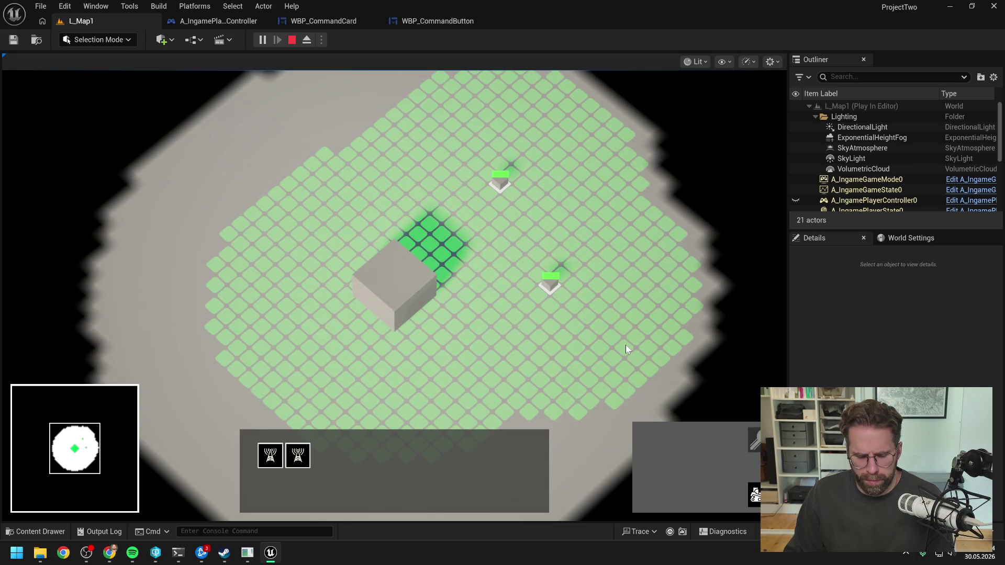
drag(626, 346, 513, 246)
key(Escape)
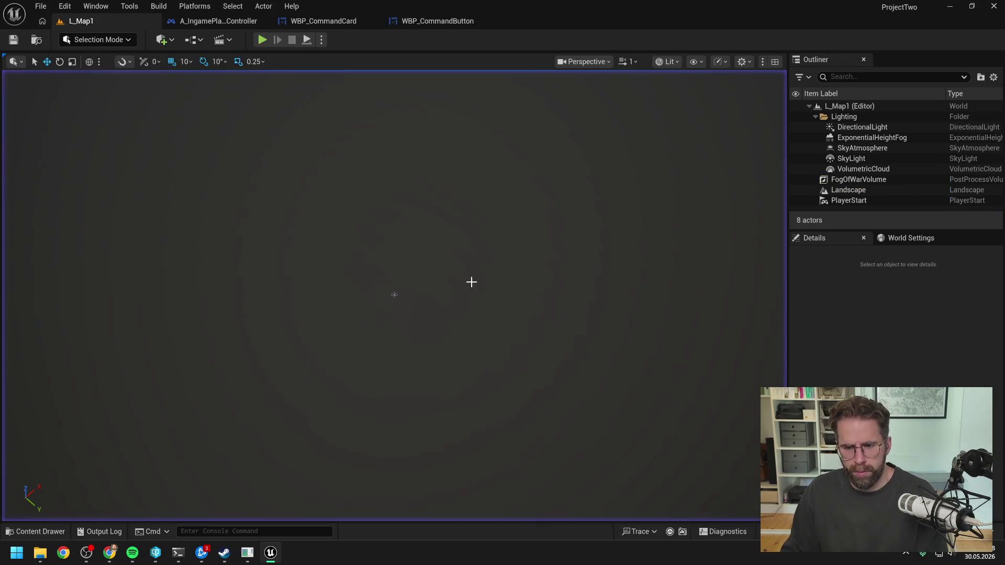
click(220, 17)
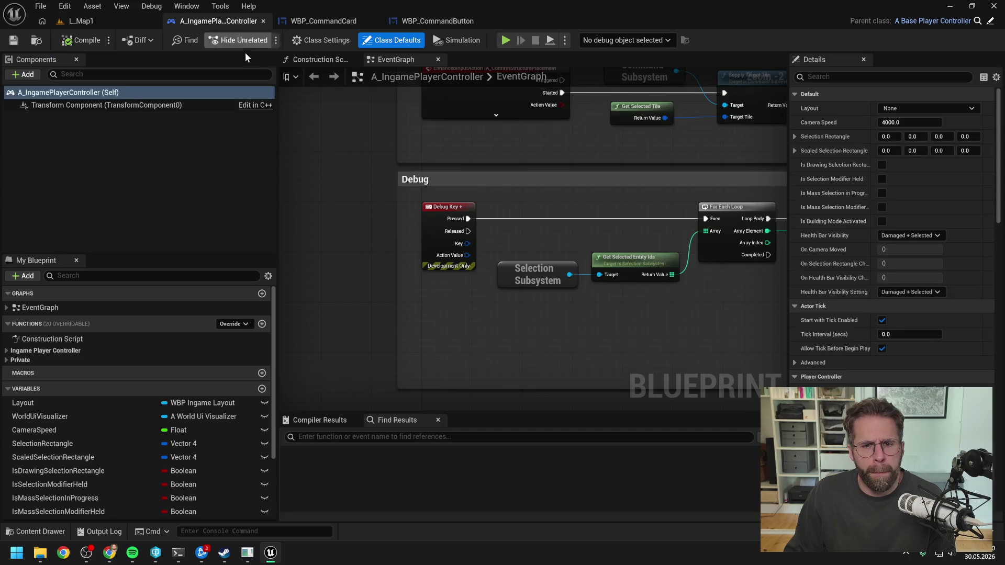
In WBP_CommandCard's handler graph, duplicate the Selection Subsystem node with copy and paste.
click(318, 22)
scroll(498, 216, up, 1)
scroll(498, 212, down, 1)
drag(476, 240, 446, 221)
mouse_move(417, 162)
mouse_down()
mouse_move(774, 269)
mouse_move(918, 297)
mouse_up()
scroll(471, 240, up, 3)
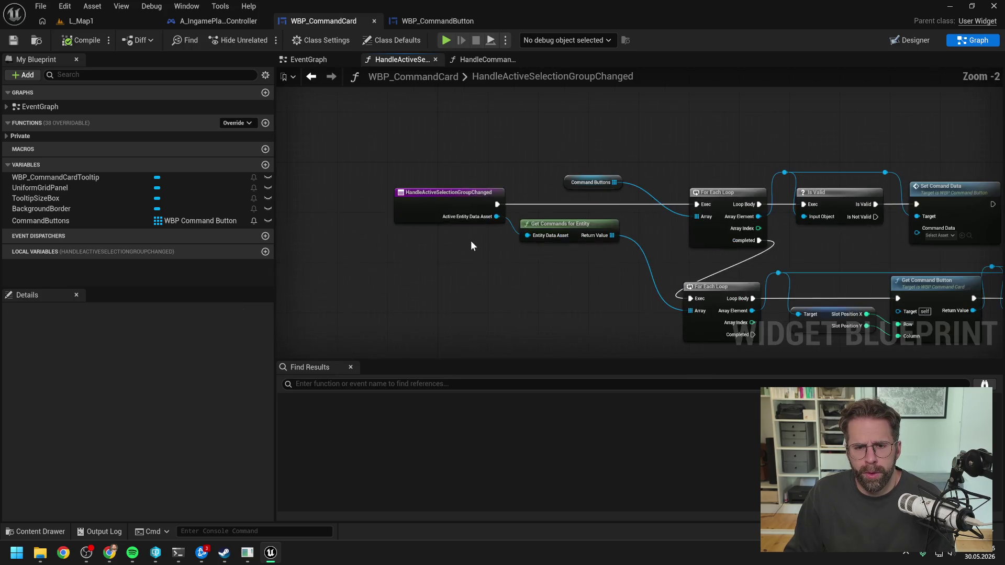
scroll(461, 264, down, 1)
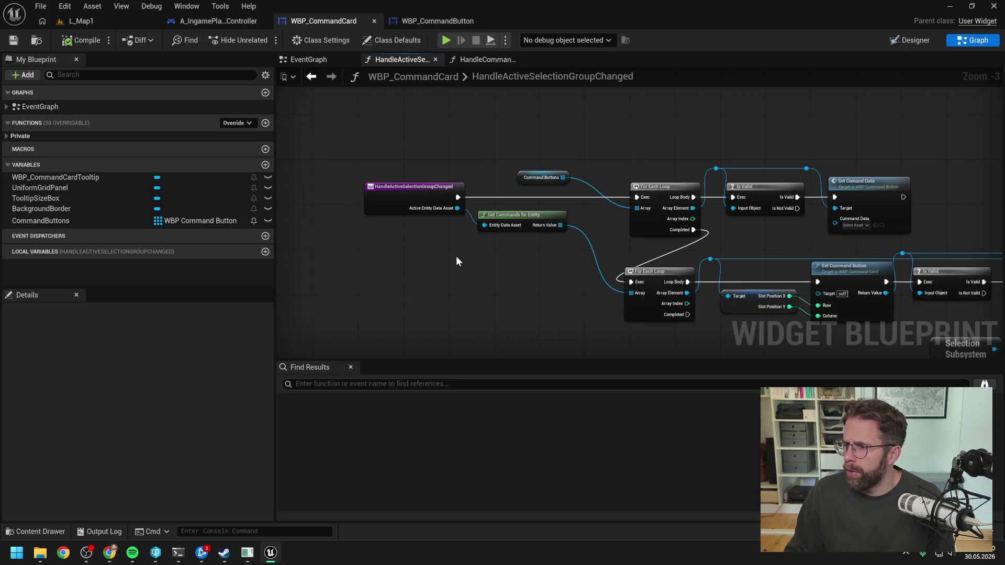
scroll(467, 263, down, 1)
scroll(479, 262, down, 1)
scroll(479, 262, up, 1)
drag(686, 317, 618, 282)
click(707, 288)
key(ctrl+c)
key(ctrl+v)
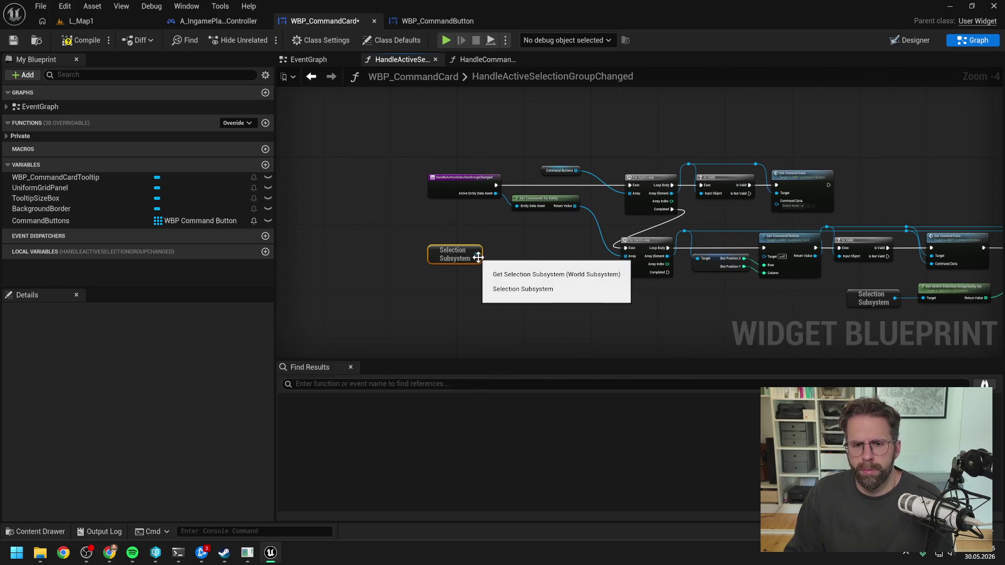
Add Get Active Selection Group Entity Data Asset from the new Selection Subsystem and arrange it beside Get Commands for Entity.
drag(478, 256, 495, 265)
text(get active)
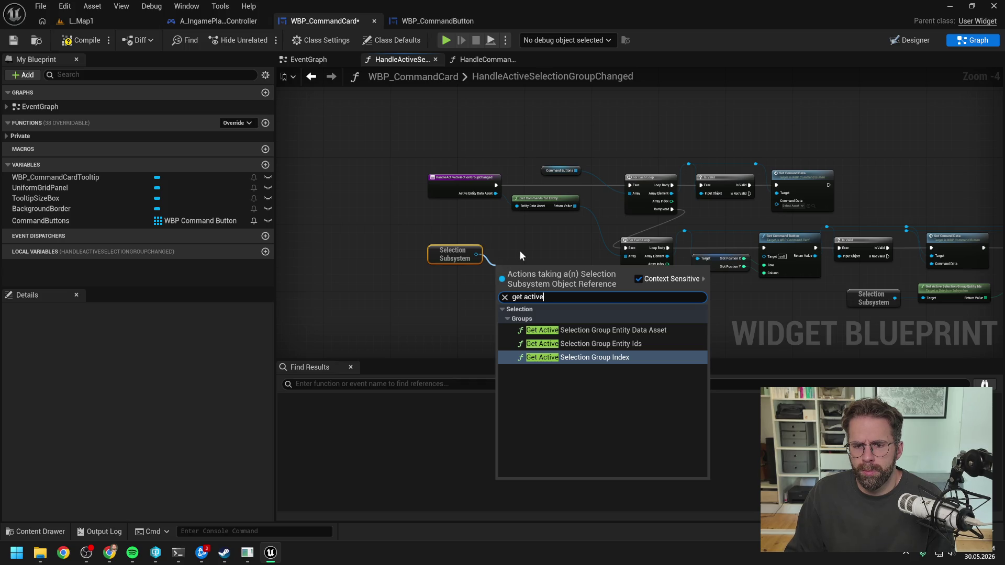
click(578, 333)
mouse_move(534, 278)
mouse_down()
mouse_move(530, 256)
mouse_move(445, 255)
mouse_up()
click(546, 279)
mouse_move(533, 249)
mouse_down()
mouse_move(461, 229)
mouse_move(516, 207)
mouse_move(552, 226)
mouse_up()
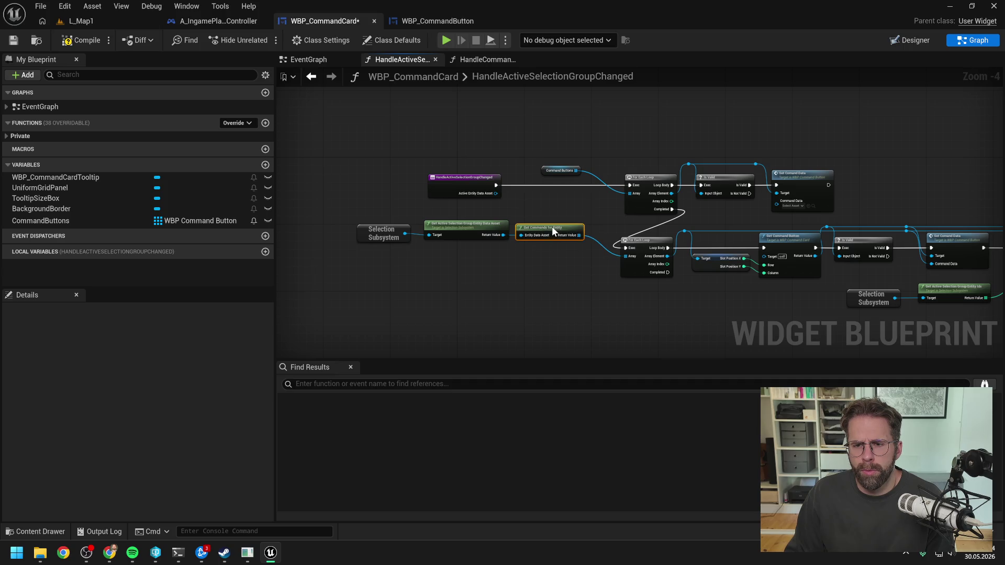
scroll(552, 253, down, 1)
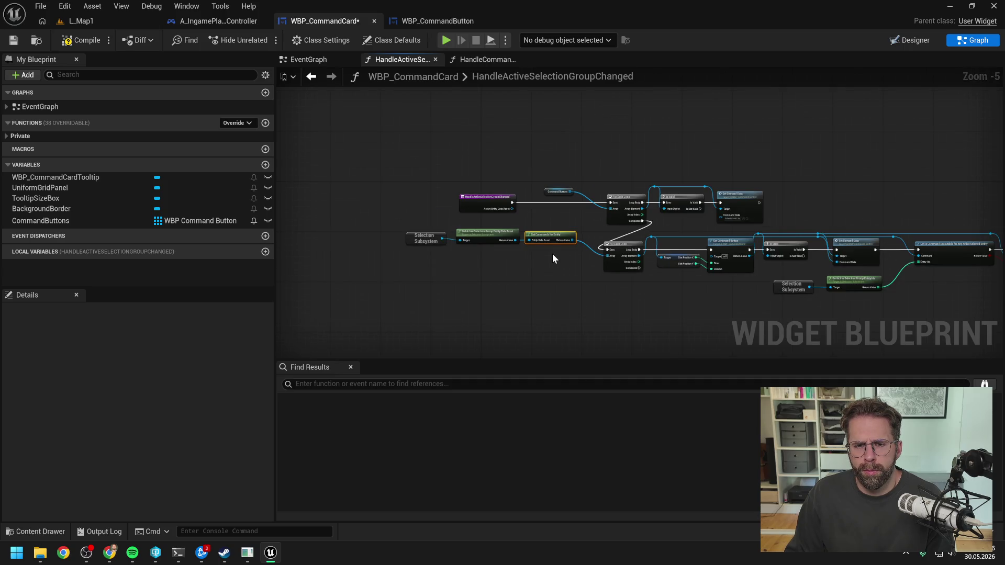
click(551, 261)
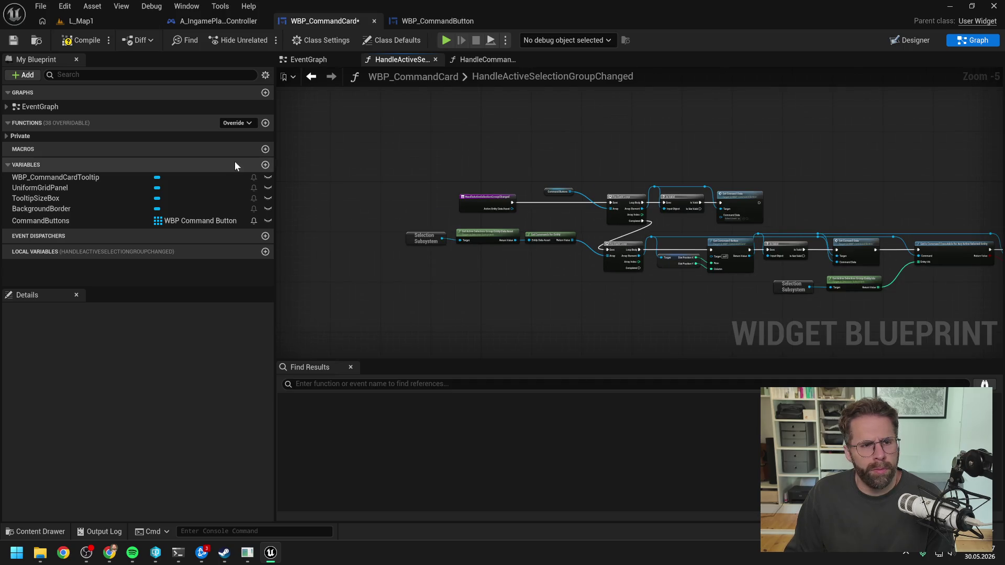
Create a new function RefreshCommandButtons at the top of the Private category.
click(265, 123)
text(RefreshC)
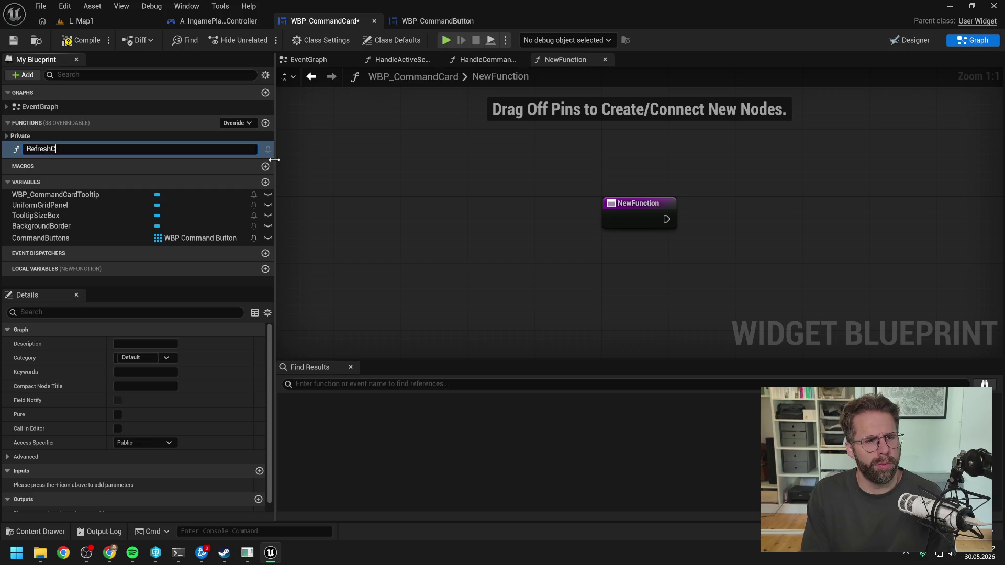
text(s)
key(Return)
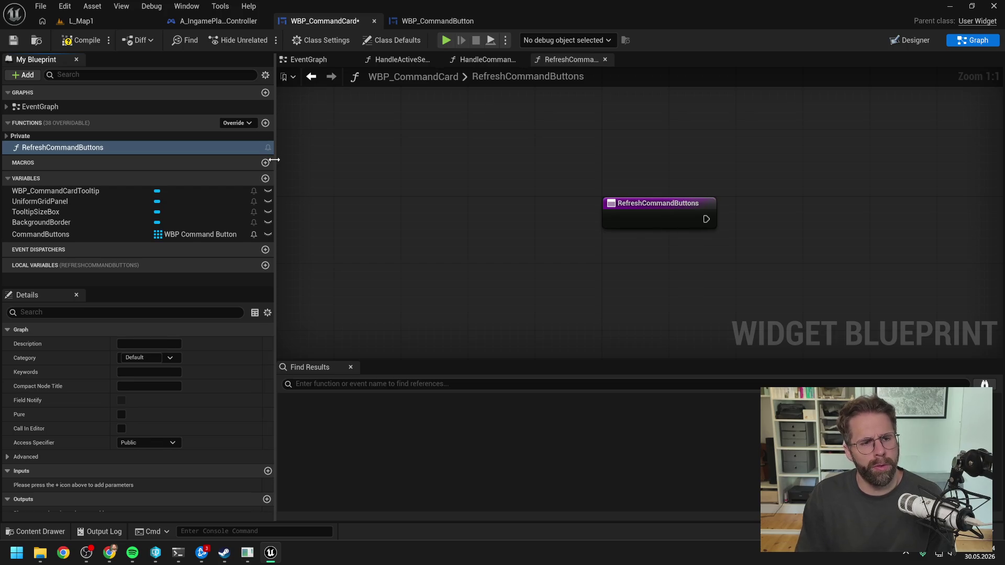
drag(74, 144, 37, 137)
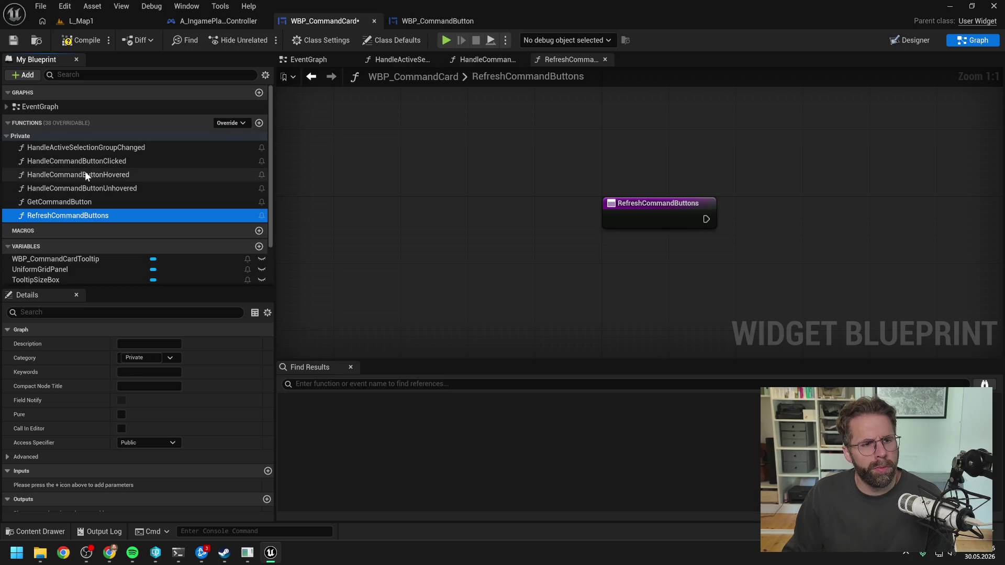
click(87, 219)
drag(76, 149, 76, 149)
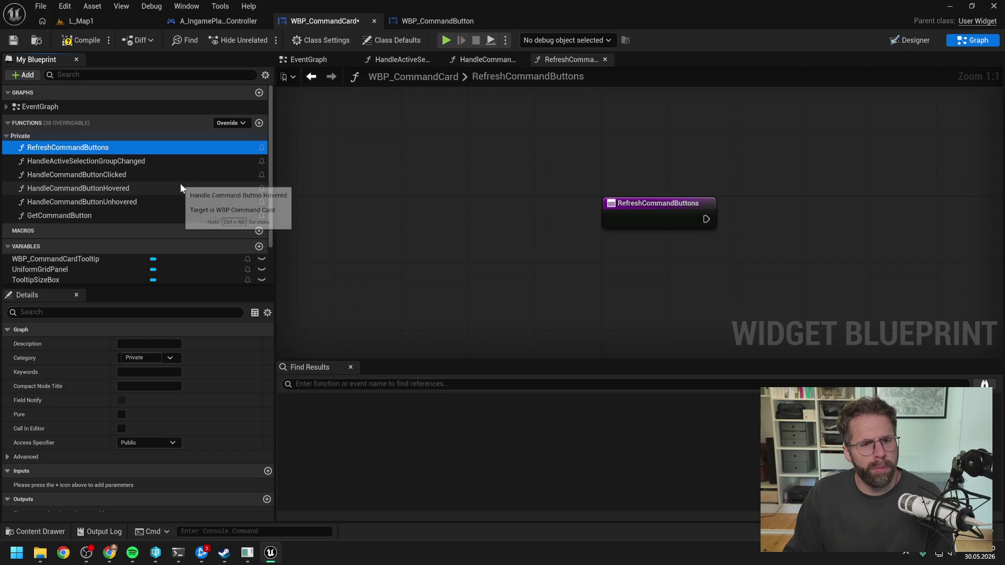
click(478, 60)
click(411, 58)
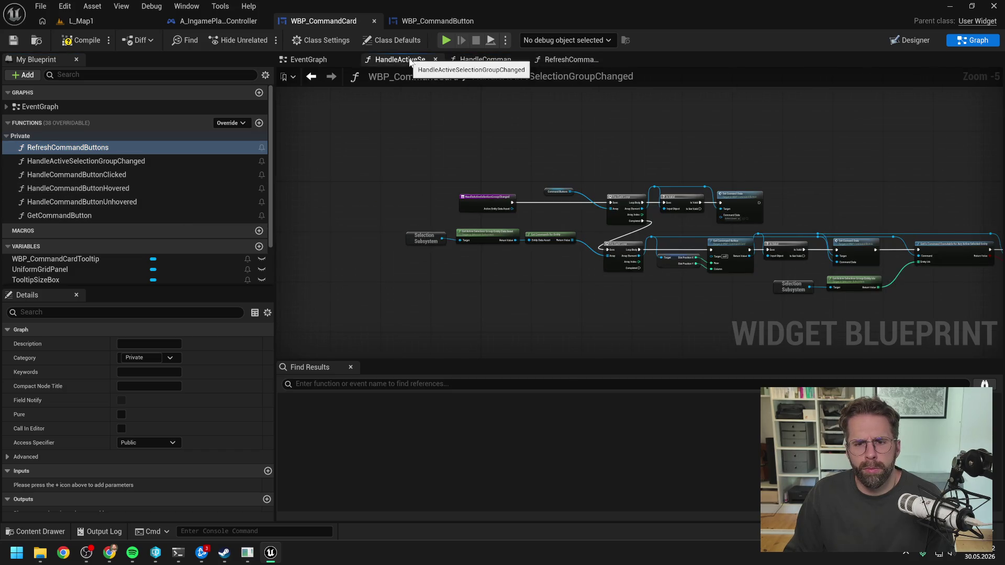
Move the handler's button logic into RefreshCommandButtons, wiring its entry to the For Each Loop.
mouse_move(498, 158)
mouse_down()
mouse_move(701, 267)
mouse_move(956, 301)
mouse_up()
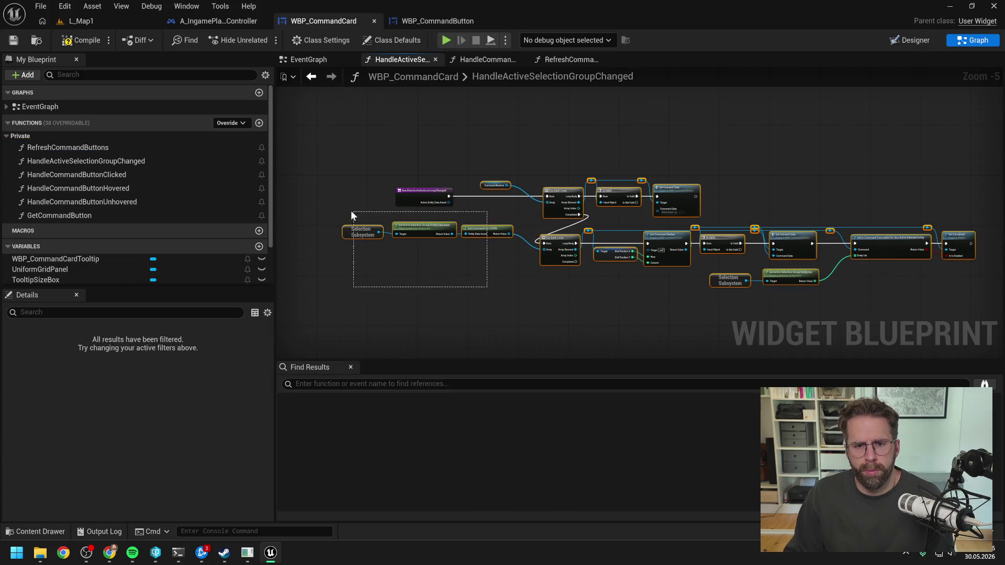
key(Delete)
double_click(93, 148)
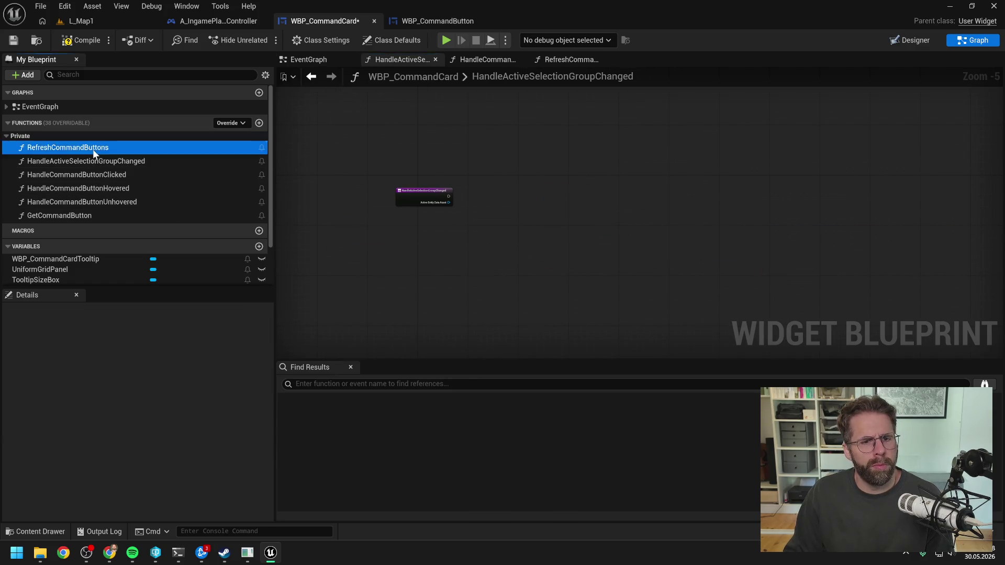
key(ctrl+v)
mouse_move(466, 153)
mouse_down()
mouse_move(869, 199)
mouse_move(819, 202)
mouse_up()
drag(509, 220, 775, 211)
drag(461, 211, 460, 199)
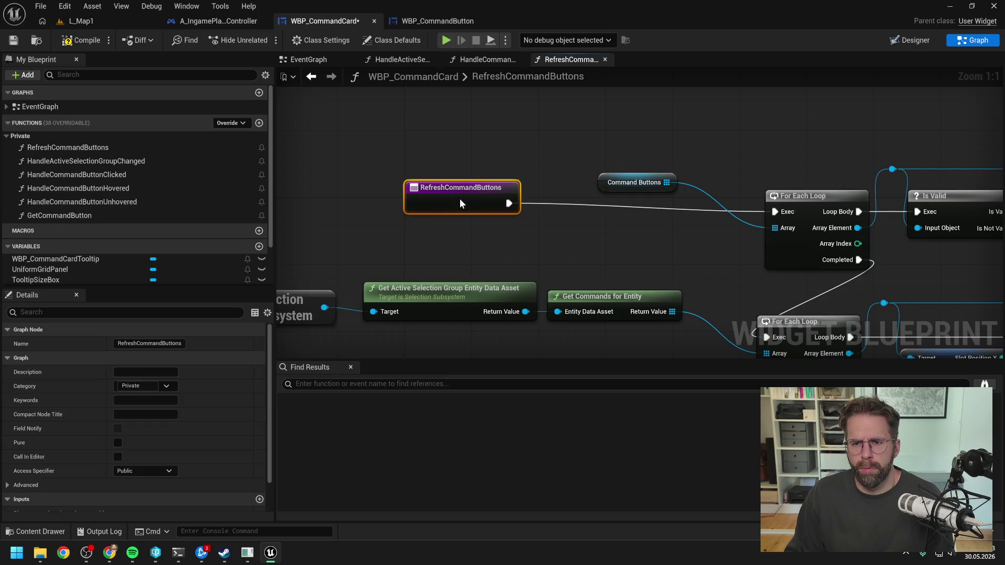
click(495, 155)
Call RefreshCommandButtons from HandleActiveSelectionGroupChanged and save the widget blueprint.
click(487, 59)
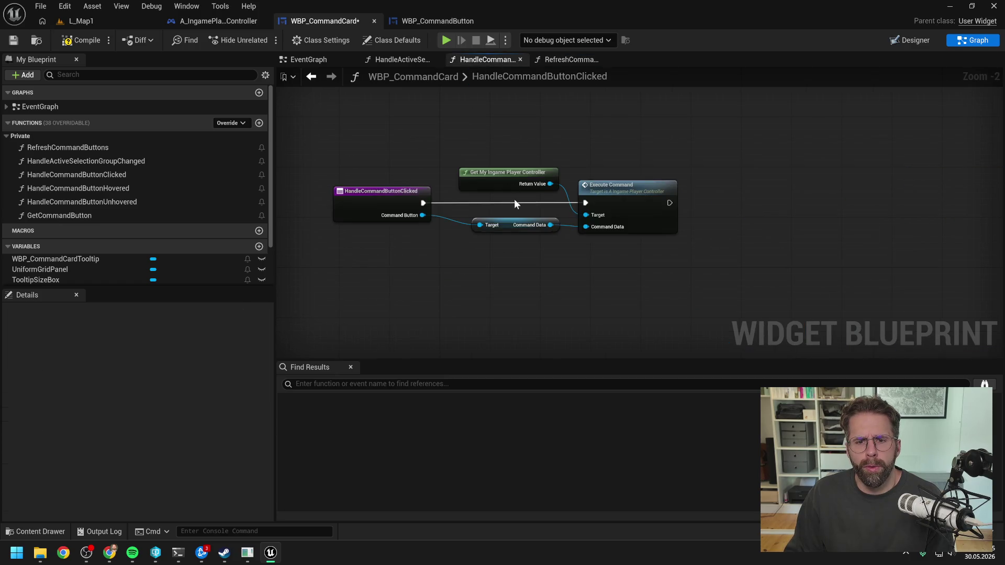
click(394, 58)
drag(89, 149, 469, 190)
scroll(469, 189, up, 5)
drag(403, 205, 463, 205)
key(ctrl+s)
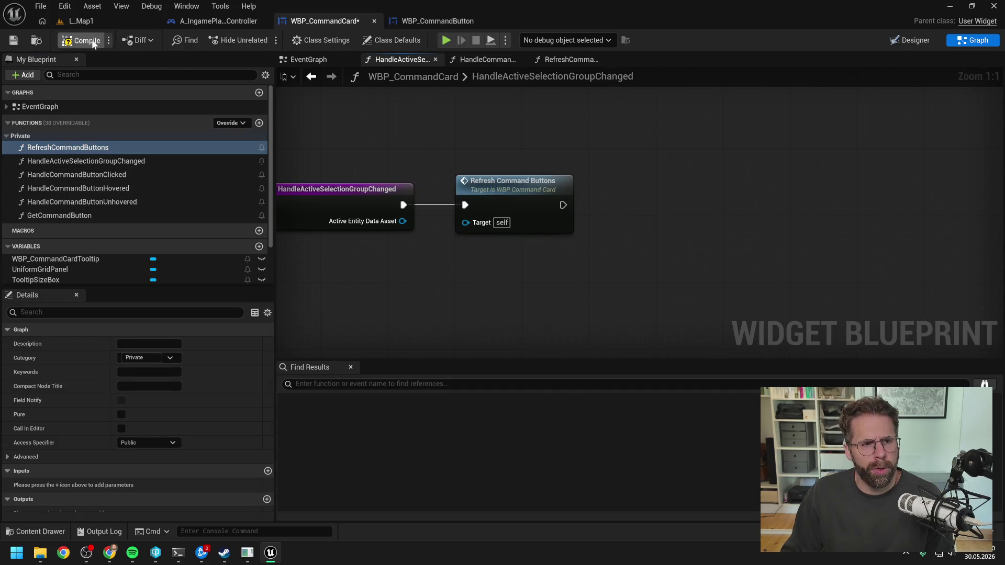
click(315, 59)
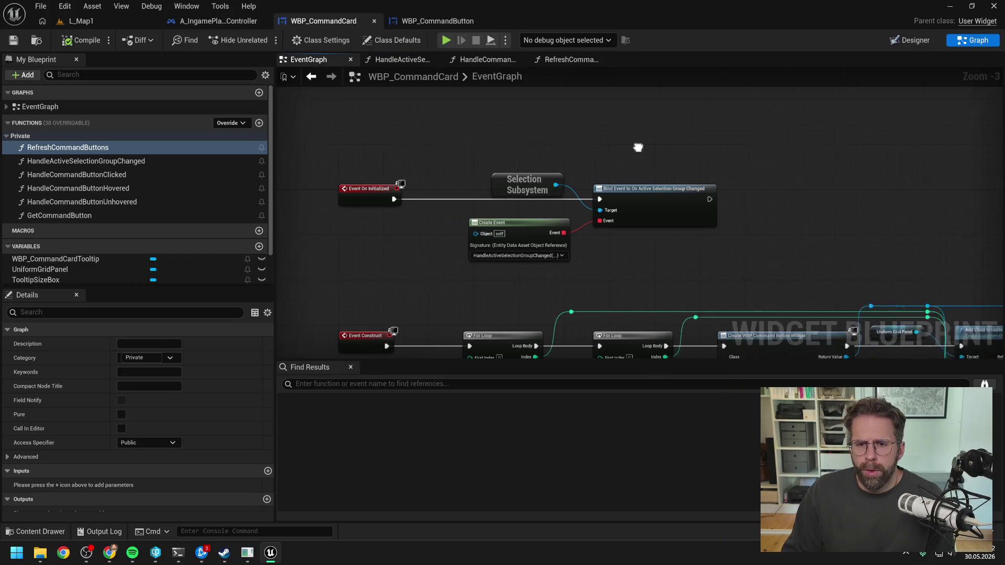
Add a Structure Subsystem getter and a Bind Event to On Structure Health Changed after the selection-group bind.
drag(478, 229, 470, 214)
click(663, 133)
drag(663, 135, 587, 161)
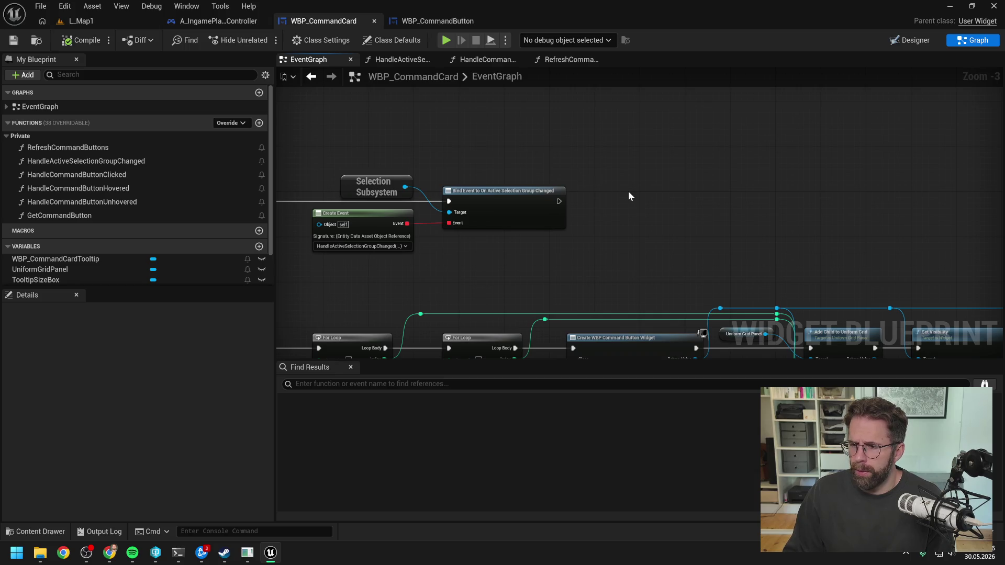
right_click(616, 201)
text(stru sub)
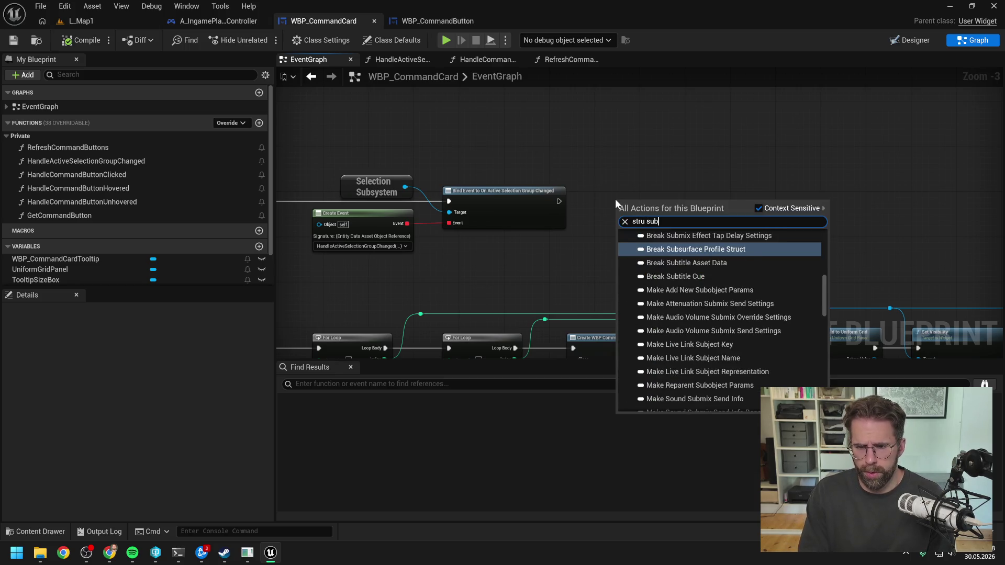
text(sys)
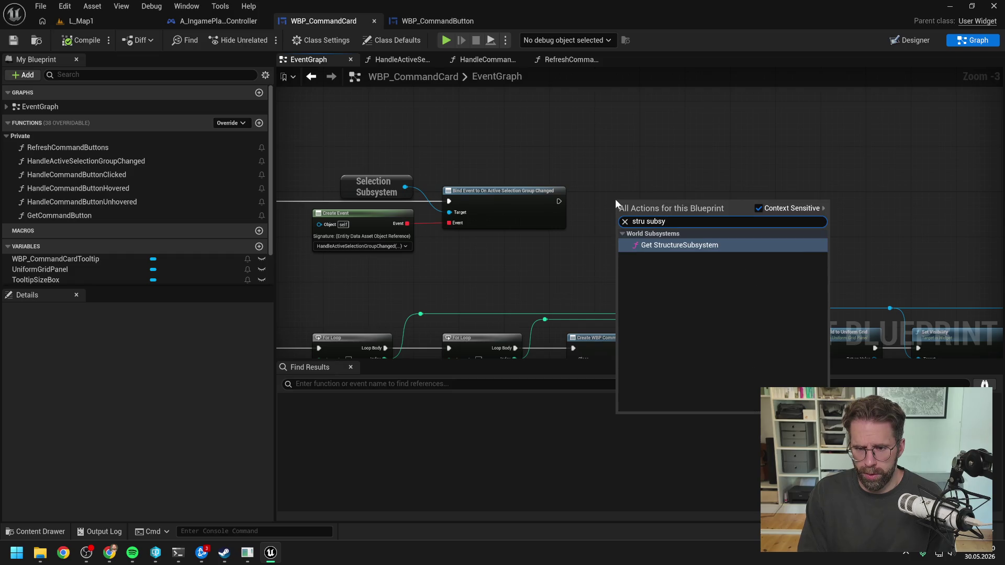
key(Return)
mouse_move(617, 186)
mouse_down()
mouse_move(606, 175)
mouse_move(673, 195)
mouse_up()
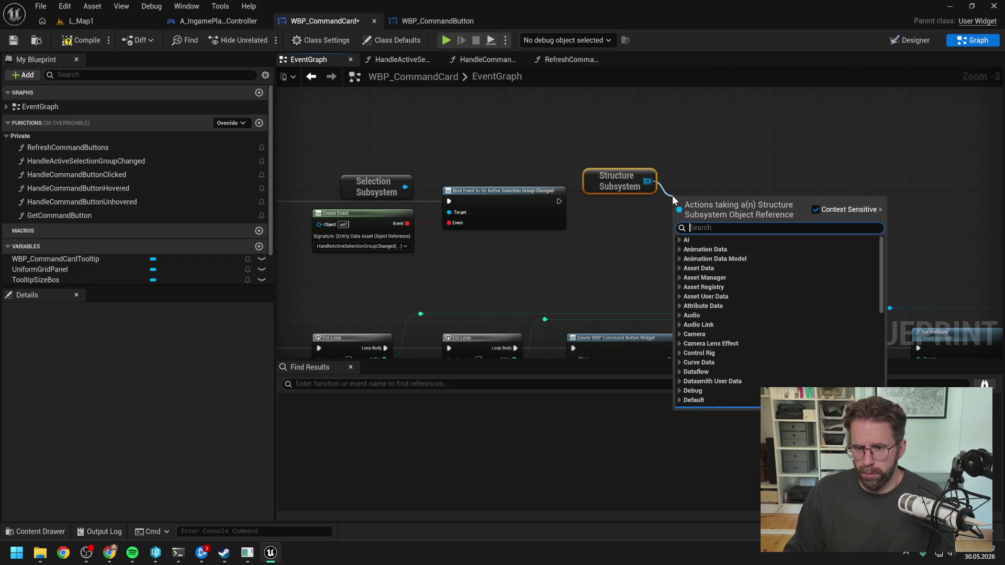
text(bind)
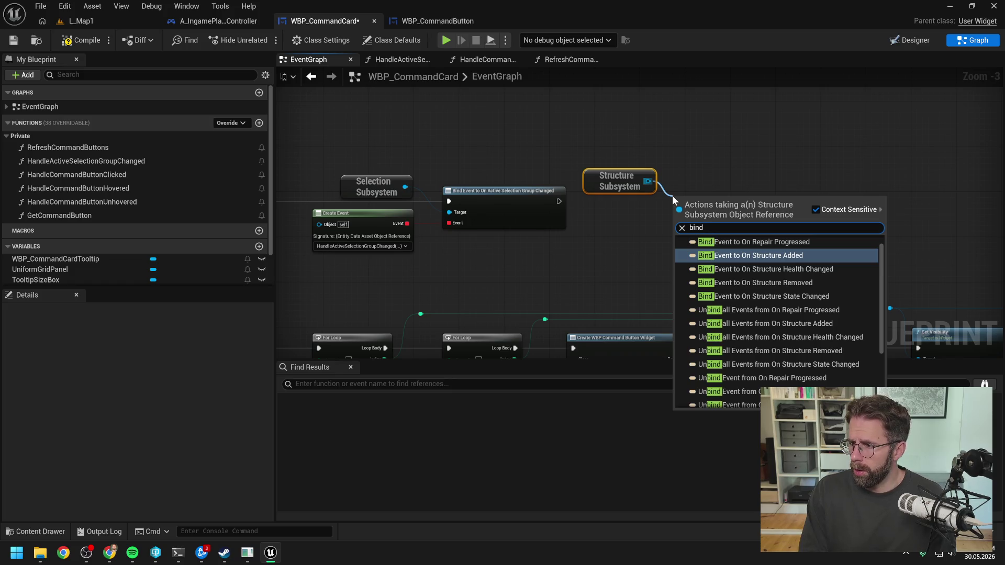
text( str hea)
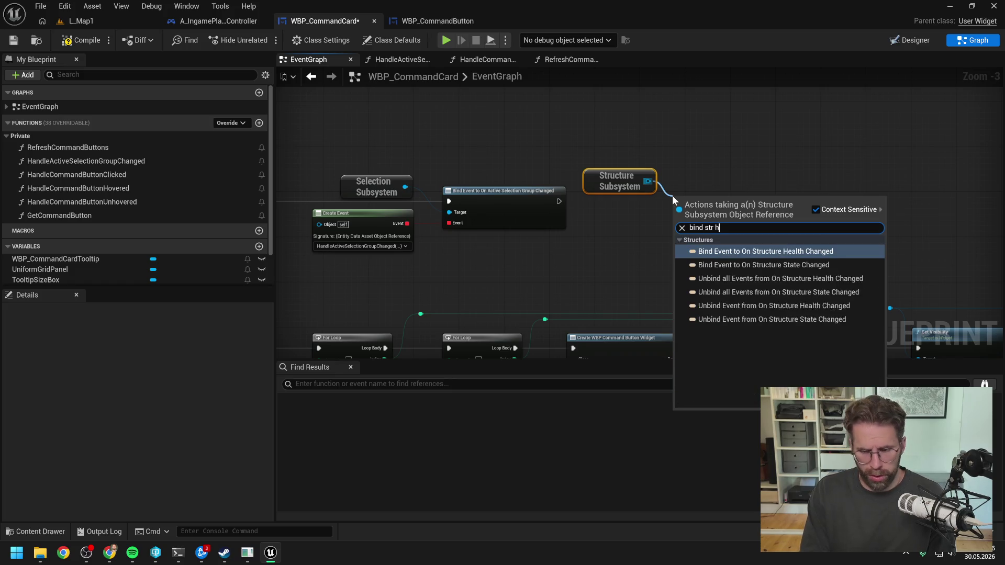
key(Return)
mouse_move(558, 200)
mouse_down()
mouse_move(680, 205)
mouse_move(727, 191)
mouse_up()
drag(622, 186, 638, 186)
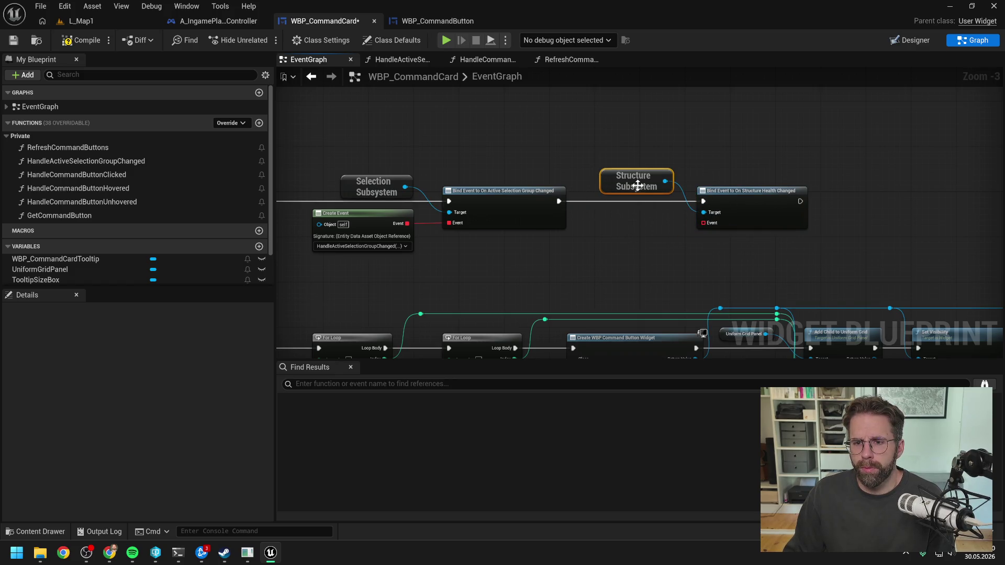
Give the health bind a Create Event with a matching function named HandleStructureHealthChanged.
mouse_move(703, 225)
mouse_down()
mouse_move(655, 231)
mouse_move(627, 212)
mouse_up()
click(663, 286)
click(696, 300)
click(633, 246)
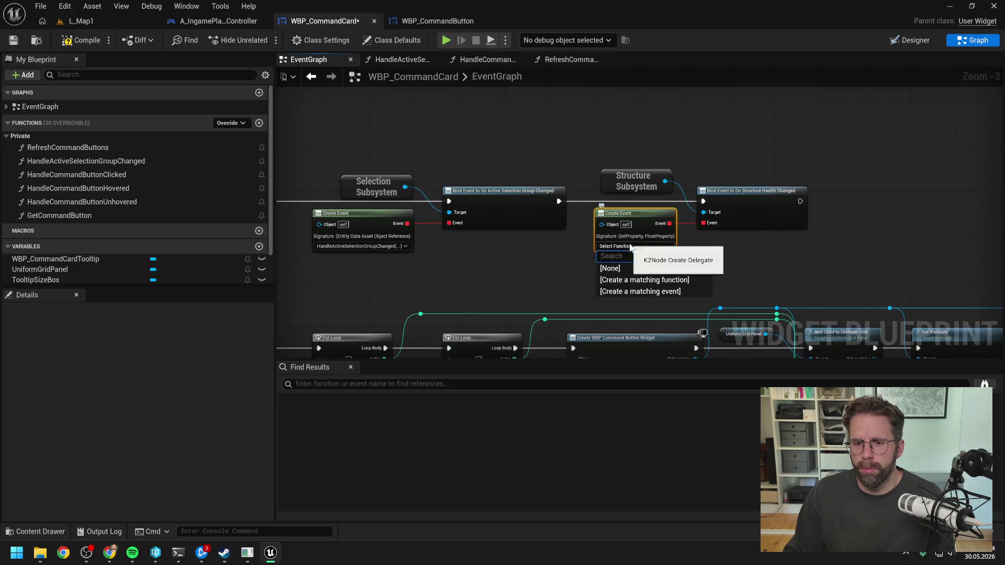
click(644, 281)
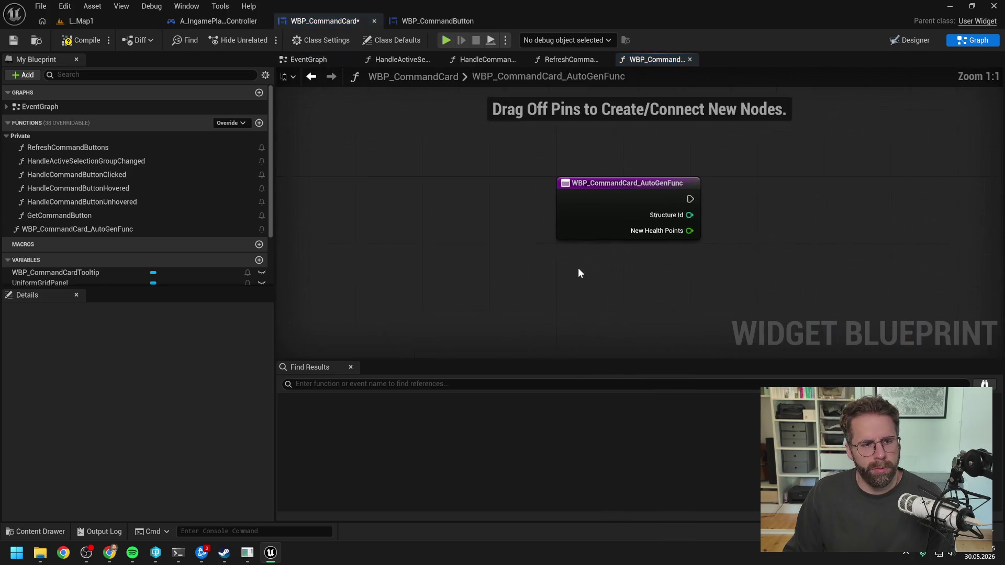
click(128, 230)
key(F2)
text(Handl)
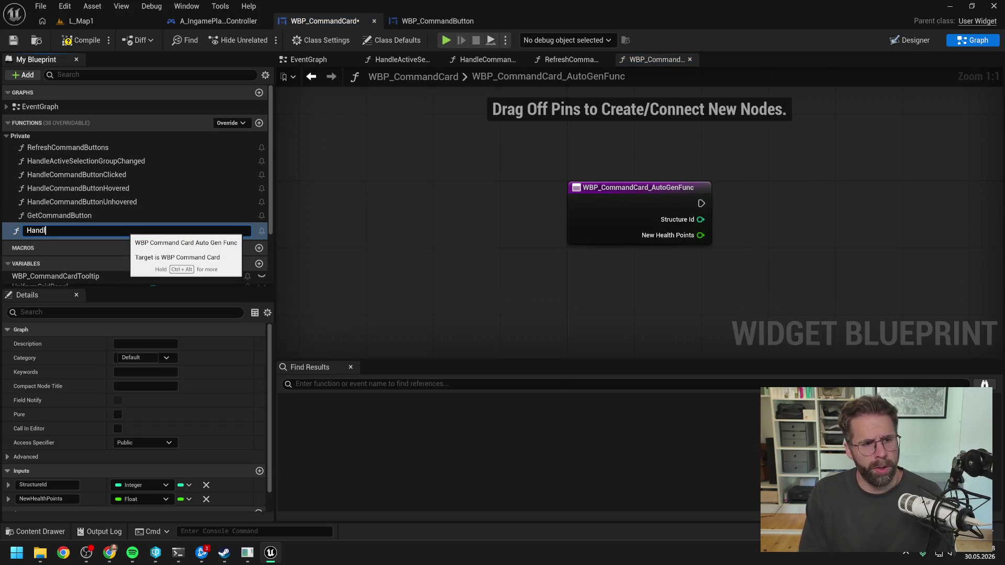
text(HealthChanged)
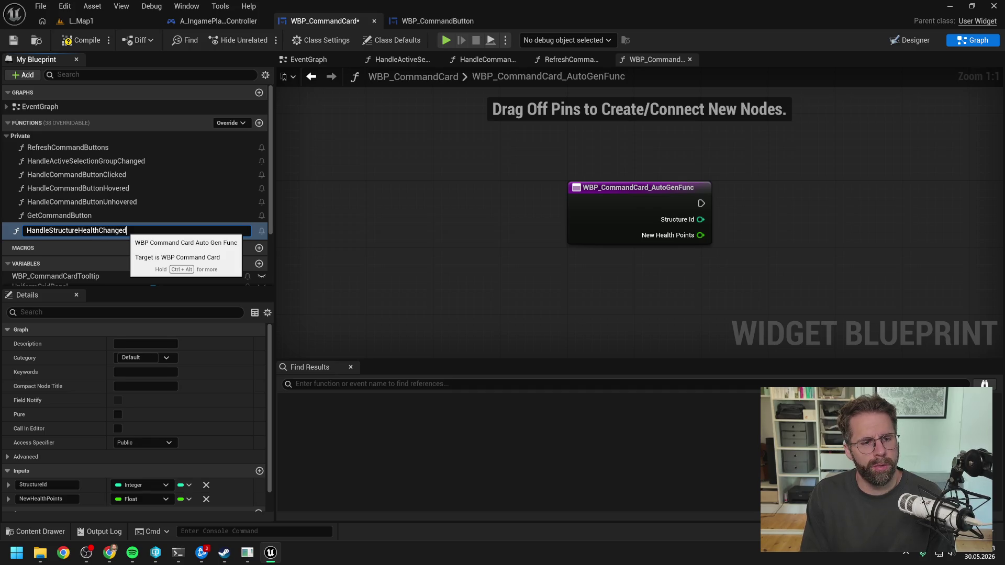
key(Return)
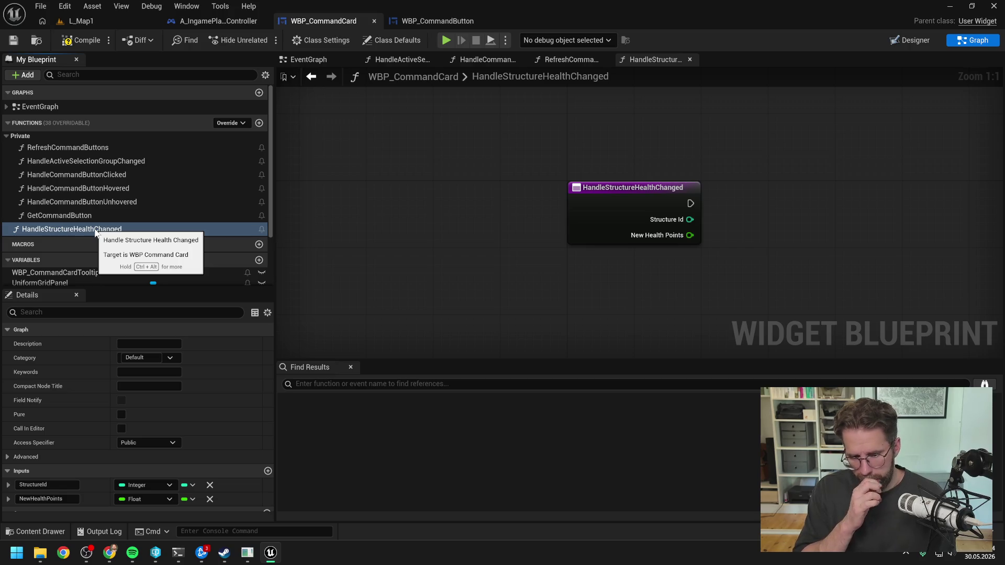
Move HandleStructureHealthChanged under HandleActiveSelectionGroupChanged, make it call RefreshCommandButtons, and compile.
click(85, 206)
click(112, 233)
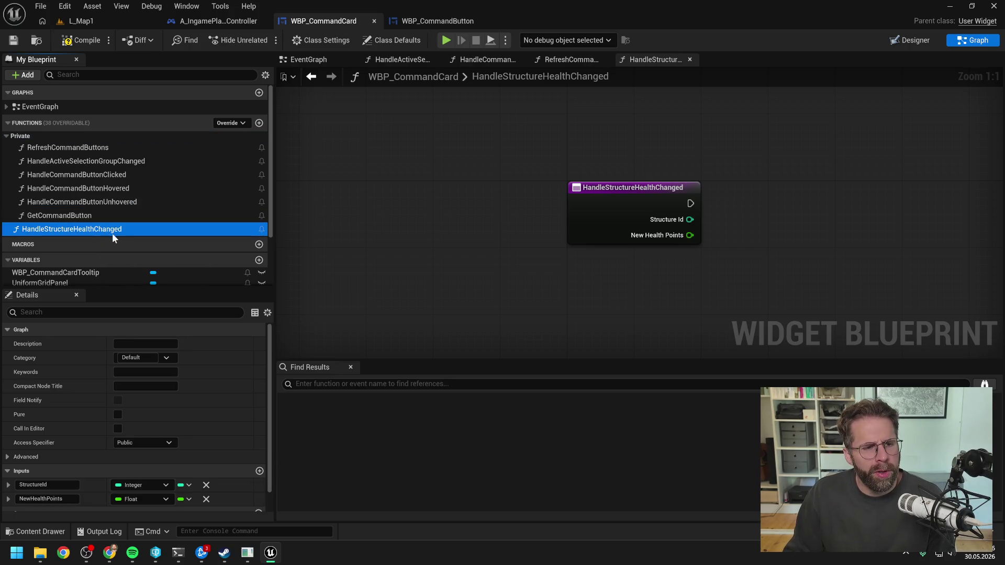
drag(112, 234, 122, 174)
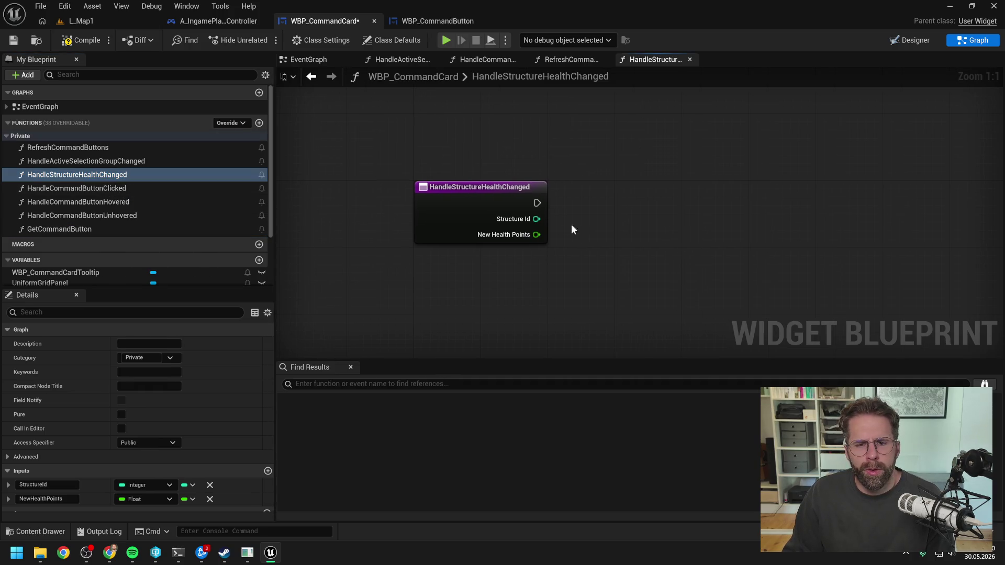
mouse_move(99, 152)
mouse_down()
mouse_move(582, 180)
mouse_move(581, 206)
mouse_move(591, 203)
mouse_up()
click(78, 41)
click(325, 59)
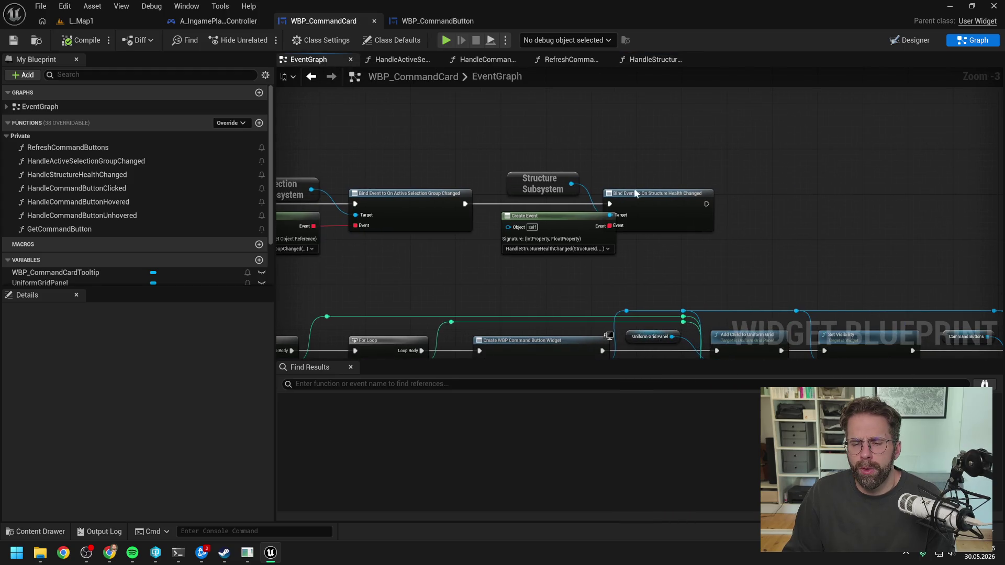
Duplicate the Structure Subsystem node and search its actions for 'repair'.
drag(547, 177, 581, 177)
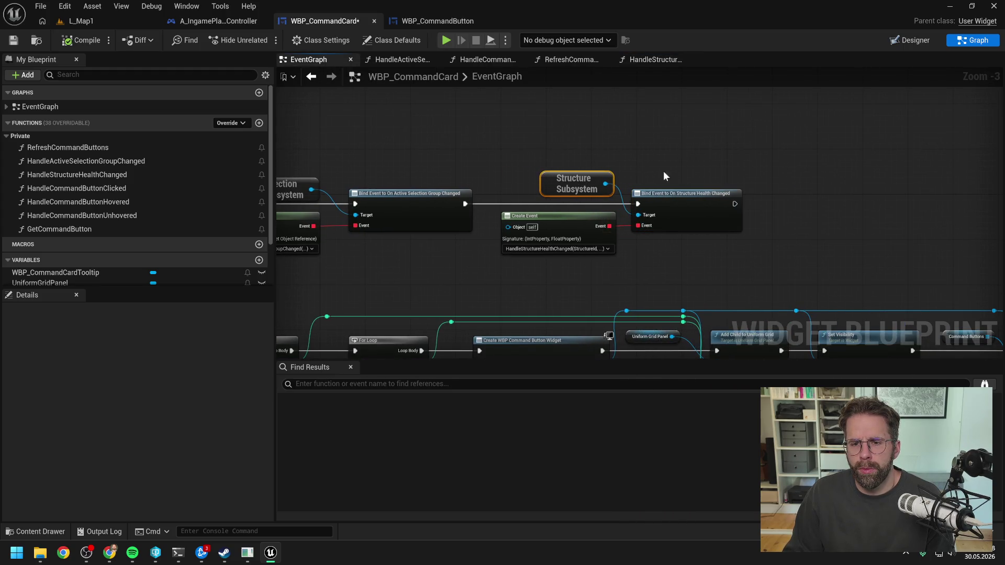
key(ctrl+c)
key(ctrl+v)
drag(758, 188, 787, 196)
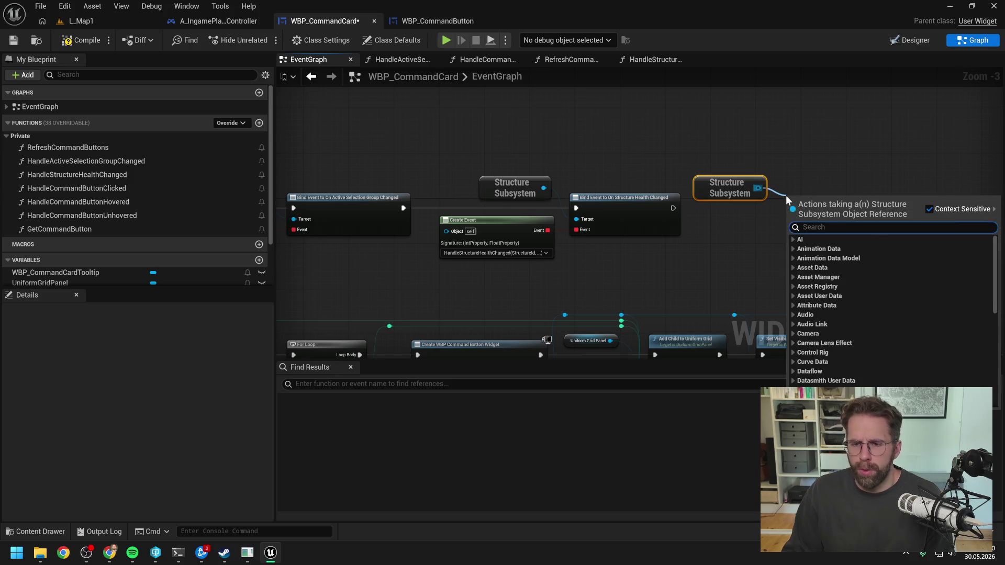
text(repair)
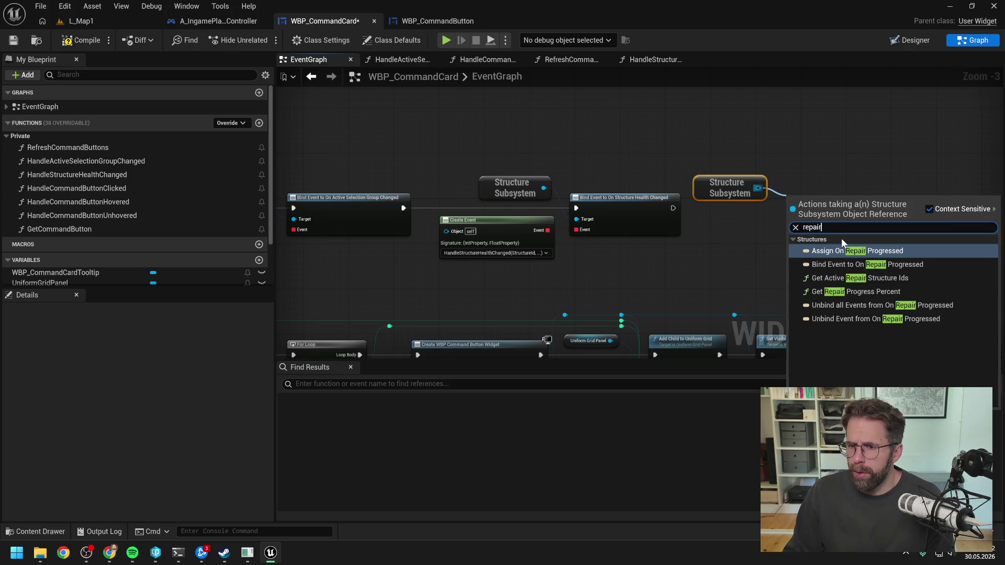
Chain a Bind Event to On Repair Progressed after the health bind, with a Create Event matching function.
click(849, 265)
drag(675, 208, 864, 205)
drag(727, 186, 772, 186)
mouse_move(836, 229)
mouse_down()
mouse_move(758, 232)
mouse_move(776, 222)
mouse_up()
click(765, 286)
click(760, 253)
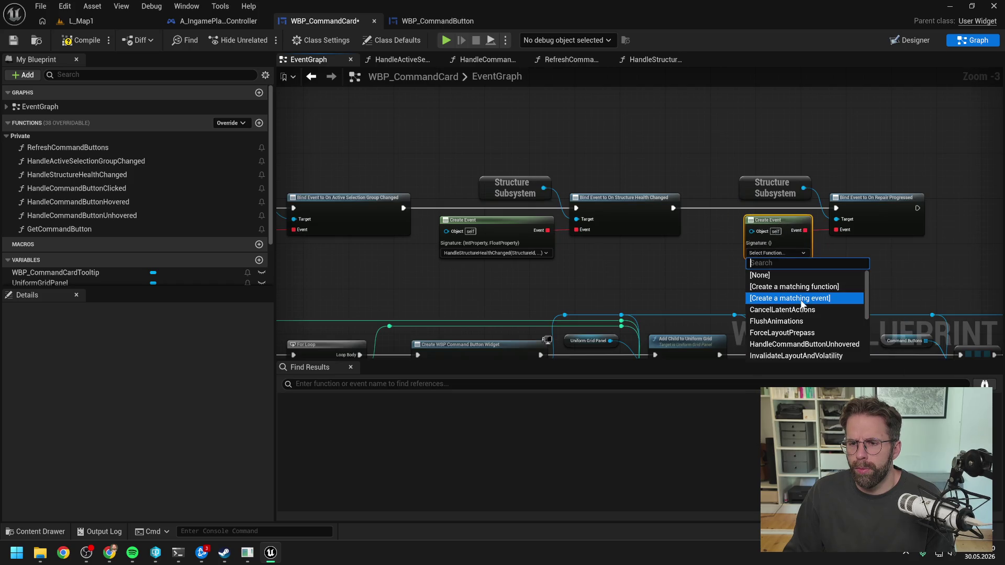
click(796, 286)
Rename the generated function to HandleRepairProgressed and place it below HandleStructureHealthChanged.
scroll(150, 188, down, 1)
click(89, 228)
key(F2)
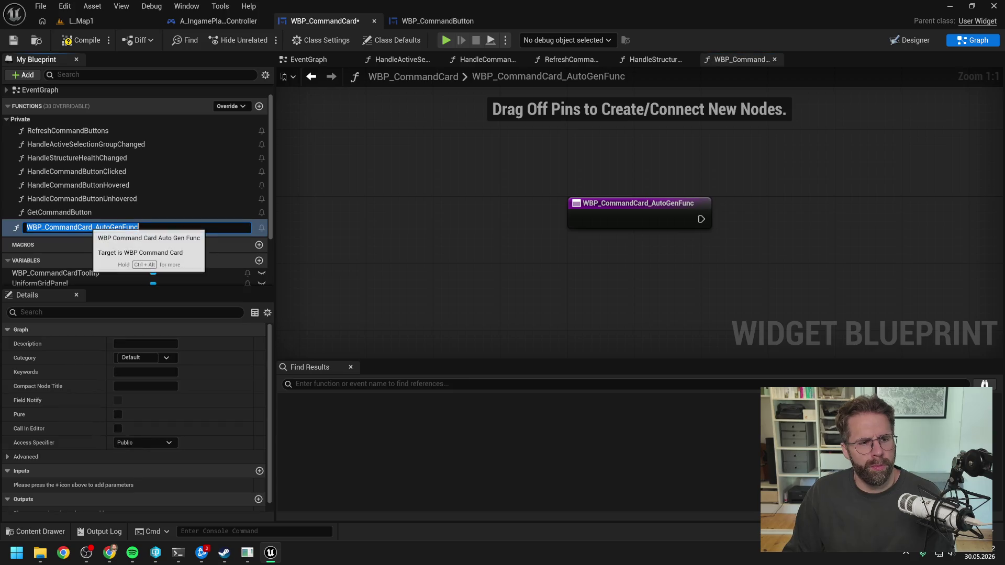
text(HandleRepairProgressed)
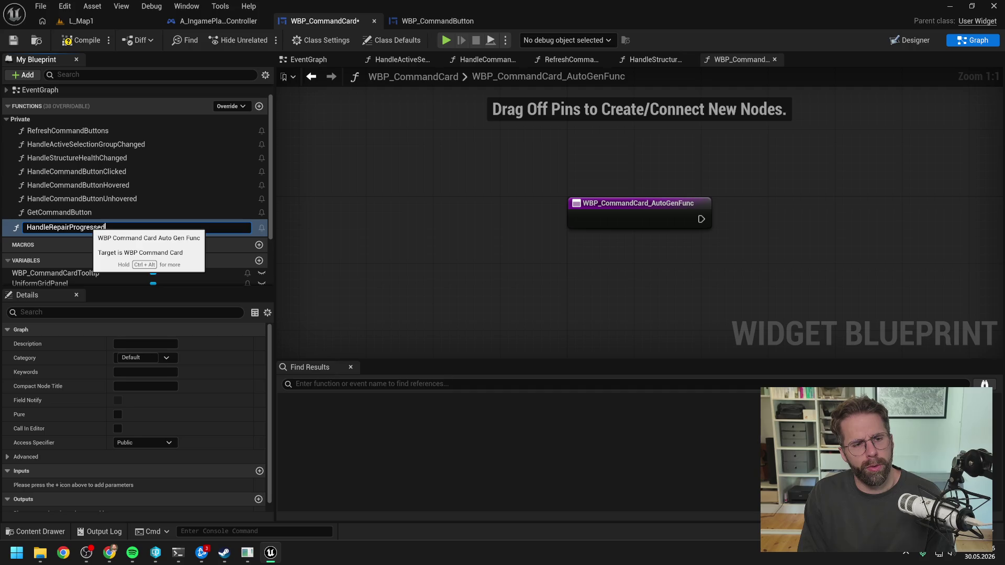
key(Return)
mouse_move(89, 226)
mouse_down()
mouse_move(83, 191)
mouse_move(95, 160)
mouse_up()
Wire a RefreshCommandButtons call into HandleRepairProgressed, then go to L_Map1 and select the Main Hall.
click(206, 156)
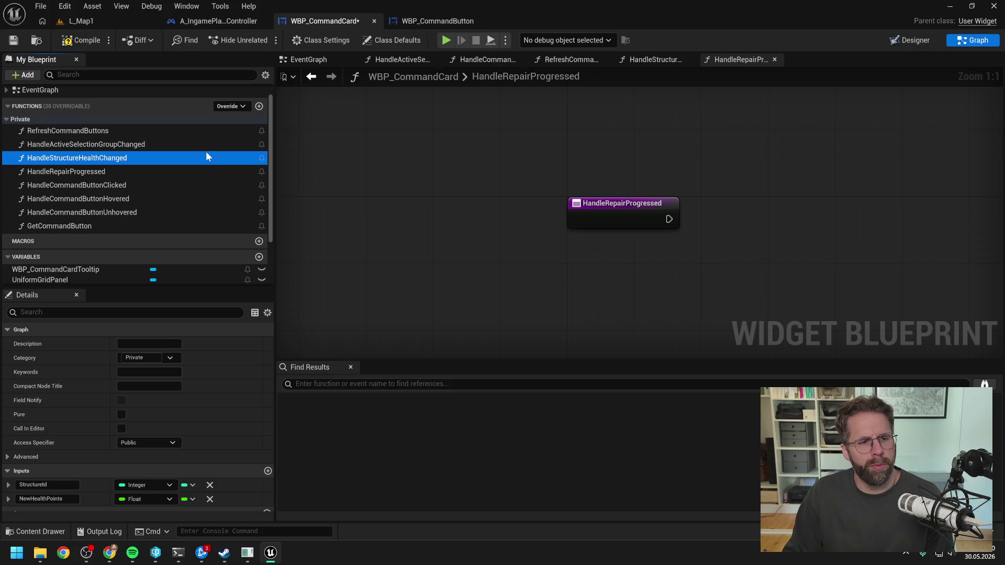
click(308, 60)
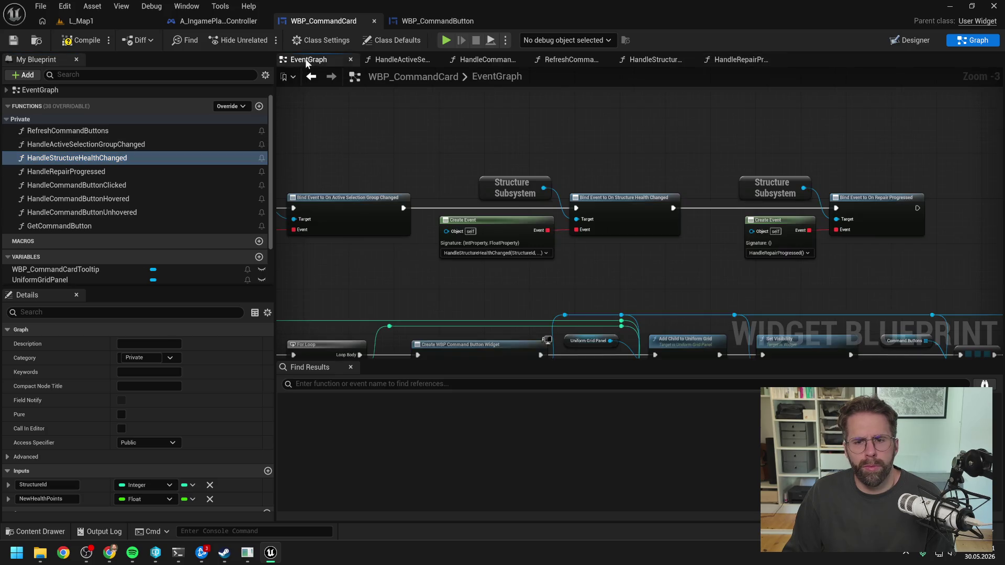
click(786, 229)
double_click(107, 170)
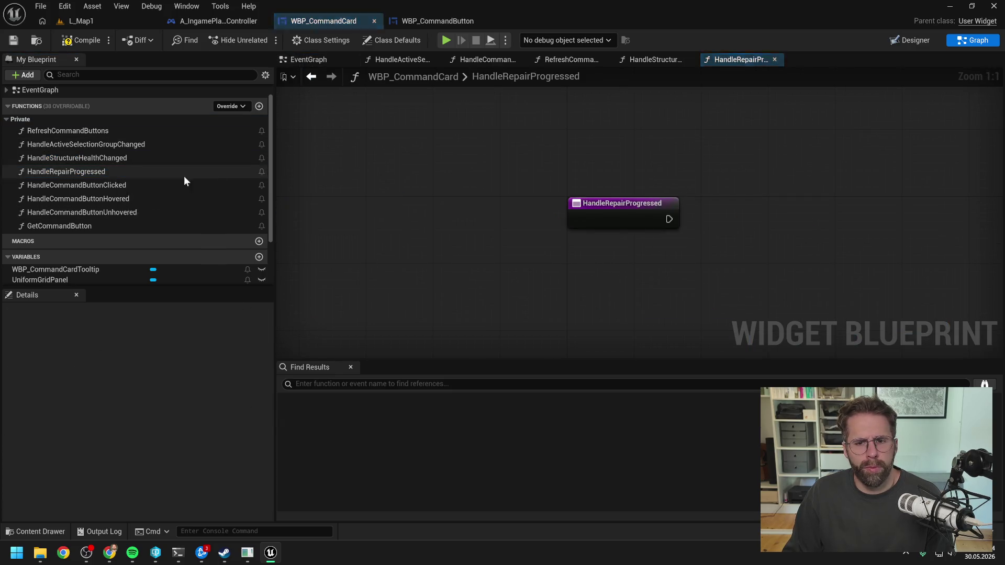
scroll(135, 210, down, 3)
scroll(134, 211, up, 3)
drag(79, 133, 739, 202)
drag(669, 219, 744, 230)
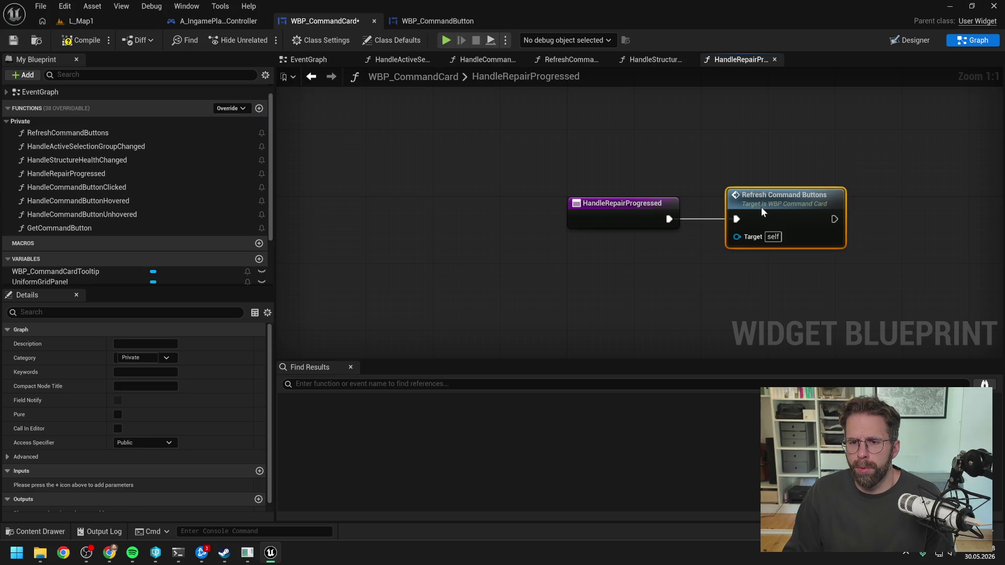
click(320, 61)
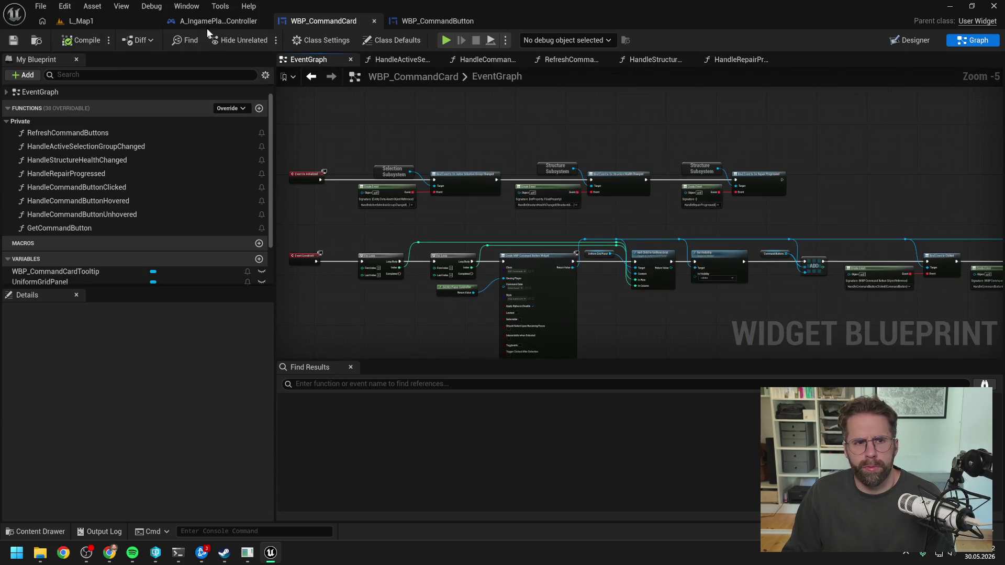
click(152, 24)
click(415, 282)
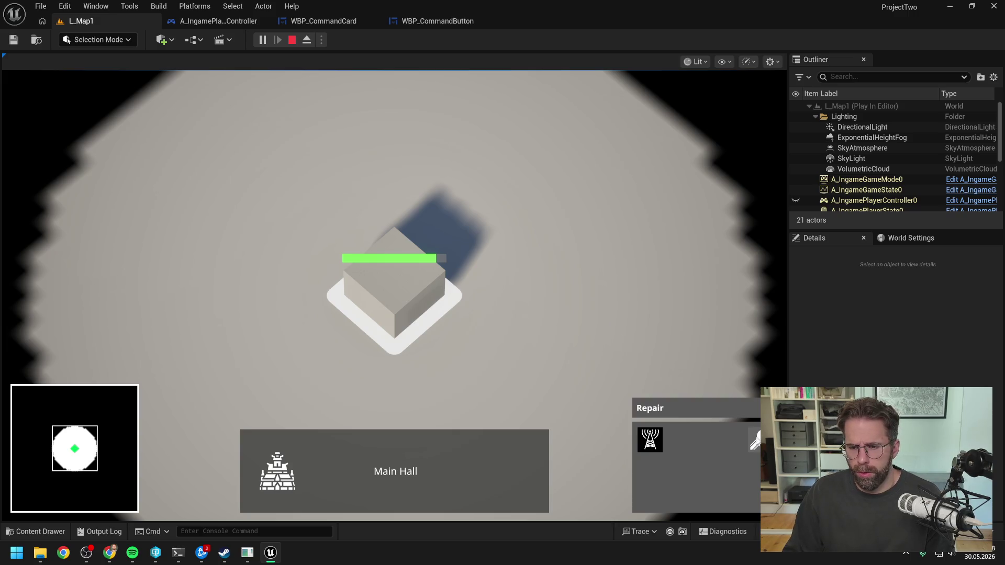
Place a new tower left of the Main Hall and test clicking and box-selecting the towers.
click(652, 434)
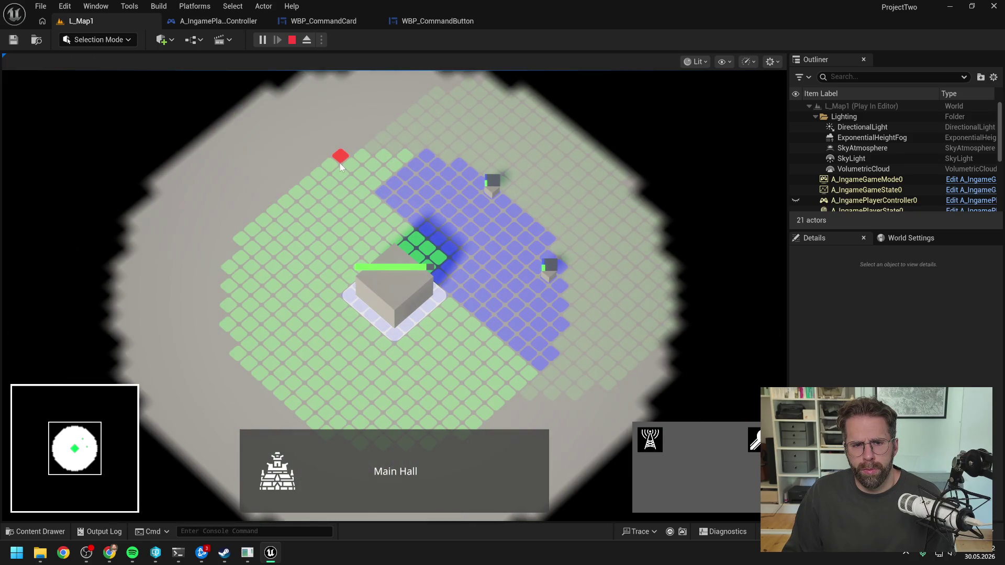
click(244, 261)
click(547, 268)
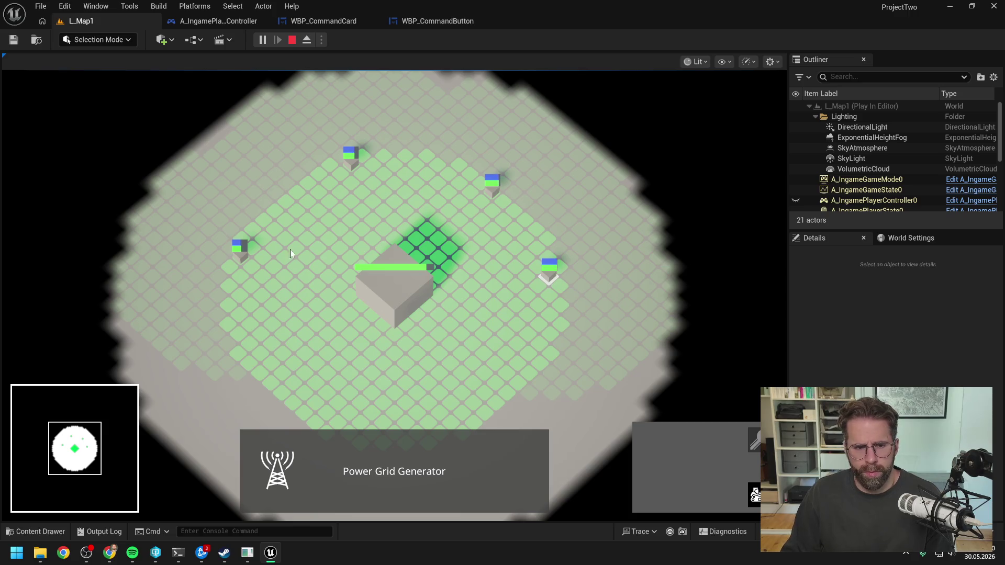
click(272, 272)
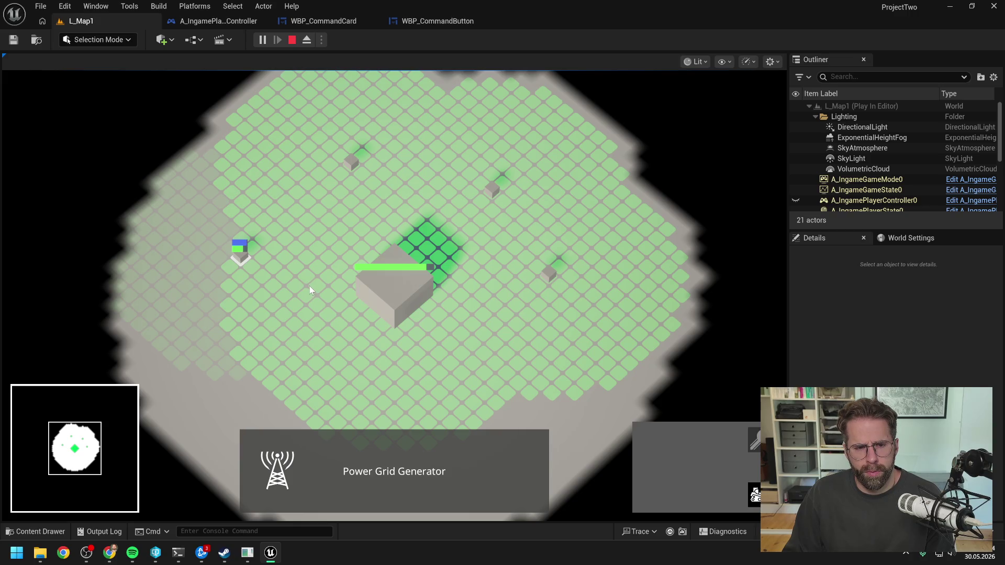
drag(321, 145, 394, 196)
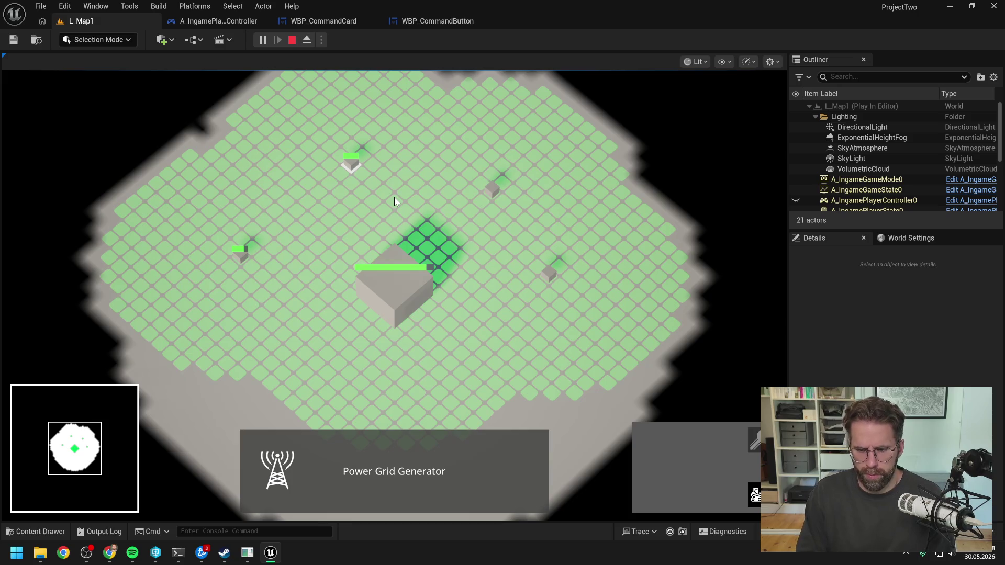
click(322, 137)
mouse_move(324, 141)
mouse_down()
mouse_move(501, 206)
mouse_move(594, 325)
mouse_up()
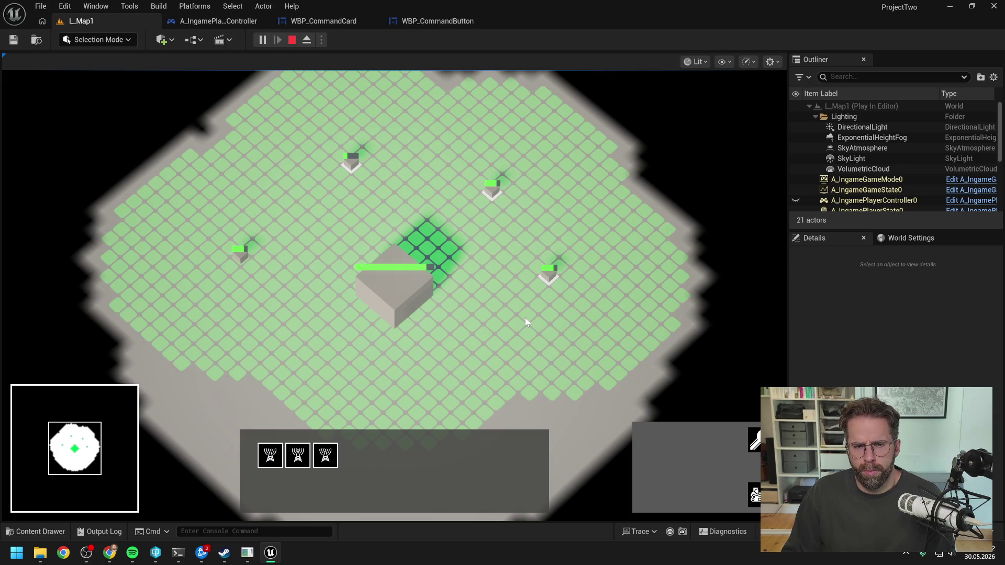
Select and deselect the Main Hall and Power Grid Generators to check the command card.
click(392, 293)
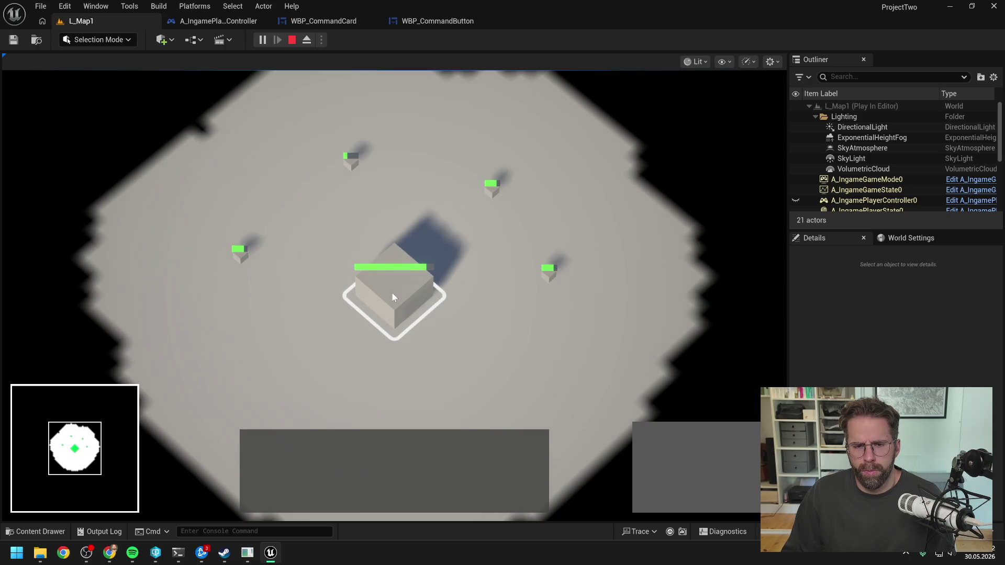
click(554, 315)
click(545, 278)
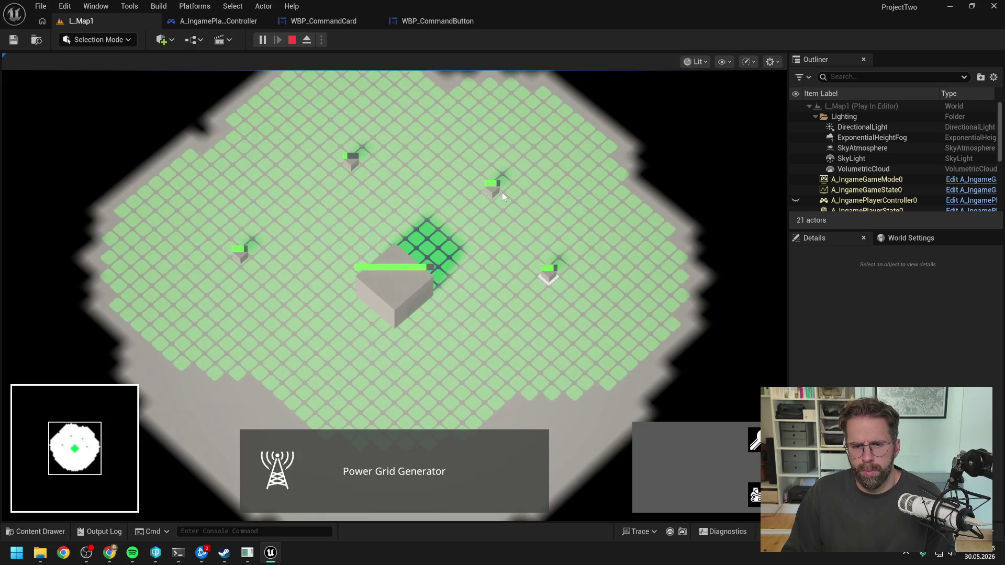
click(495, 194)
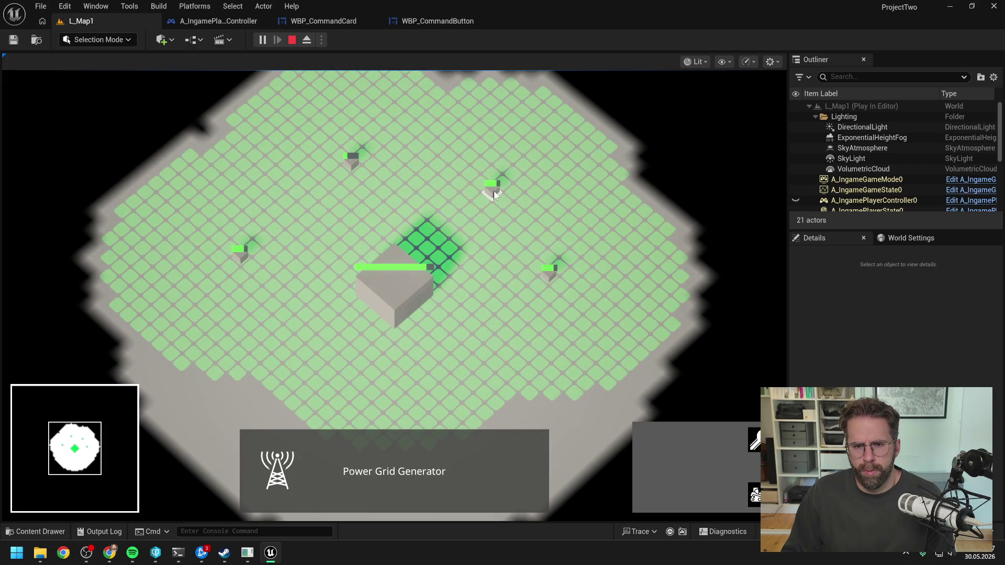
click(360, 208)
click(239, 249)
click(298, 224)
click(468, 240)
click(468, 240)
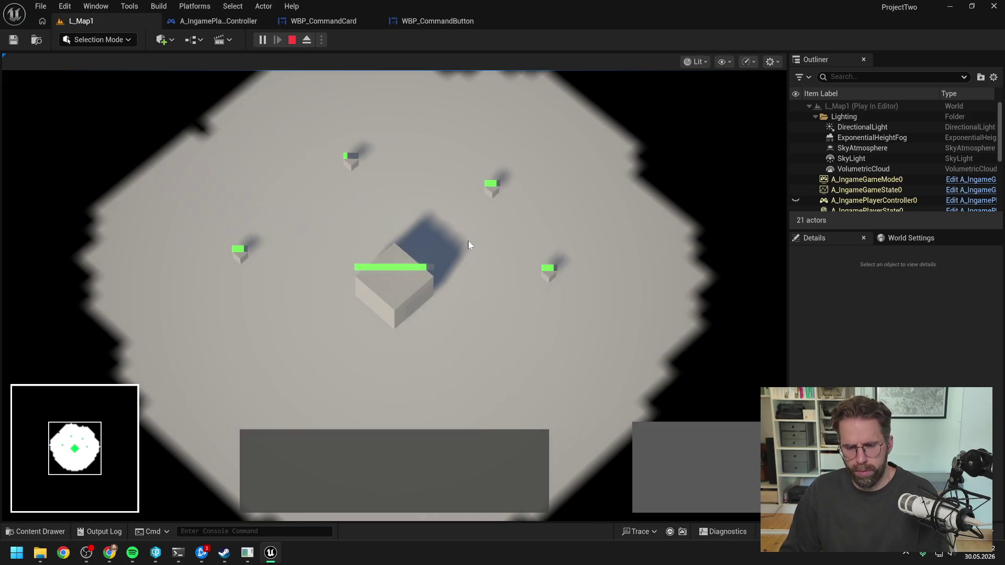
Stop the play-in-editor session and switch to the coding terminal.
key(Escape)
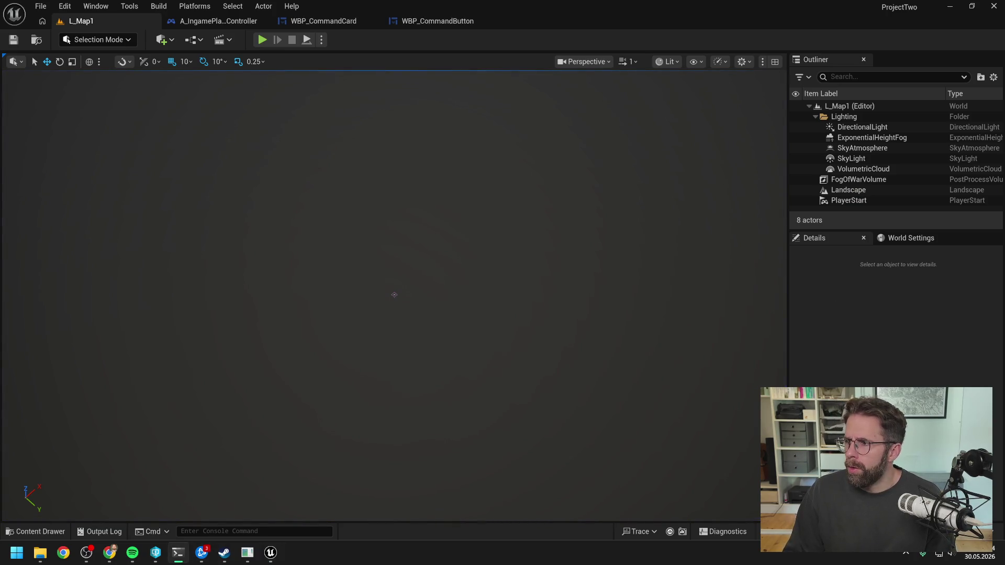
key(alt+Tab)
scroll(356, 317, down, 10)
Write in German that the repair button should show a small count of repairable, damaged selected structures.
scroll(351, 343, down, 10)
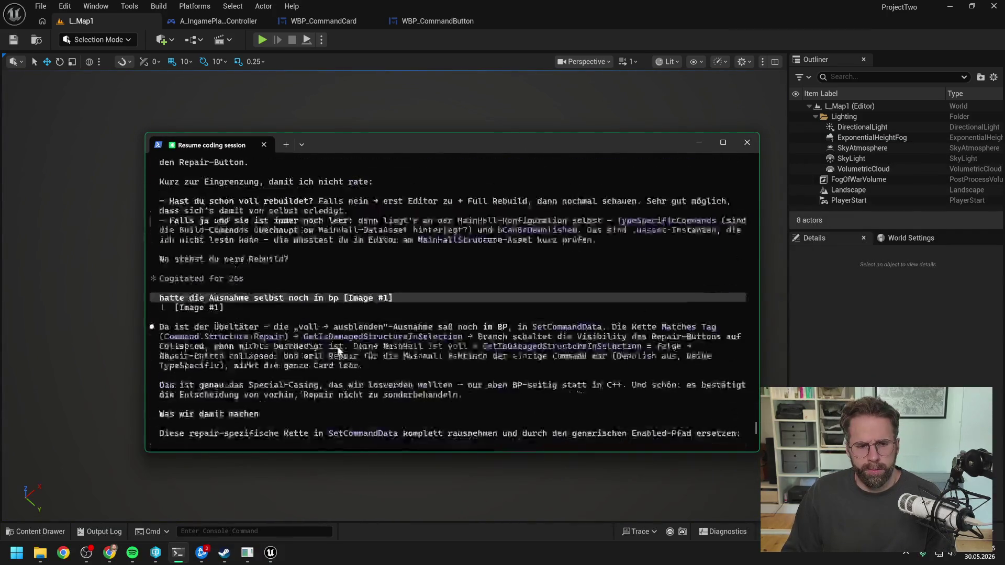
text(ok )
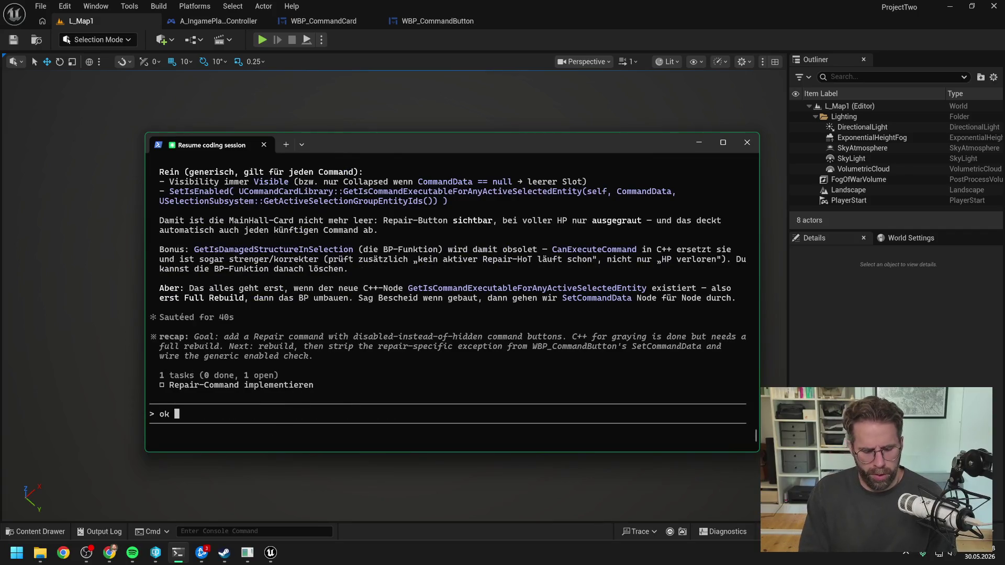
text(das geht, bevor w)
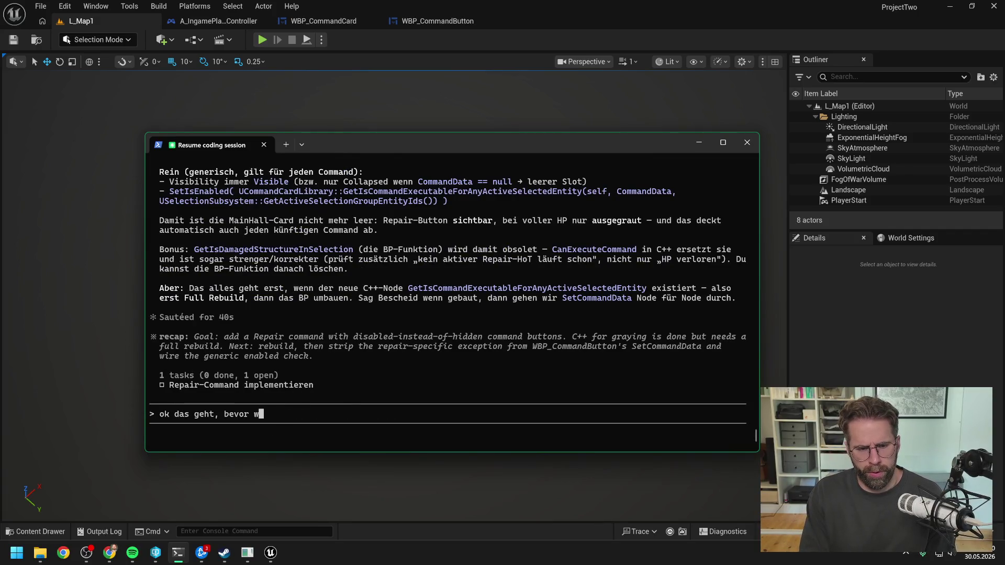
text(ir nun mit dem button)
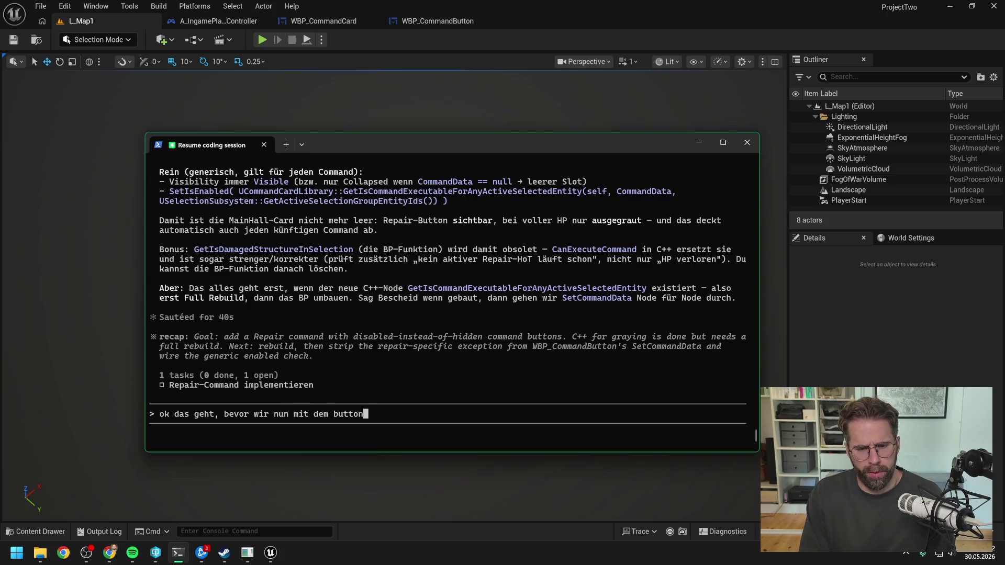
text( den repair)
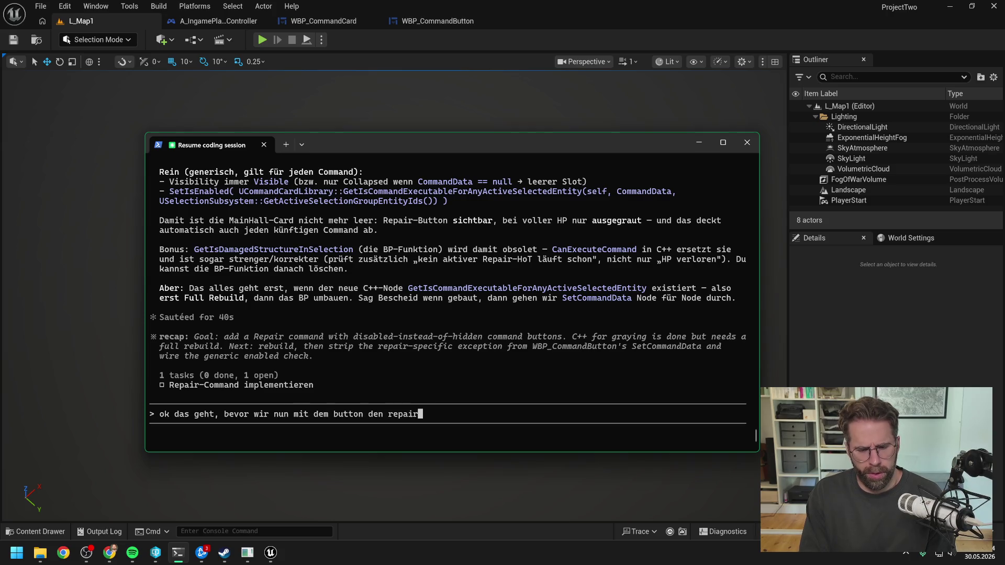
text( wirklich auslösen,)
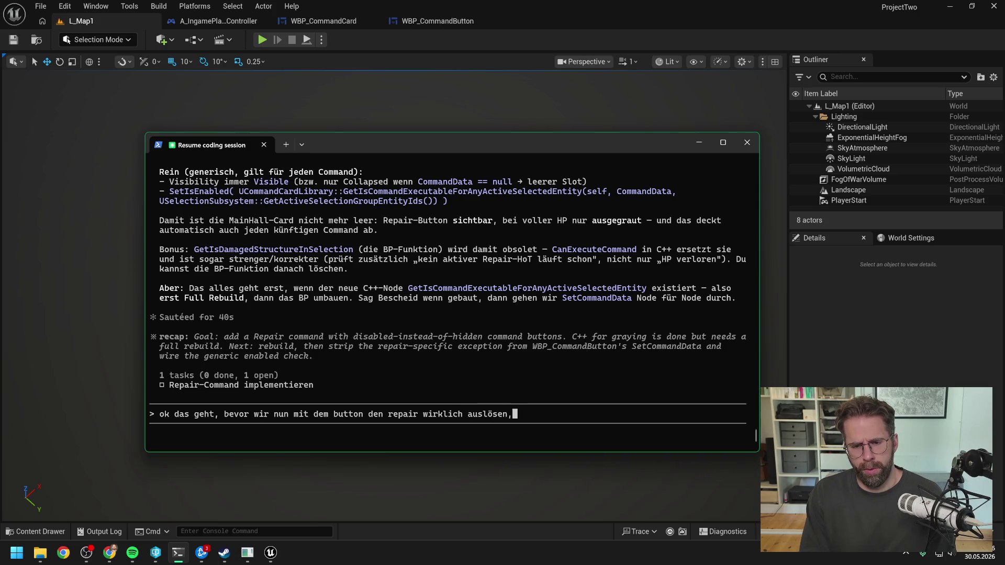
text( möchten wir noch )
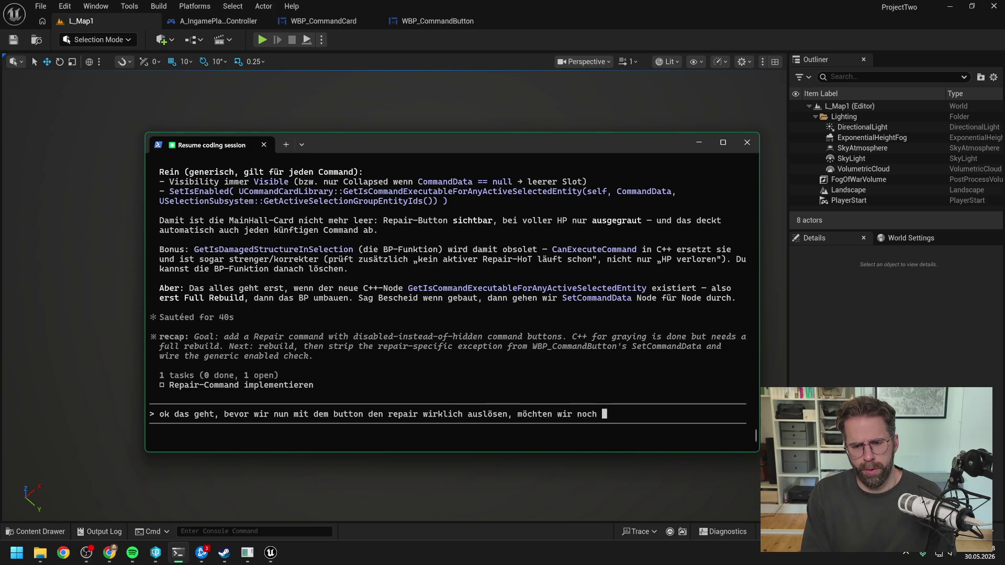
text(folge)
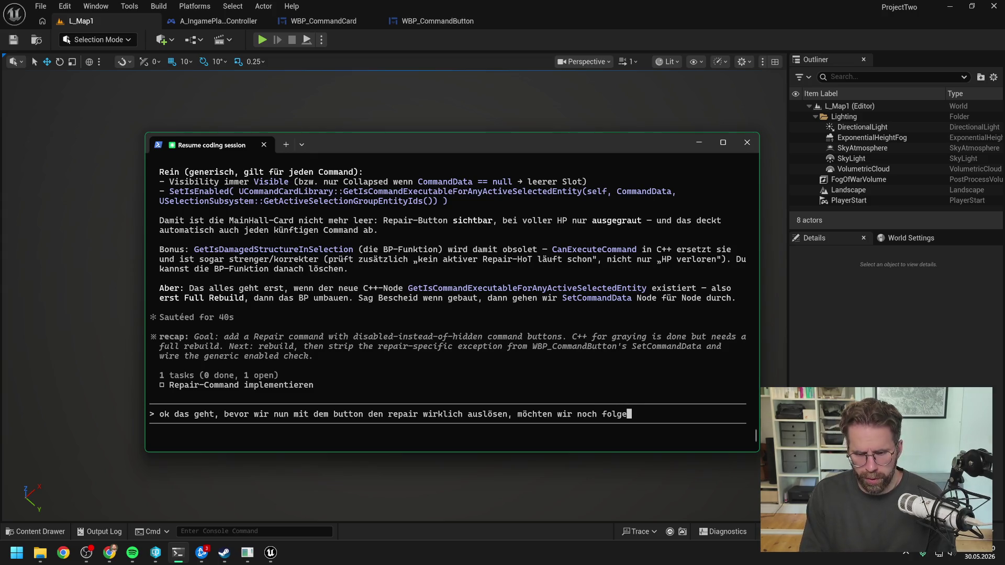
text(ndes implementieren:)
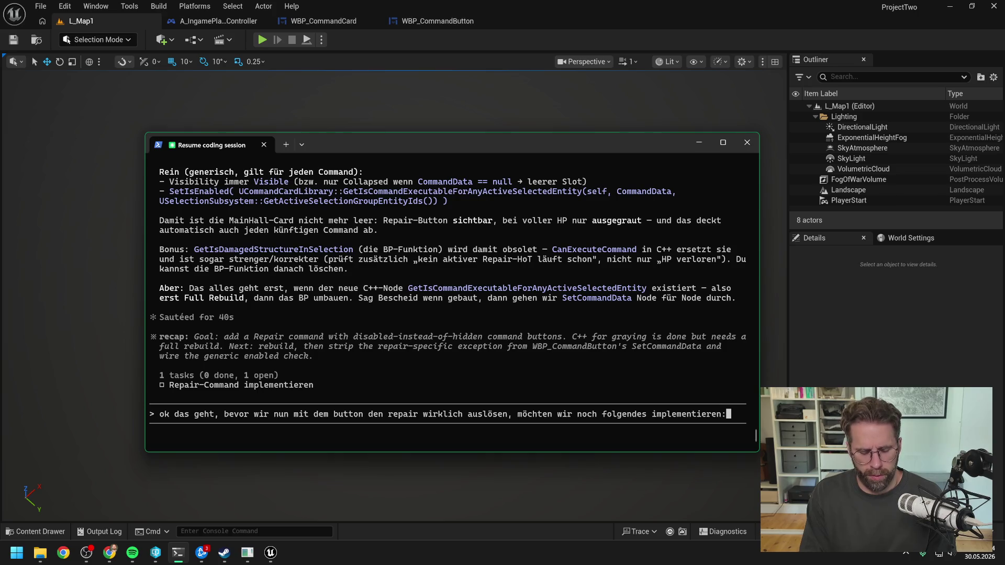
key(shift+Return)
text(es soll im rep)
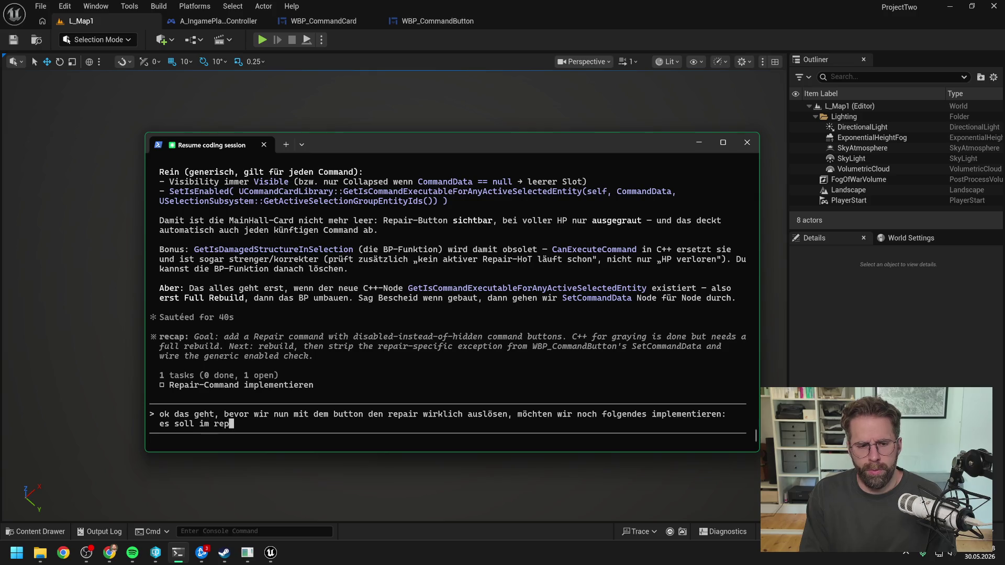
text(air command button eine kleine zahl)
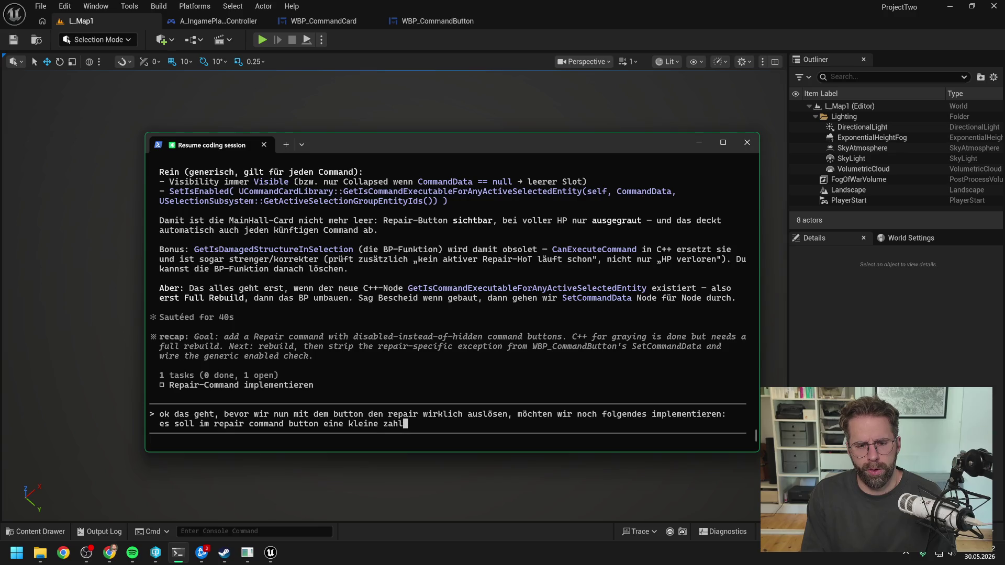
text( angezeigt werden.Diese)
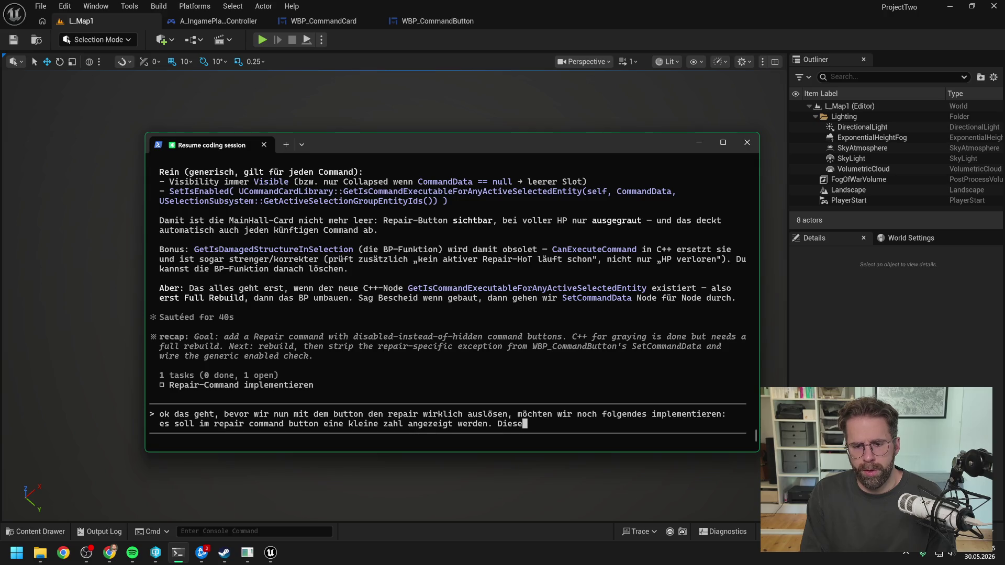
text(Zahl ist)
key(BackSpace)
key(BackSpace)
key(BackSpace)
text(ist die Anzahl)
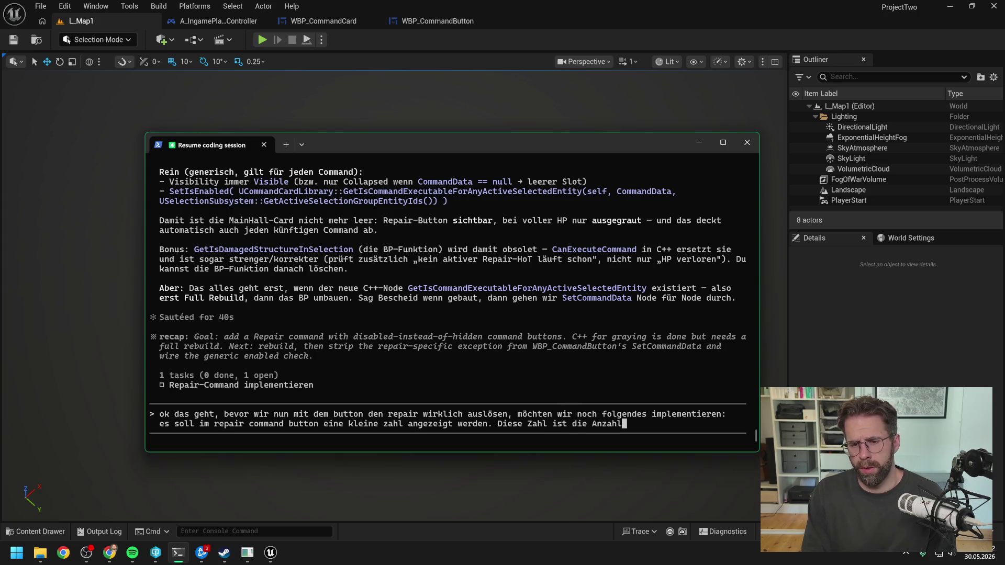
text( der )
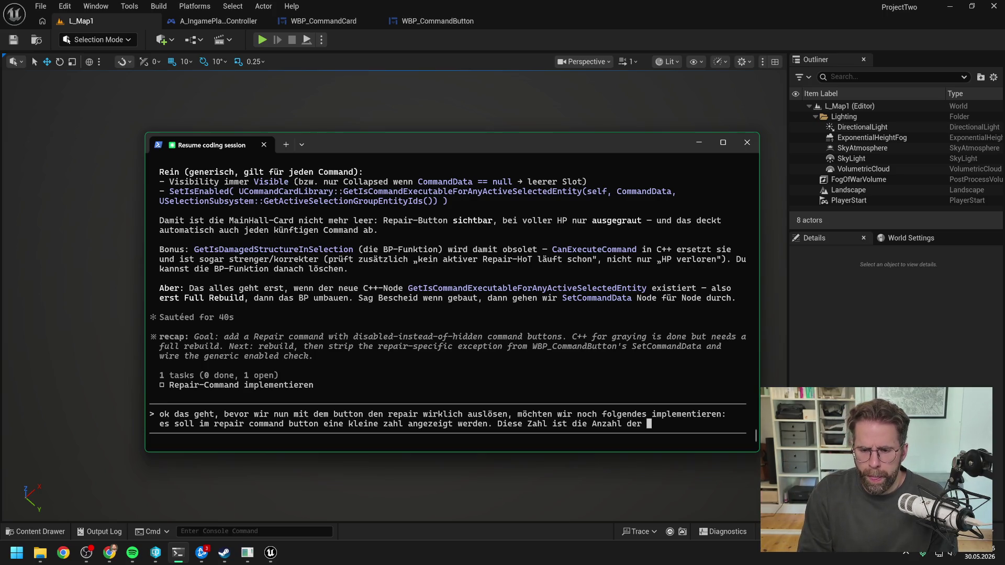
text(Struc)
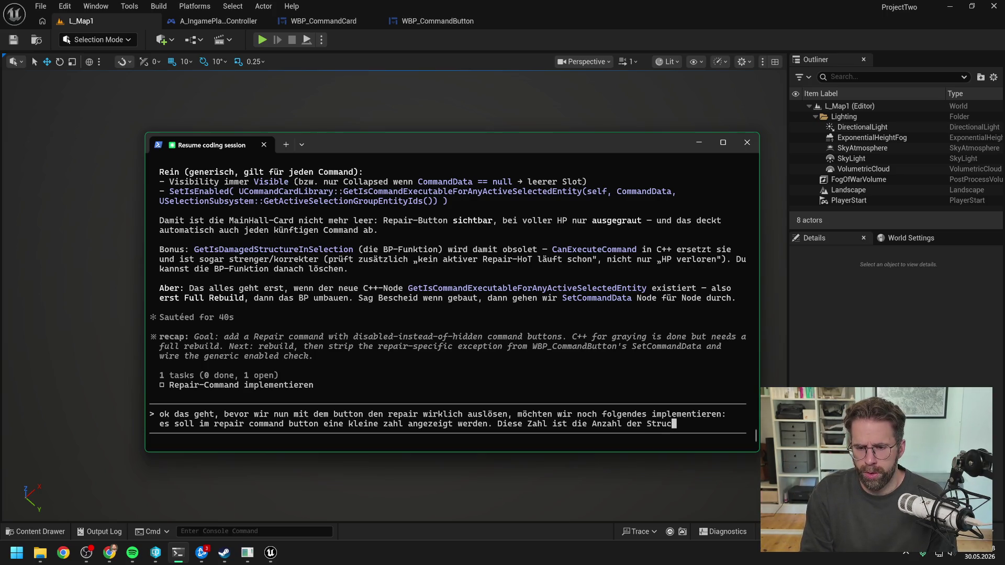
text(turs in der )
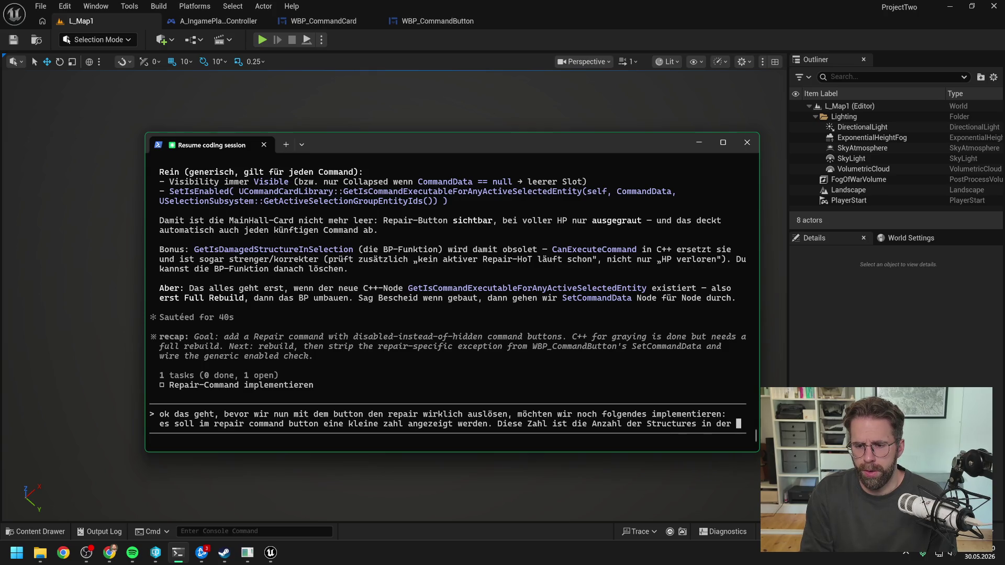
text(ActiveSele)
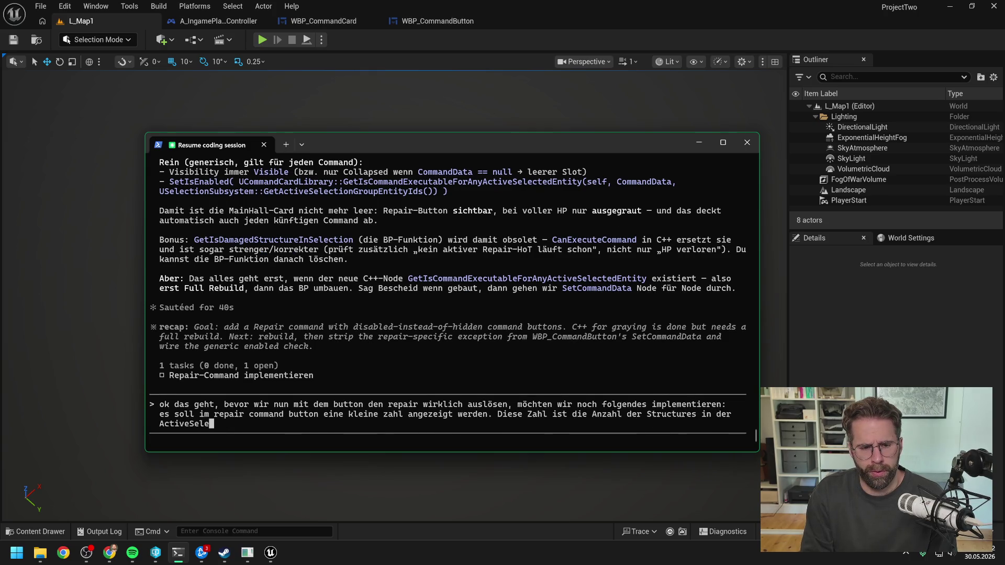
text(ction, die )
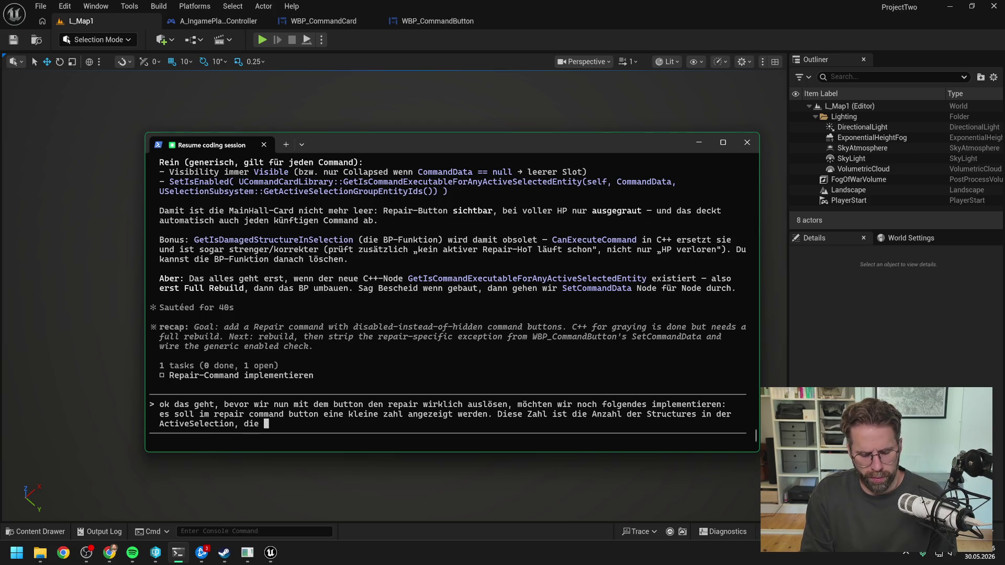
text(re)
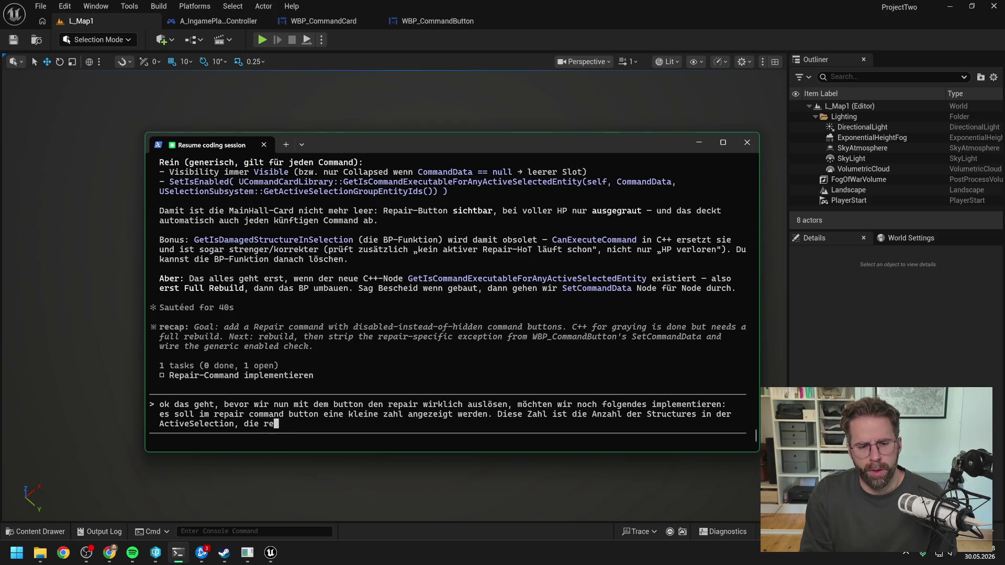
text(paier)
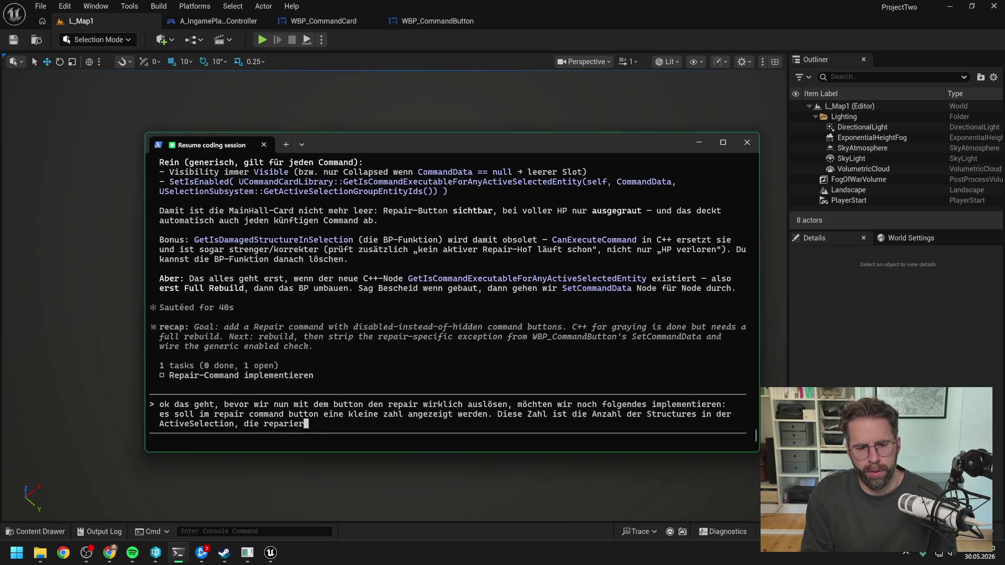
text(t werden können. )
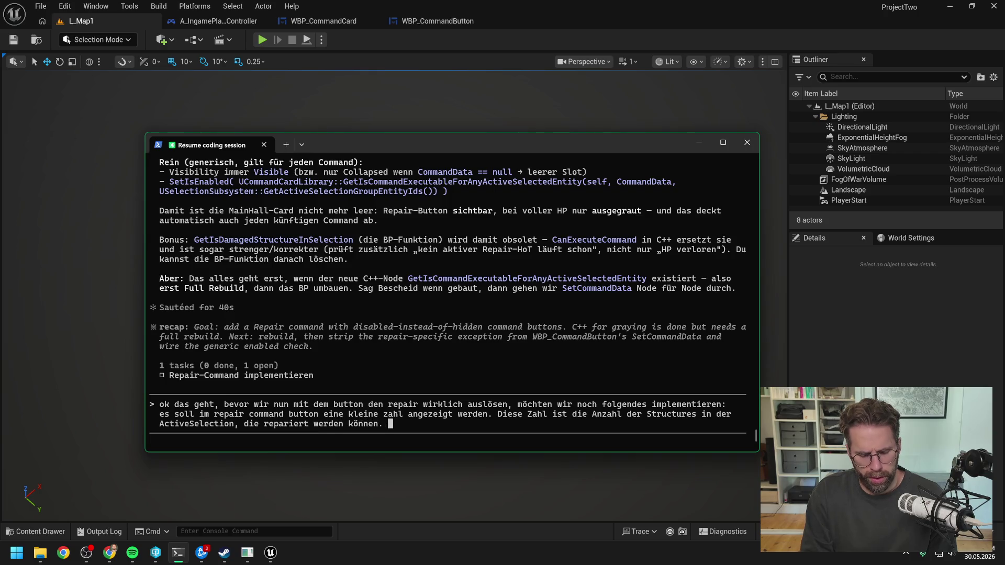
text(Das heißt wenn)
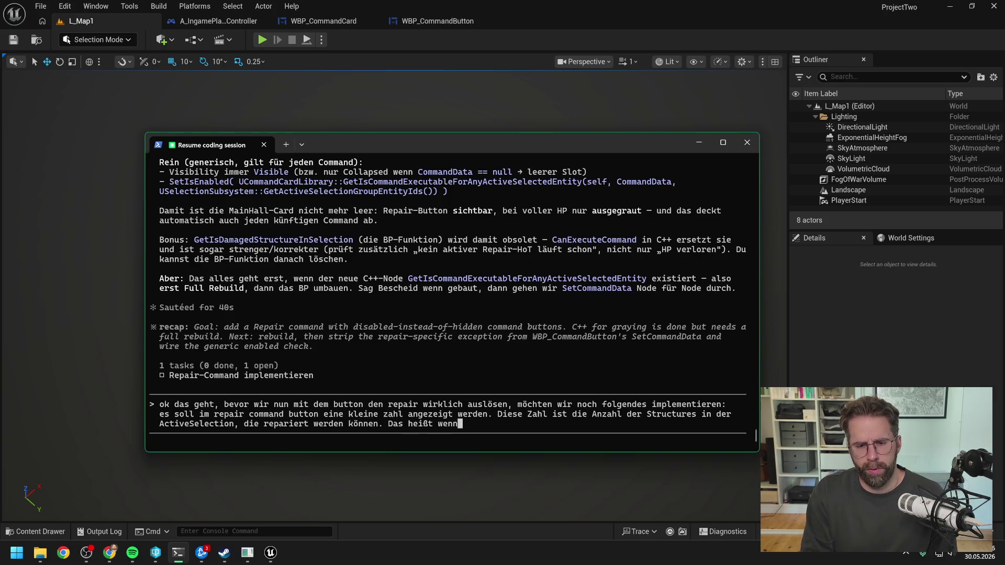
text( wir  struc)
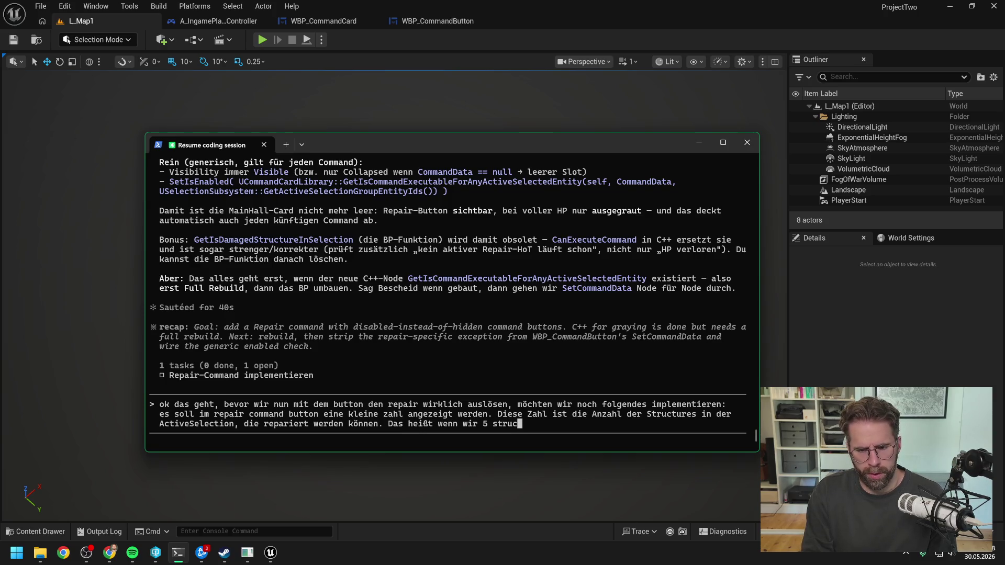
text(tures haben und nur )
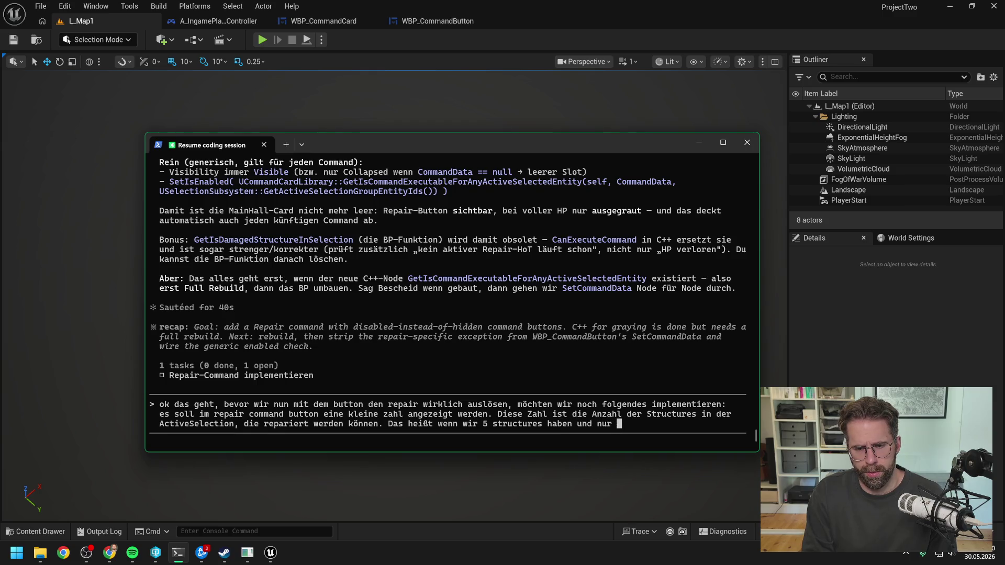
text(drei davon r)
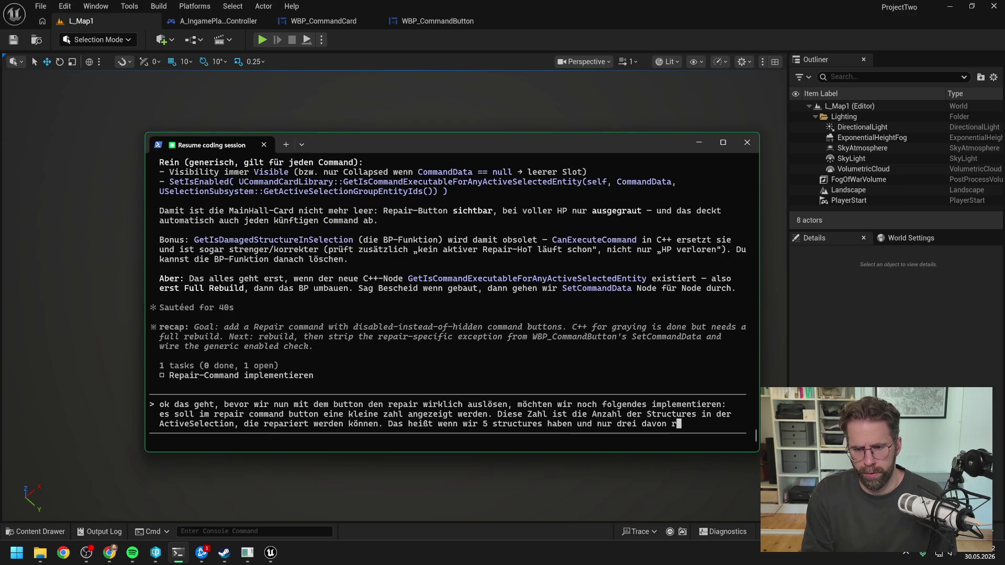
text(epairiert)
key(BackSpace)
key(BackSpace)
key(BackSpace)
text(riert werden können)
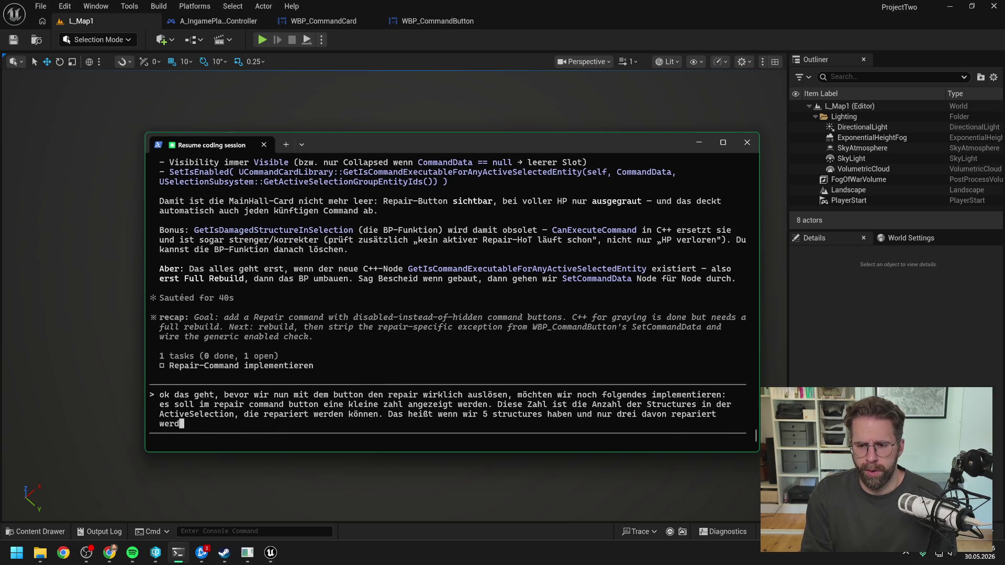
text(, weil si hp)
key(BackSpace)
key(BackSpace)
key(BackSpace)
text(e hp verloren habeb)
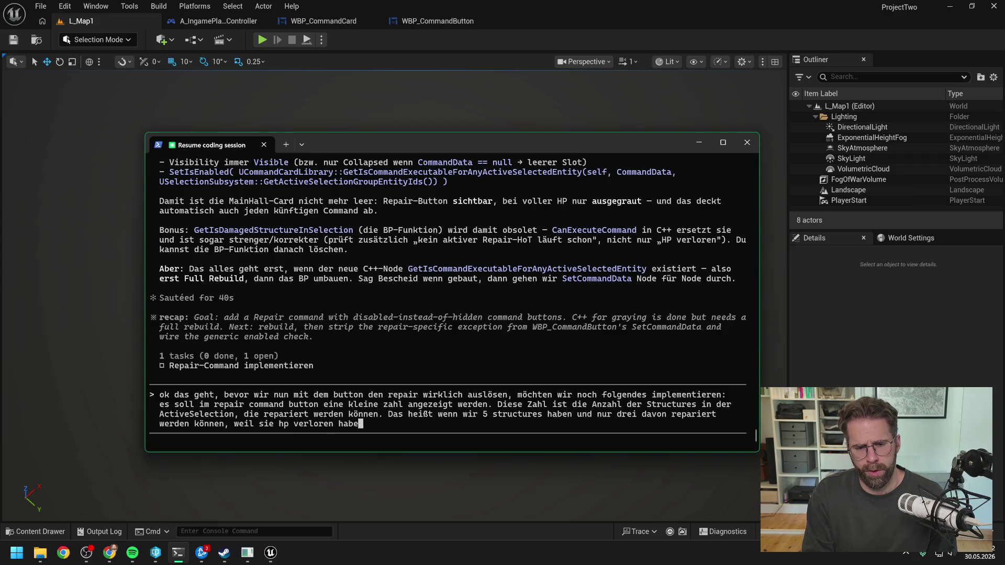
text( steht dort eine 3.)
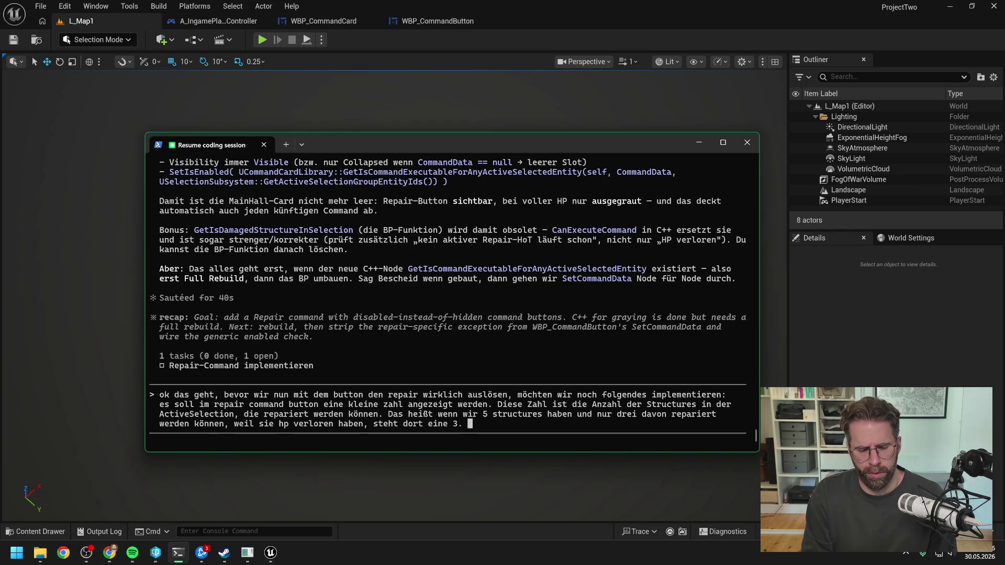
text( Auch w)
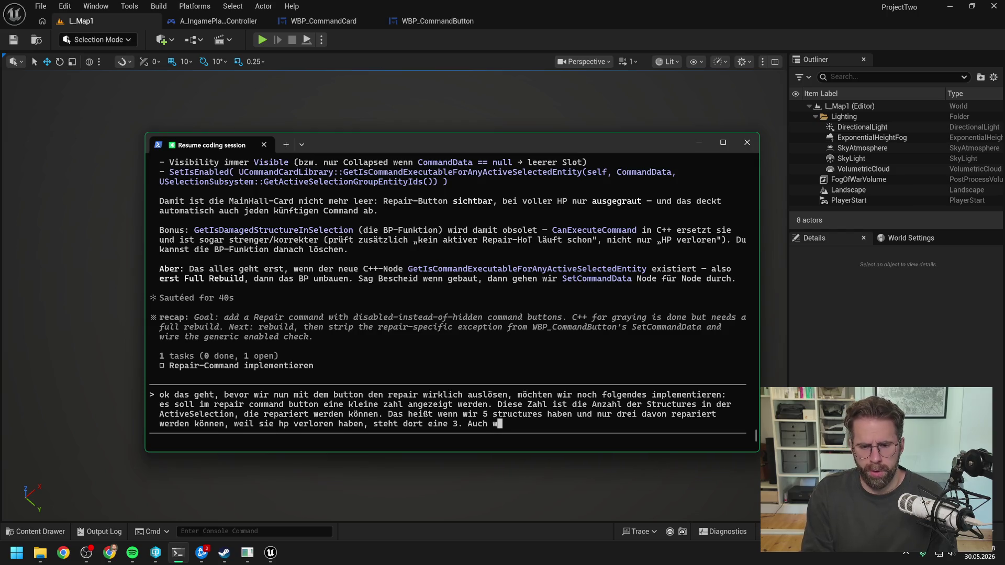
text(enn wir sp)
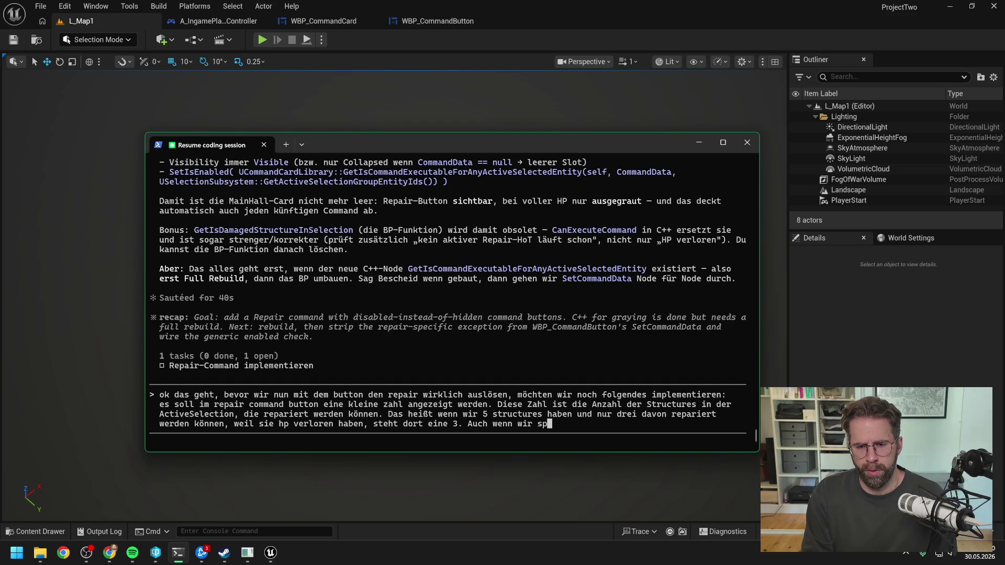
text(äter nur )
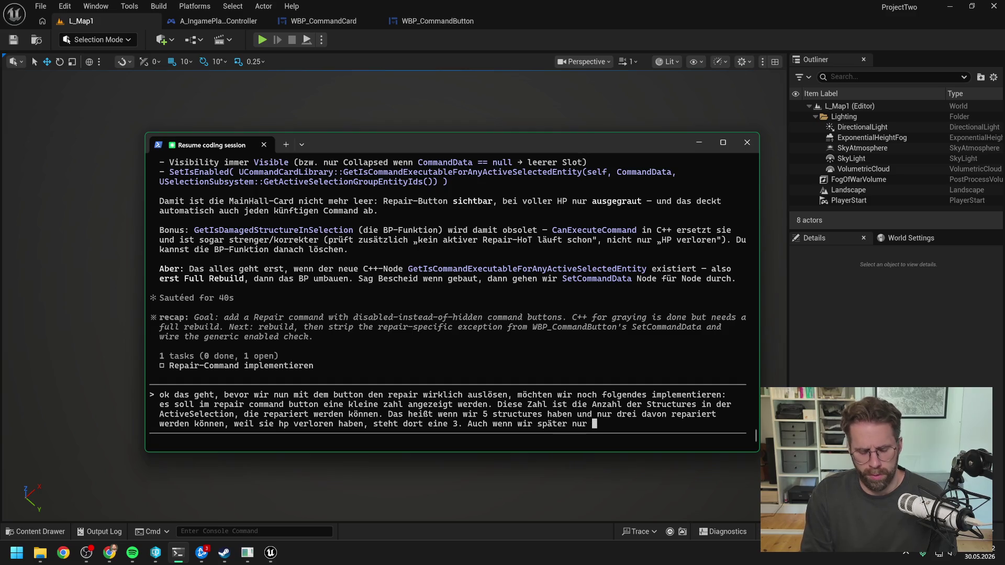
text(ressourcen f)
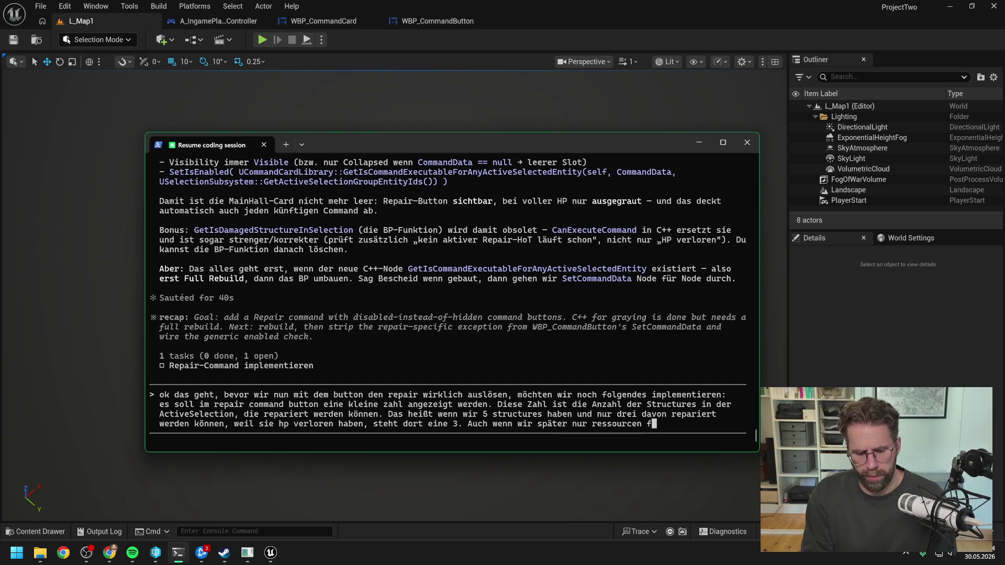
text(ür ode)
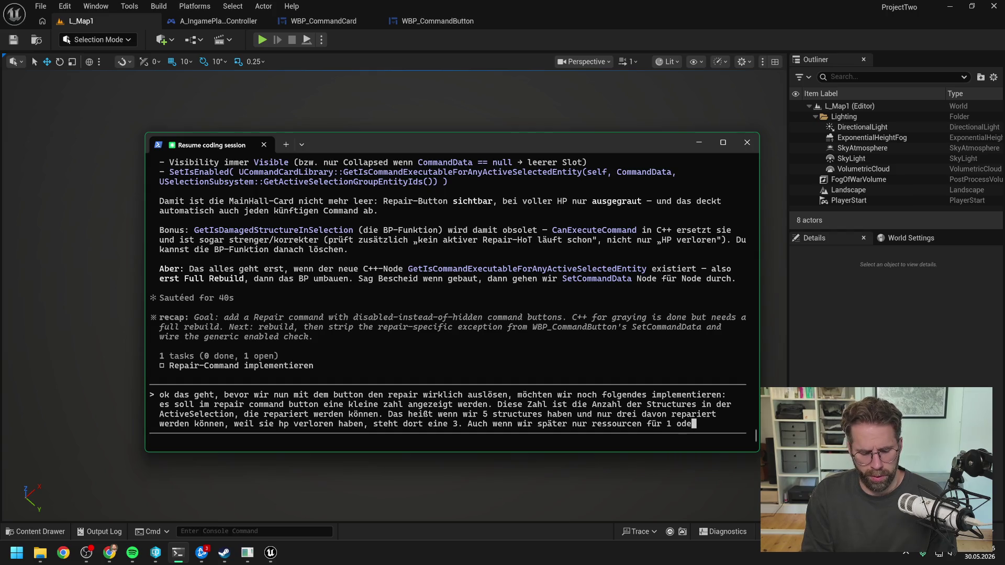
text(r 2 repairs haben)
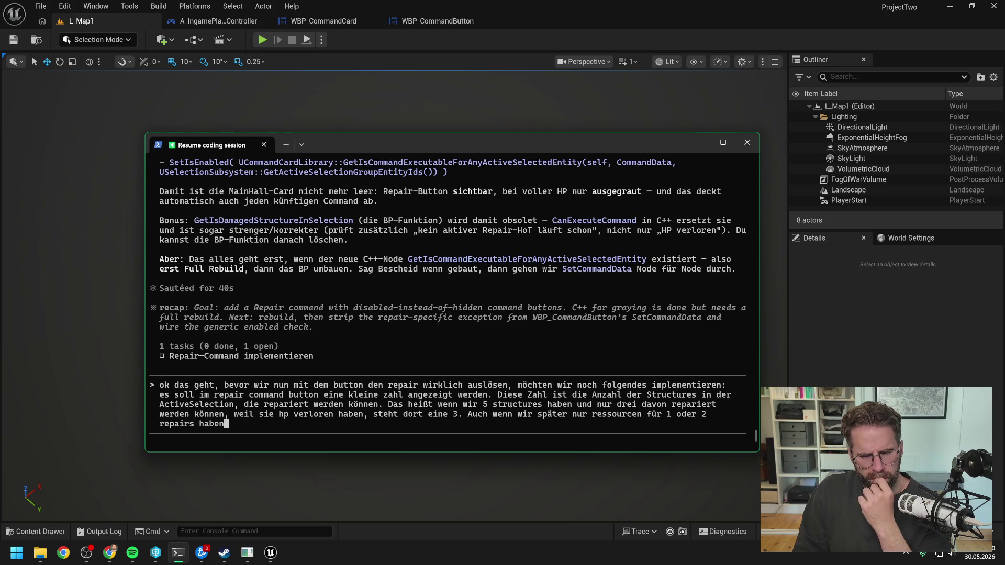
Add the example: repairing 1 of 3 drops the count to 2, regardless of enabled state. Then send the request.
text(. Wenn wir nun)
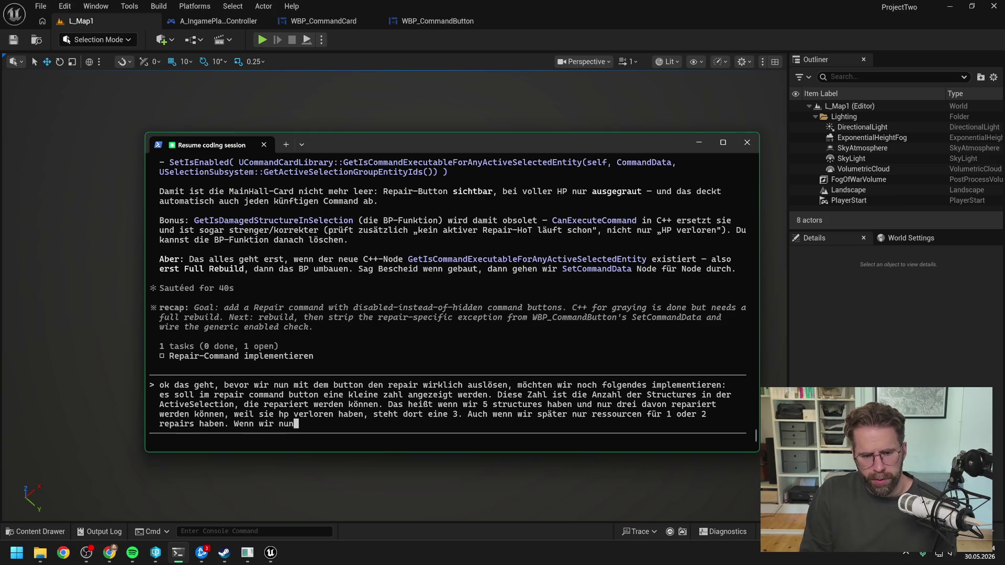
text( repair drücken )
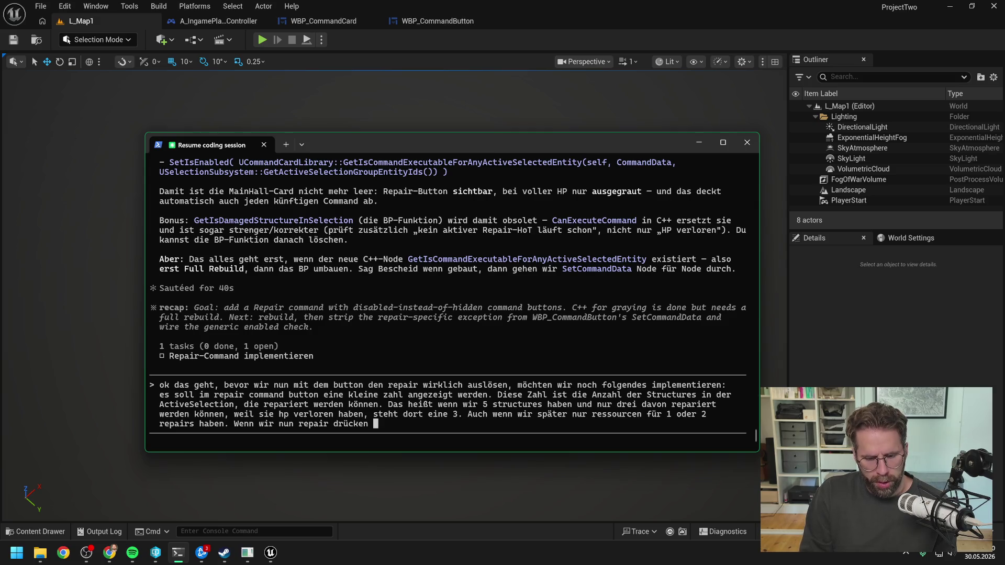
text(und in dem beispiel )
text(nur 1 )
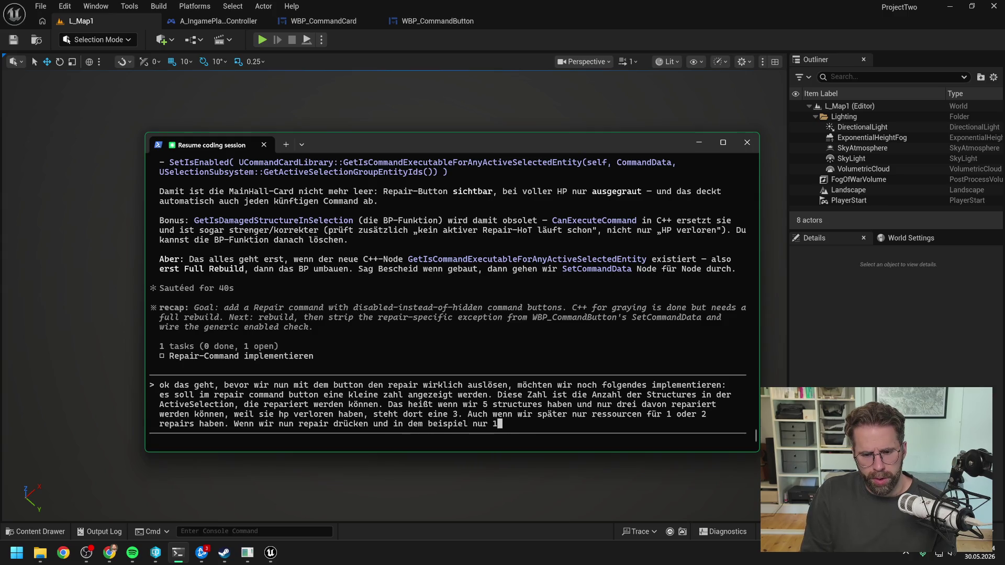
text( structure vo)
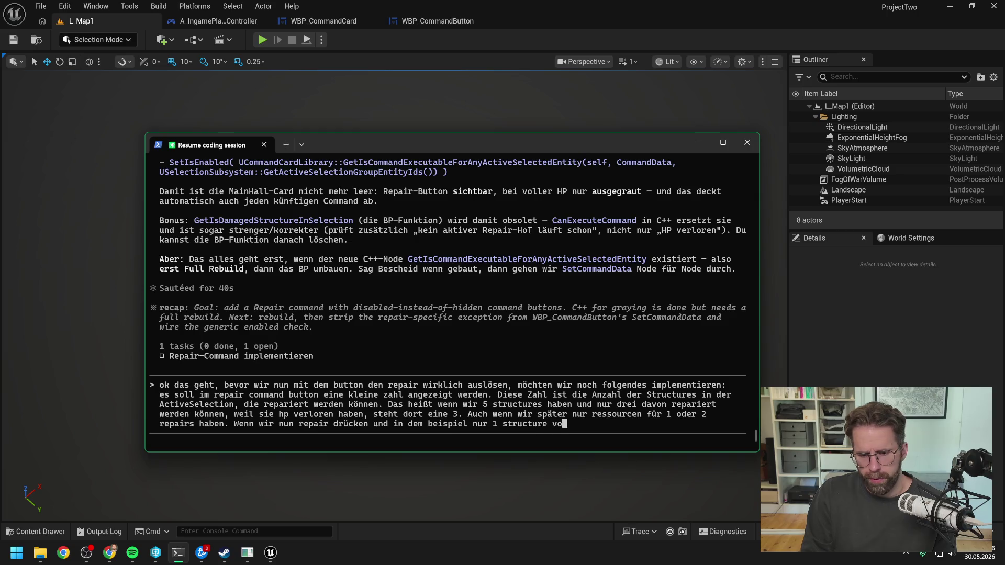
text(n 3 re)
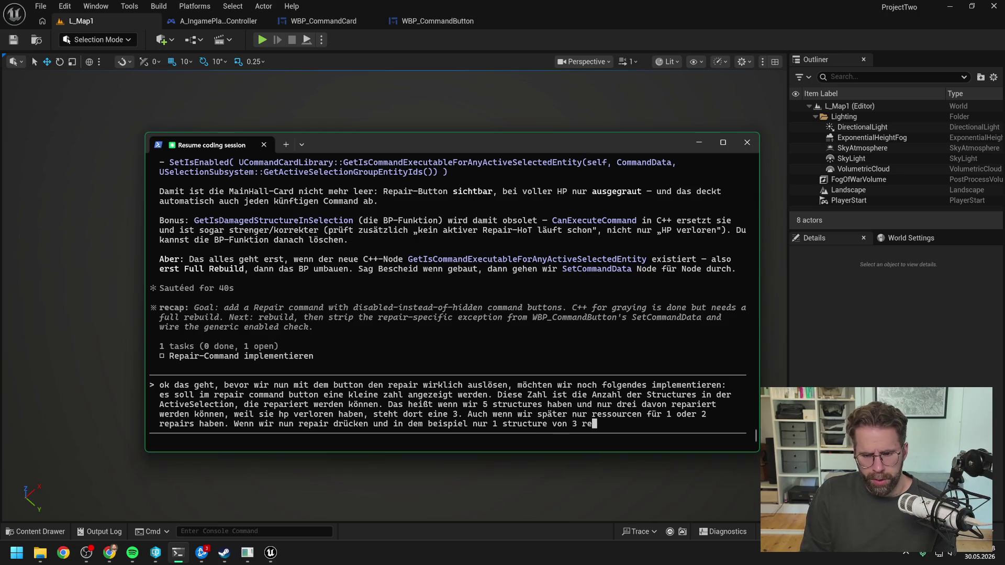
text(aiert wer)
key(BackSpace)
key(BackSpace)
key(BackSpace)
text(ert wre)
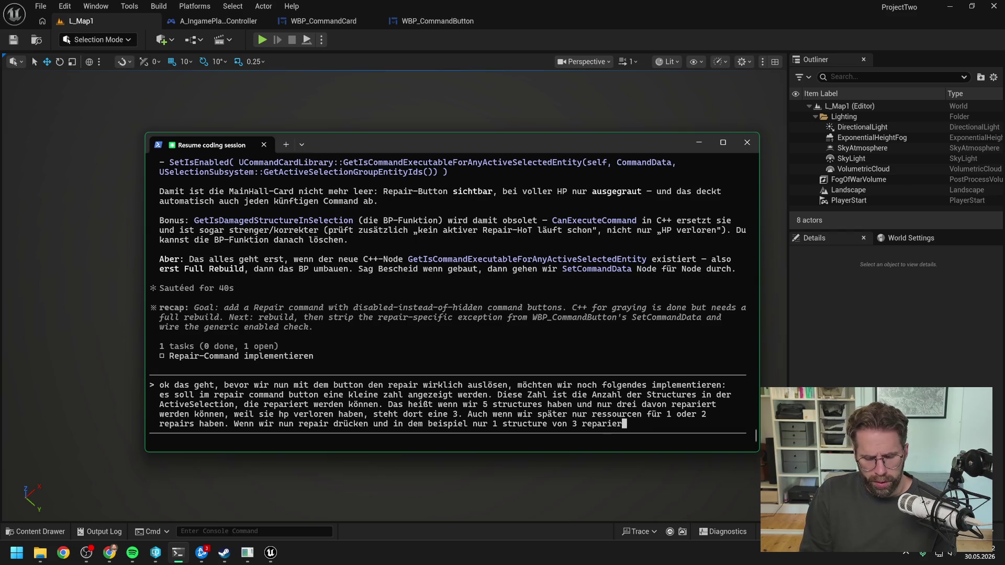
key(BackSpace)
text(erden k)
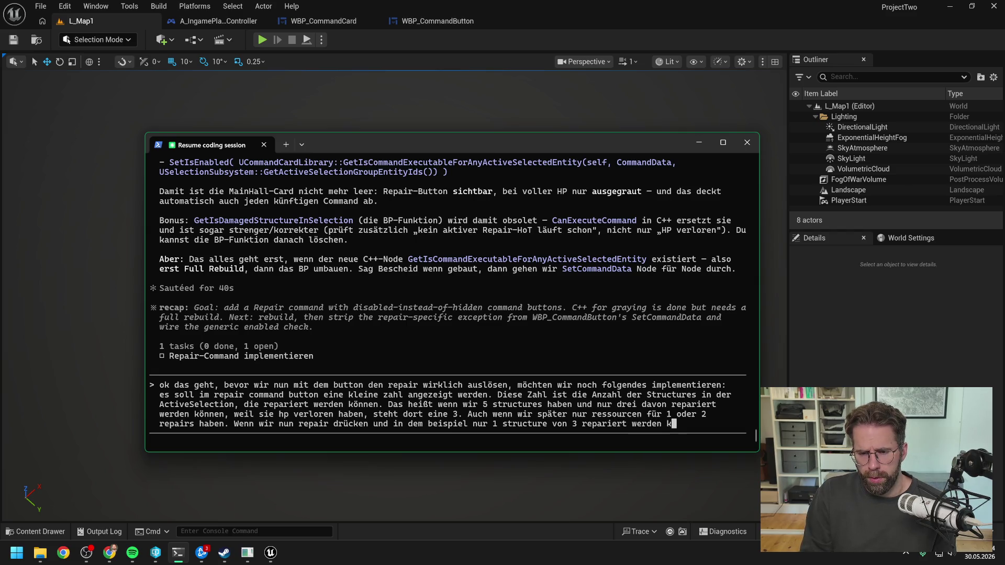
text(onnte, spring)
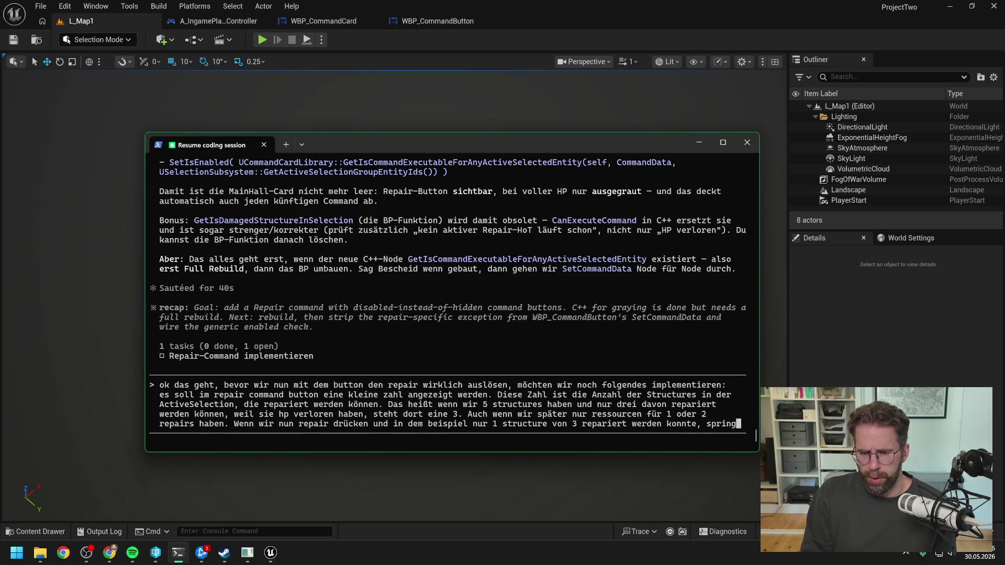
text(t die Zahl auf )
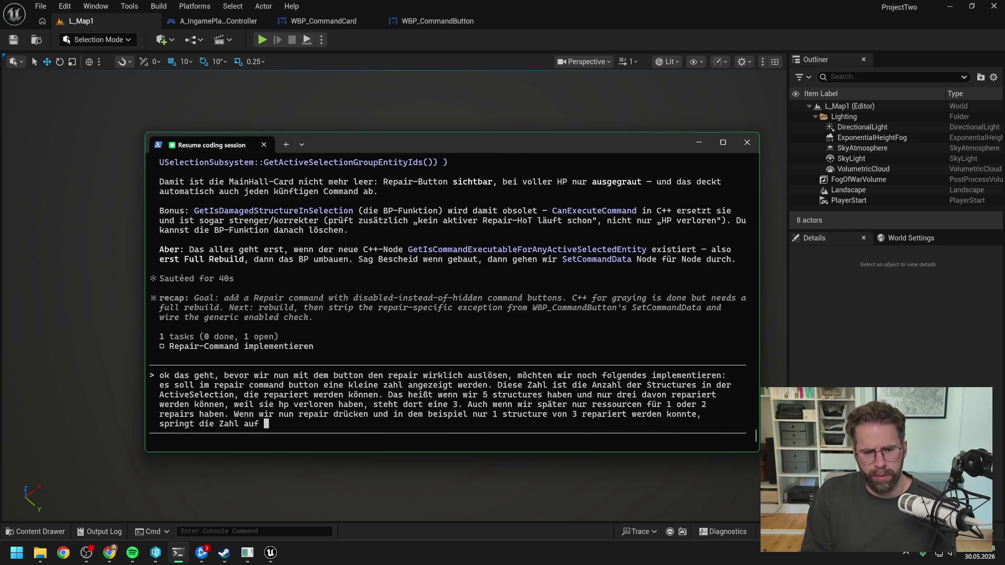
text(2. Der Wert u)
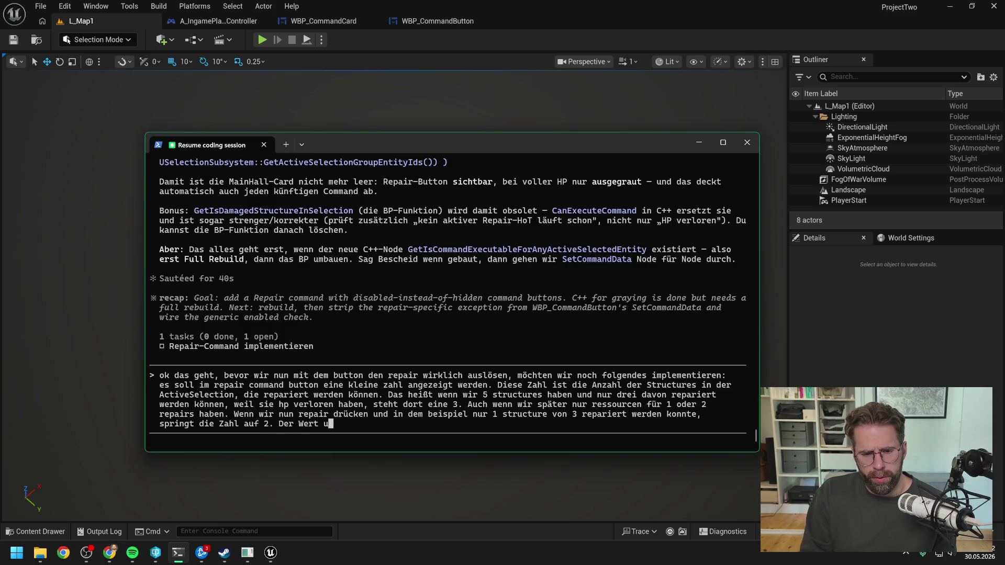
text(st un)
key(BackSpace)
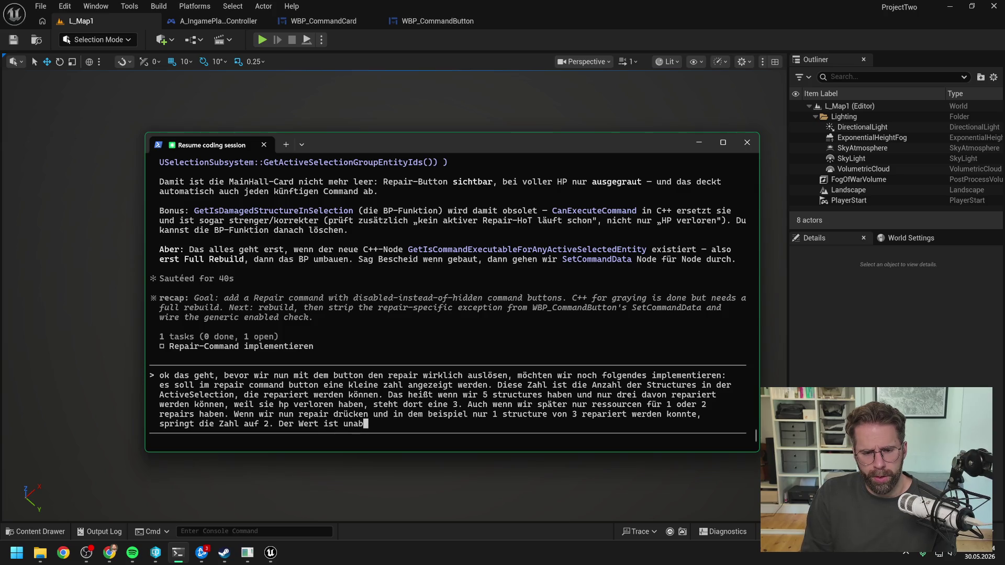
text(hängig von enable)
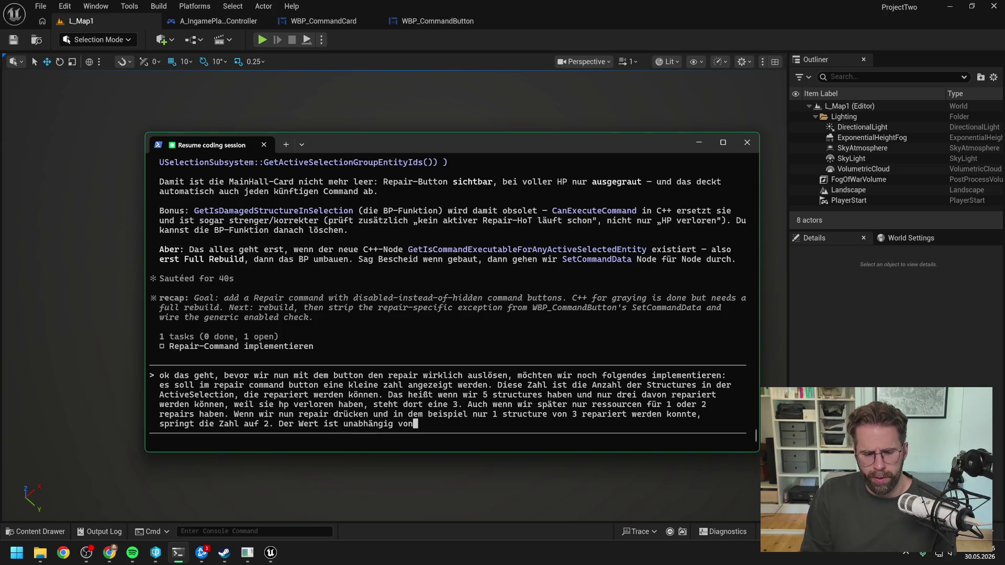
text(d )
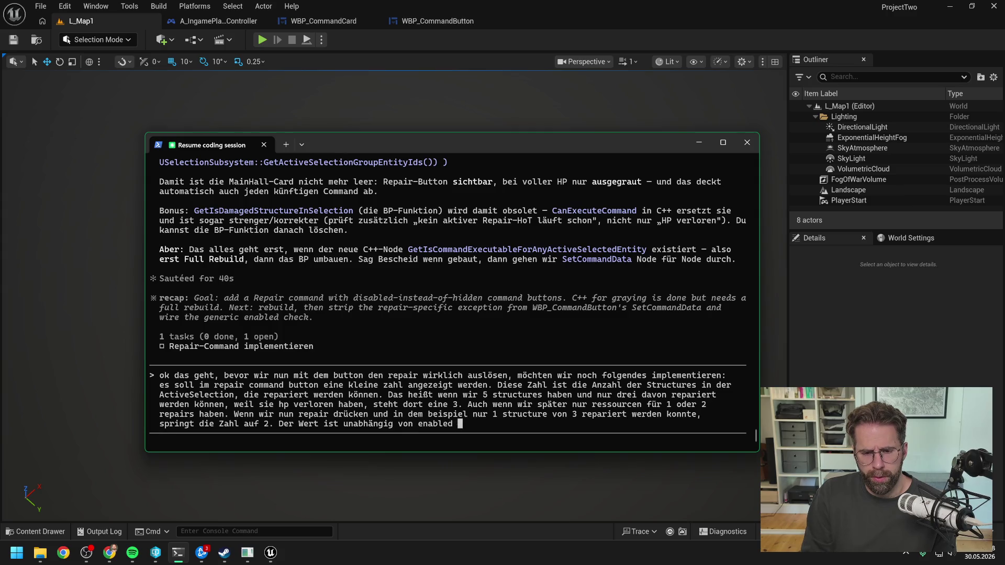
text(oder disabled)
key(Return)
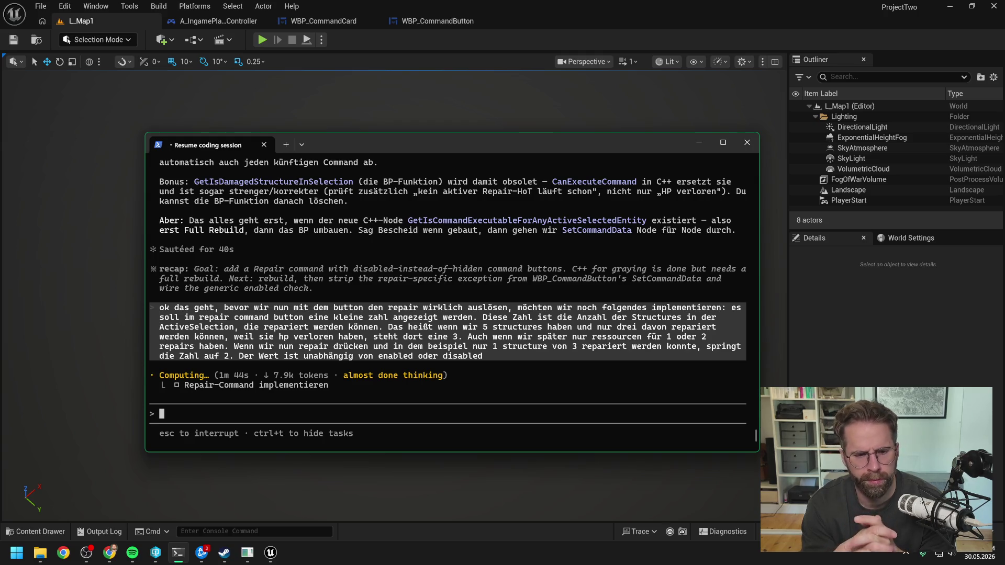
Bring the Unreal Editor back to the front while Claude computes.
click(260, 39)
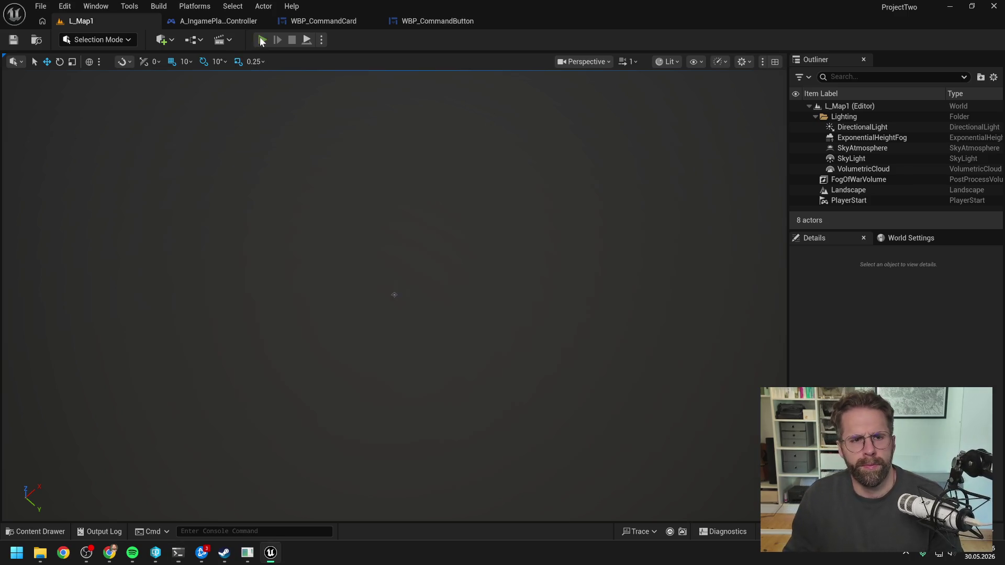
Start a playtest, select the Main Hall and place six Power Grid Generators around the map.
click(262, 40)
click(389, 316)
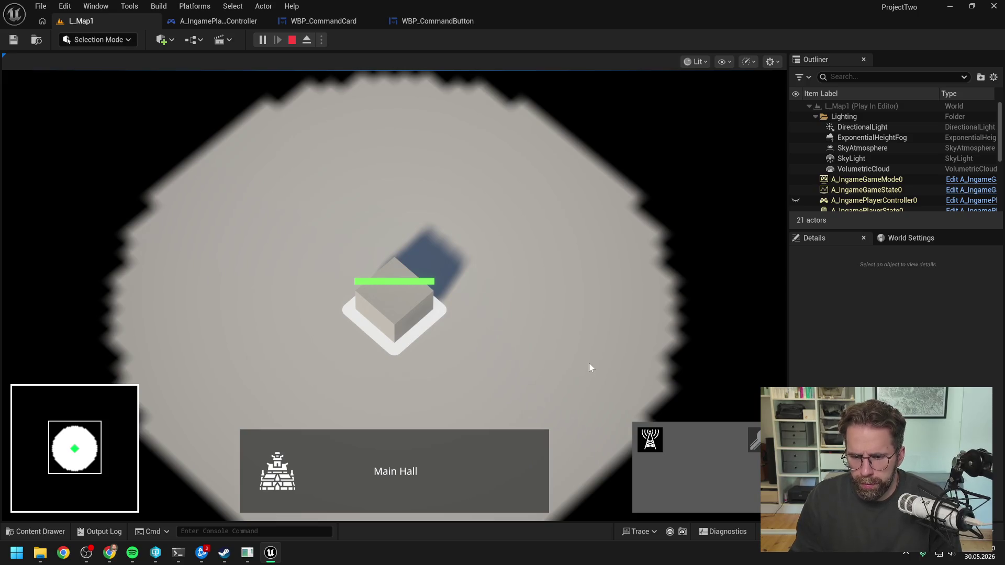
click(650, 440)
click(567, 283)
click(464, 191)
click(329, 180)
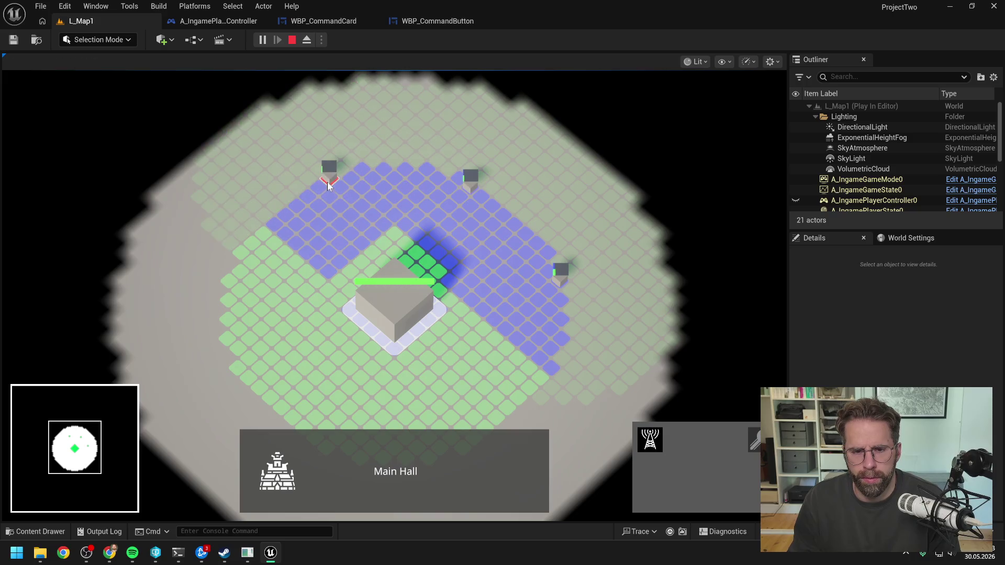
click(240, 303)
click(278, 398)
key(s)
click(389, 373)
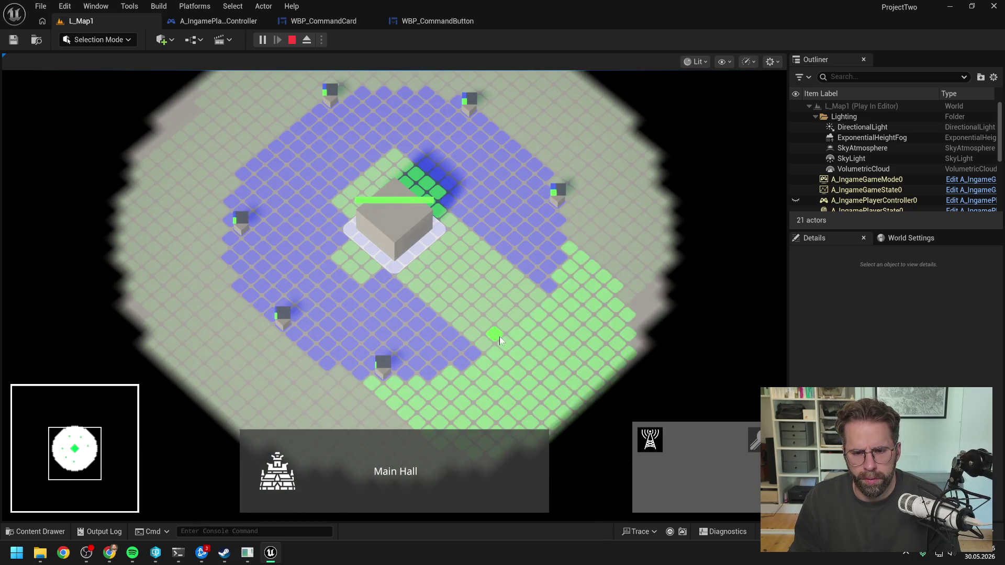
scroll(508, 330, down, 4)
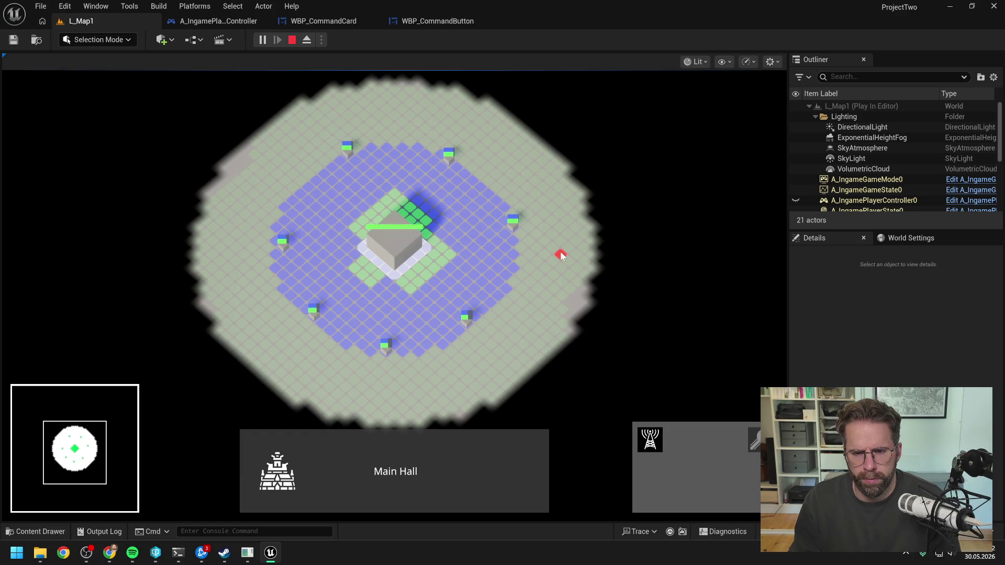
Order units to two spots and pan the game camera around the map.
right_click(611, 240)
right_click(560, 165)
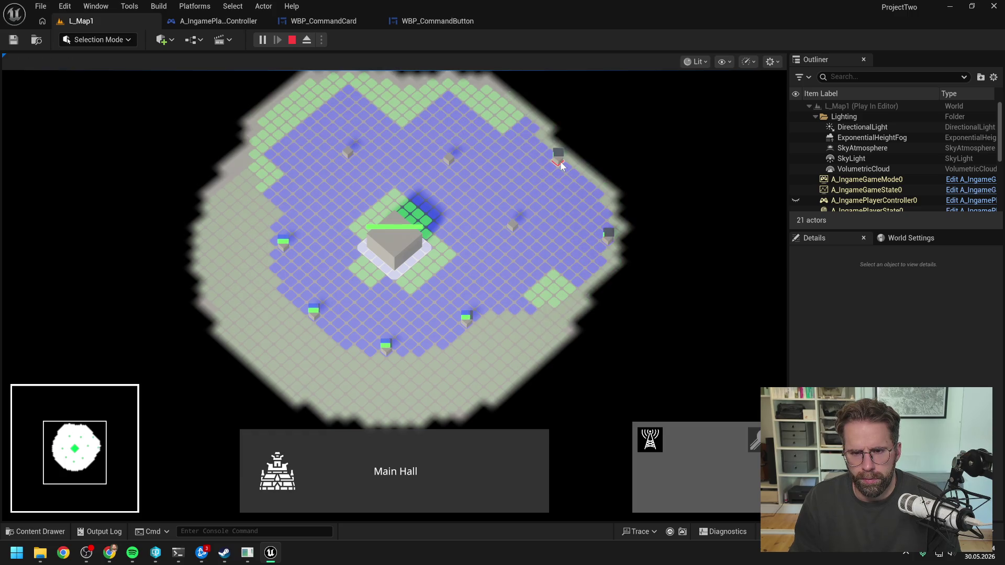
key(w)
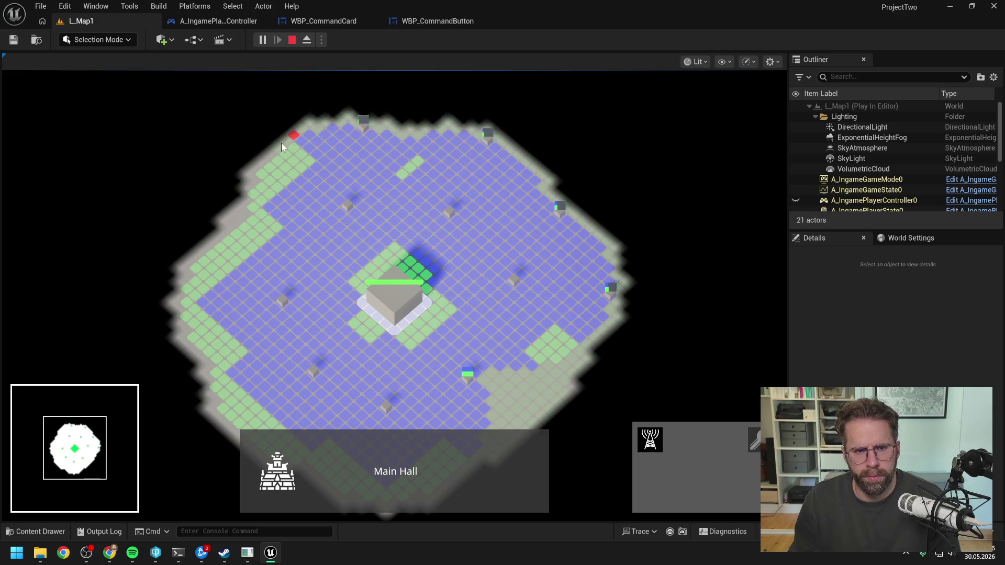
key(s)
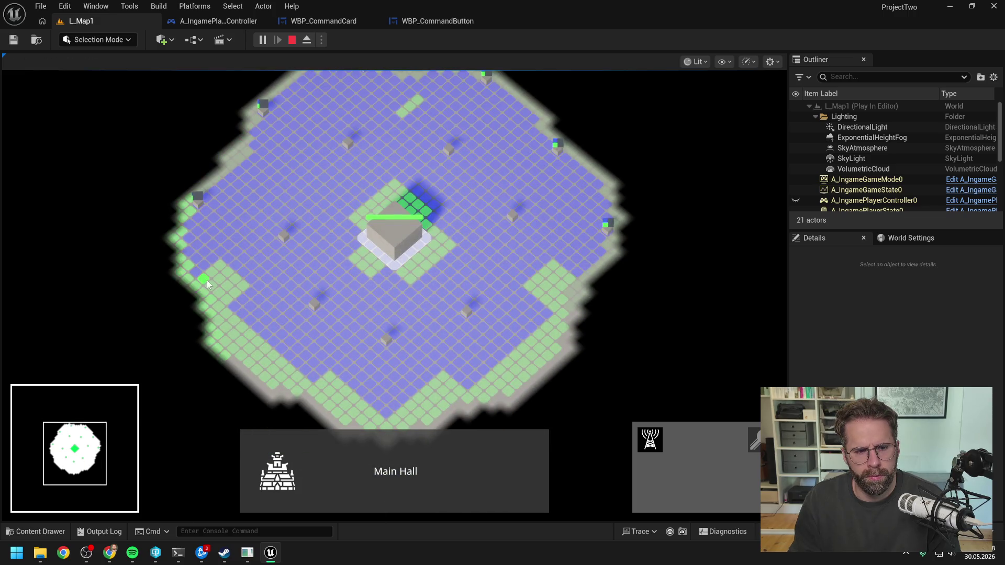
key(s)
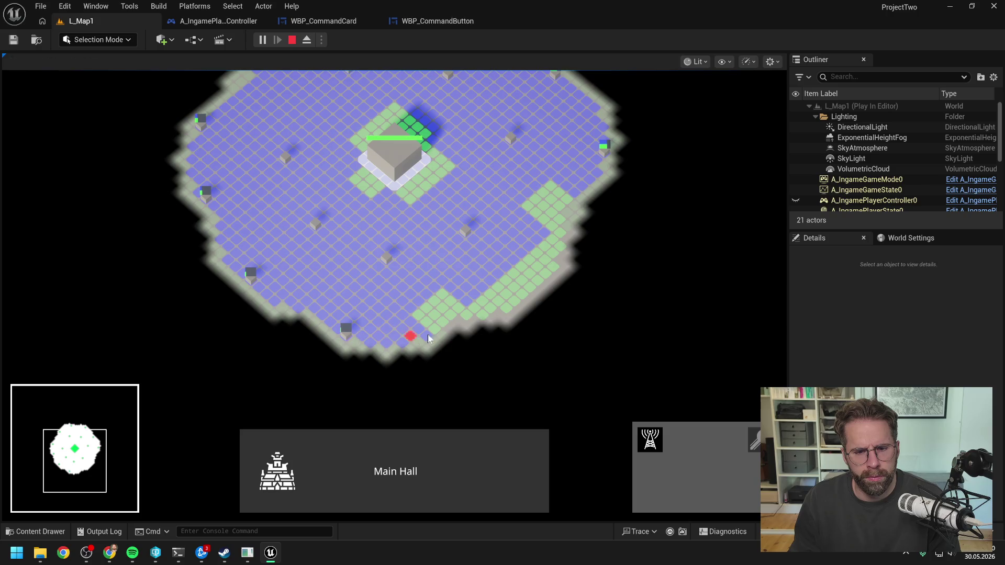
key(w)
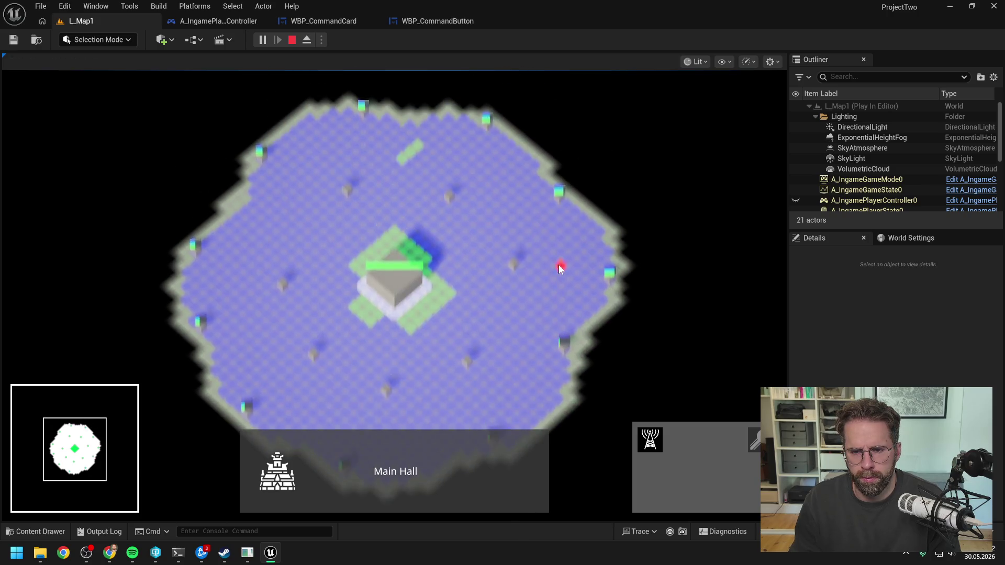
scroll(559, 262, down, 2)
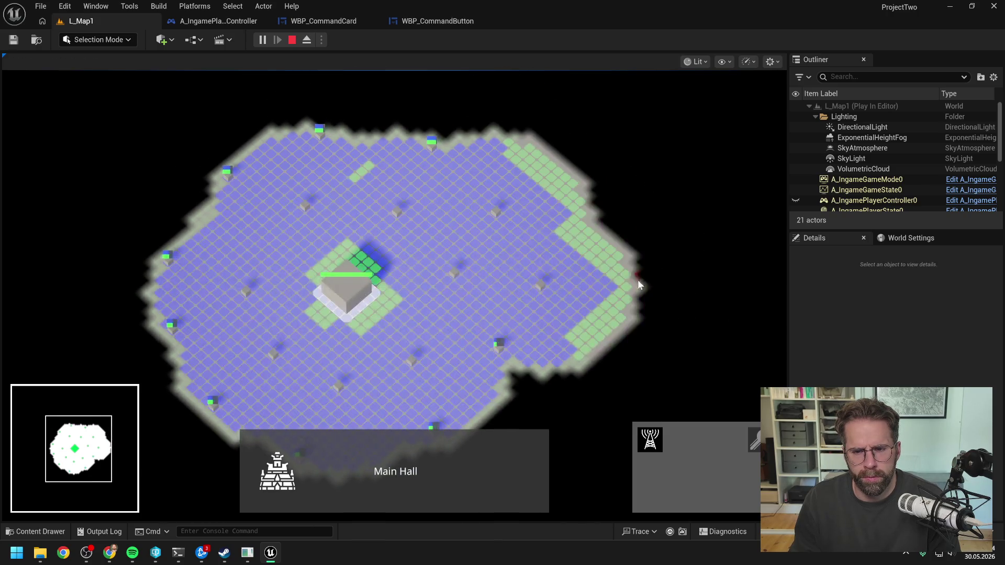
key(w)
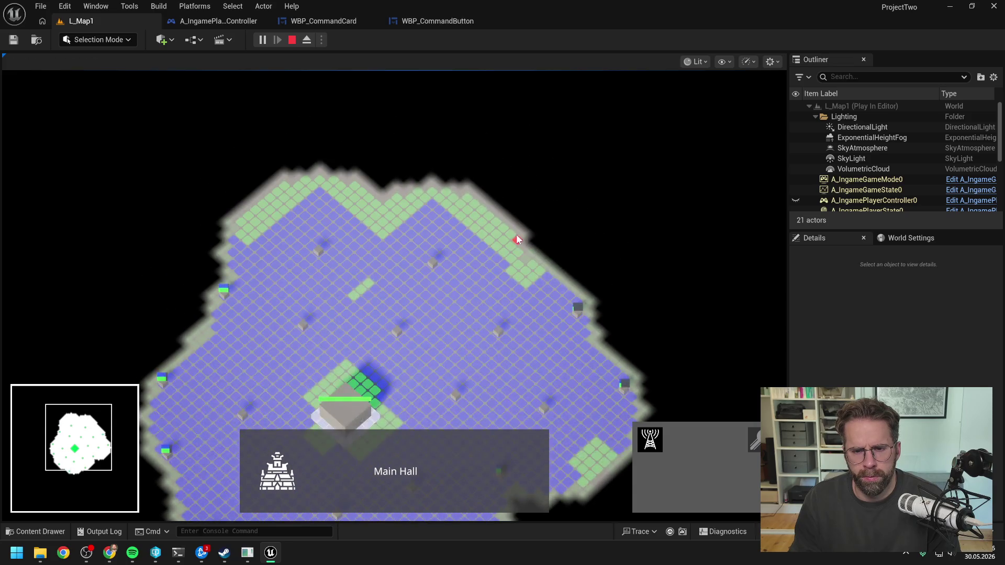
key(a)
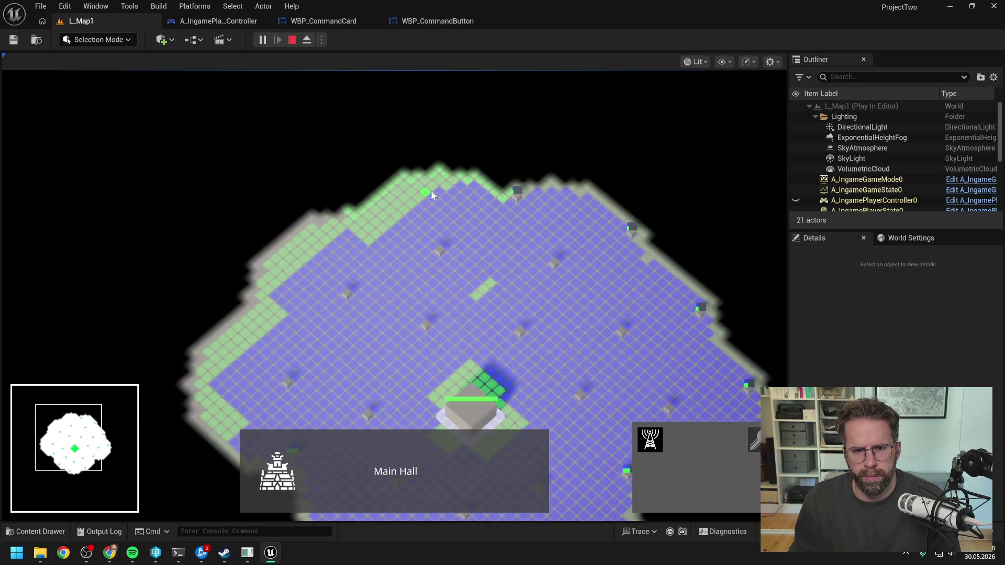
key(s)
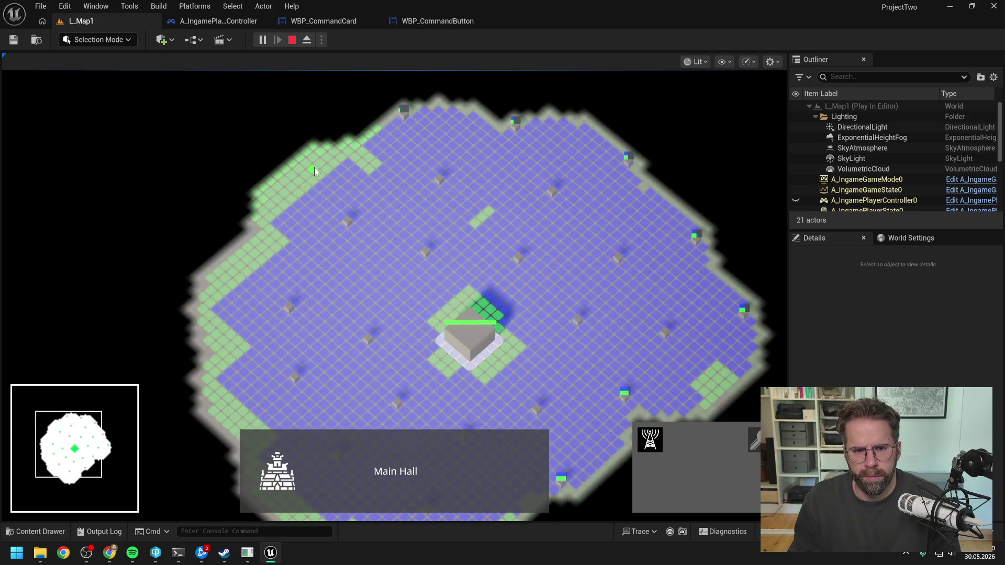
key(s)
key(s)
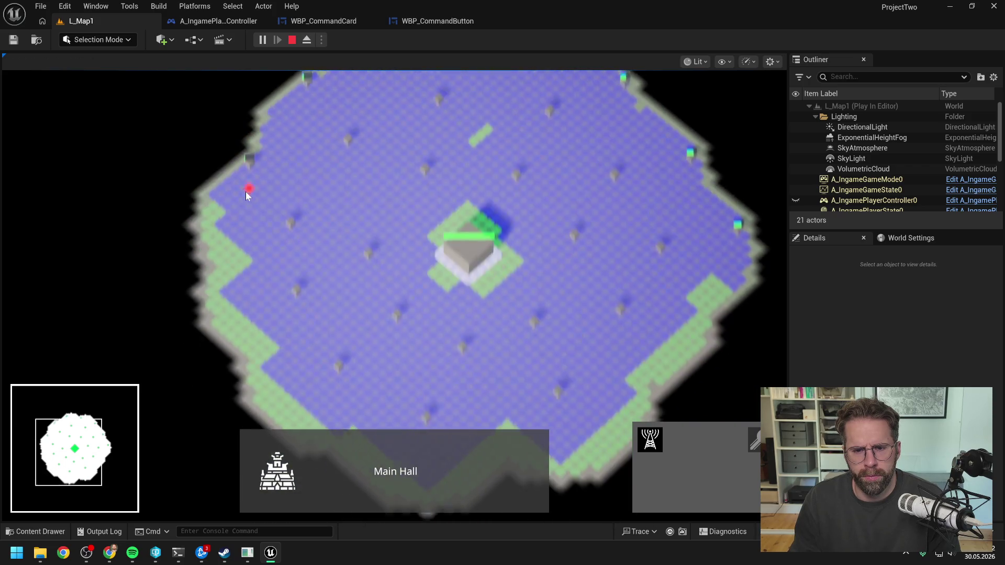
key(s)
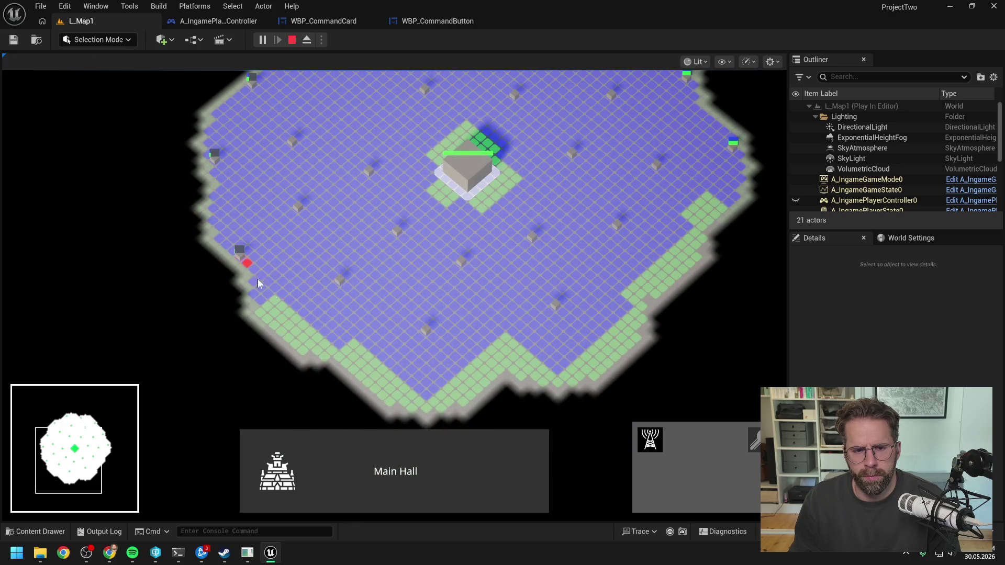
Cancel the pending placement, begin a new Power Grid Generator placement, then stop the play session.
right_click(527, 372)
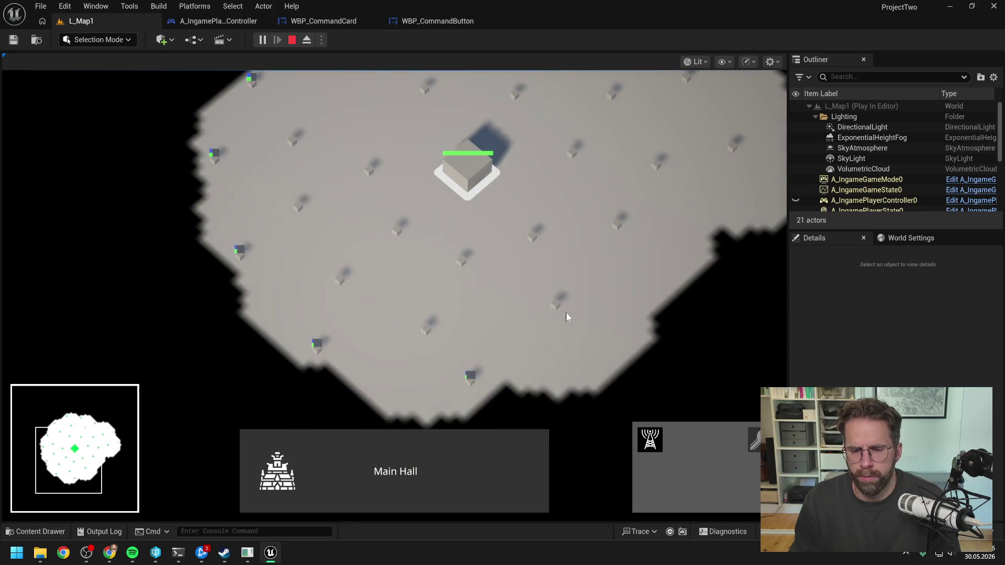
key(q)
key(w)
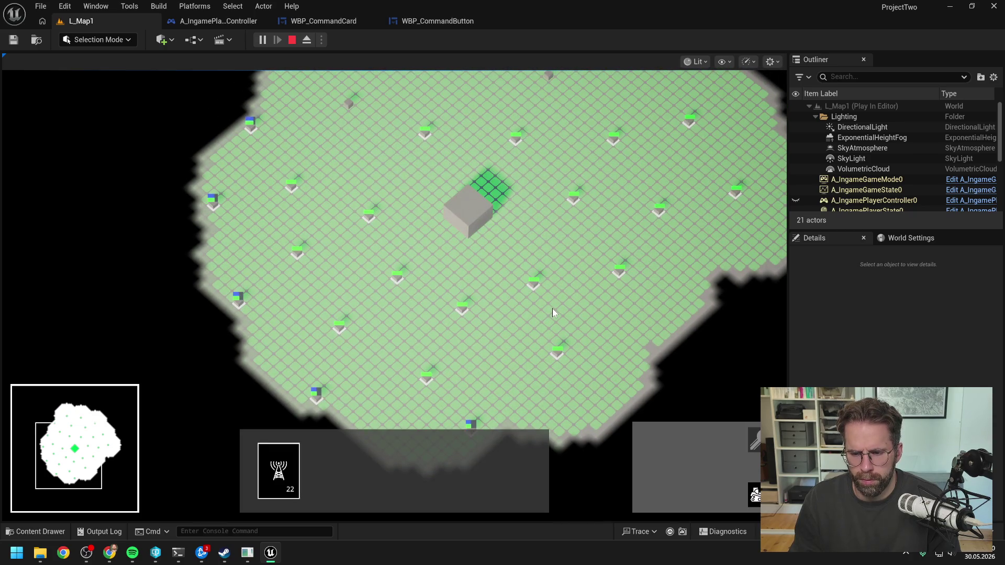
key(Escape)
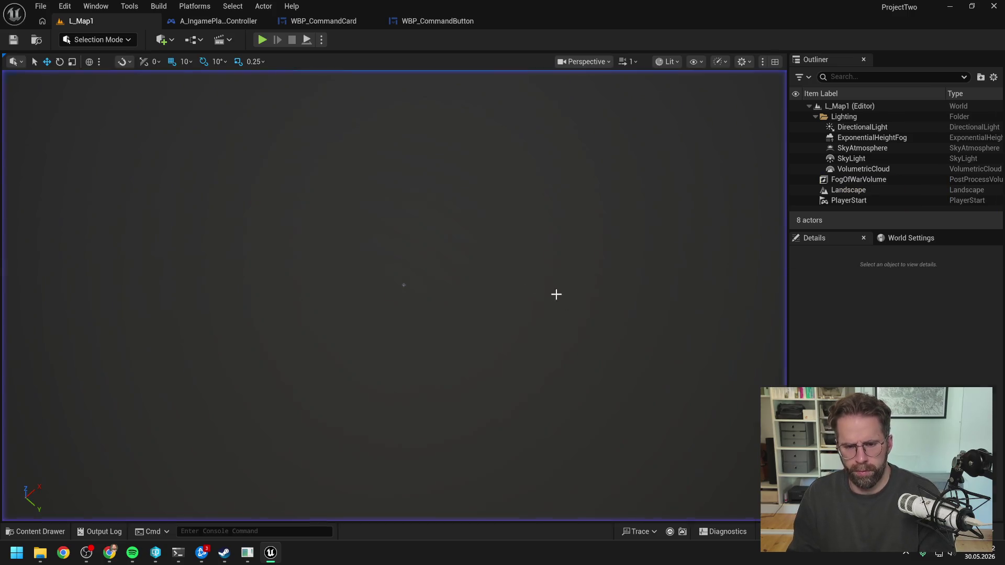
In WBP_CommandButton's Designer, drag a Text widget from the Palette into the Overlay.
click(321, 22)
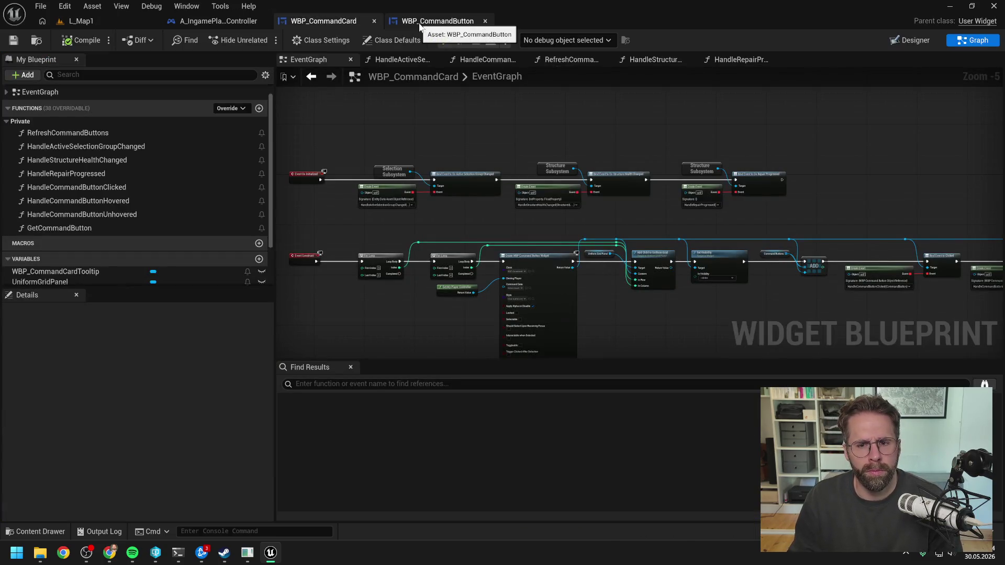
click(420, 24)
click(909, 46)
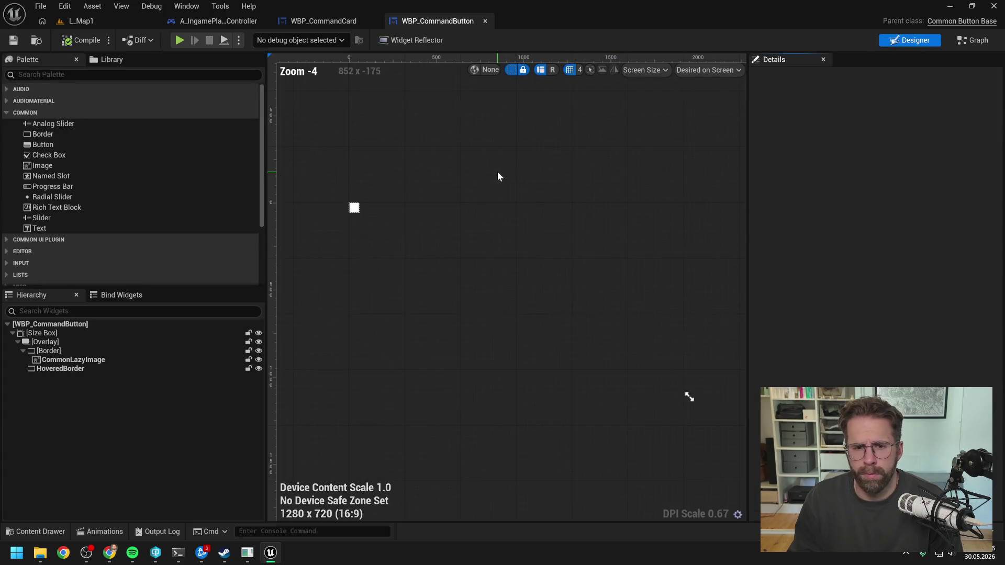
scroll(368, 169, up, 11)
scroll(368, 168, up, 7)
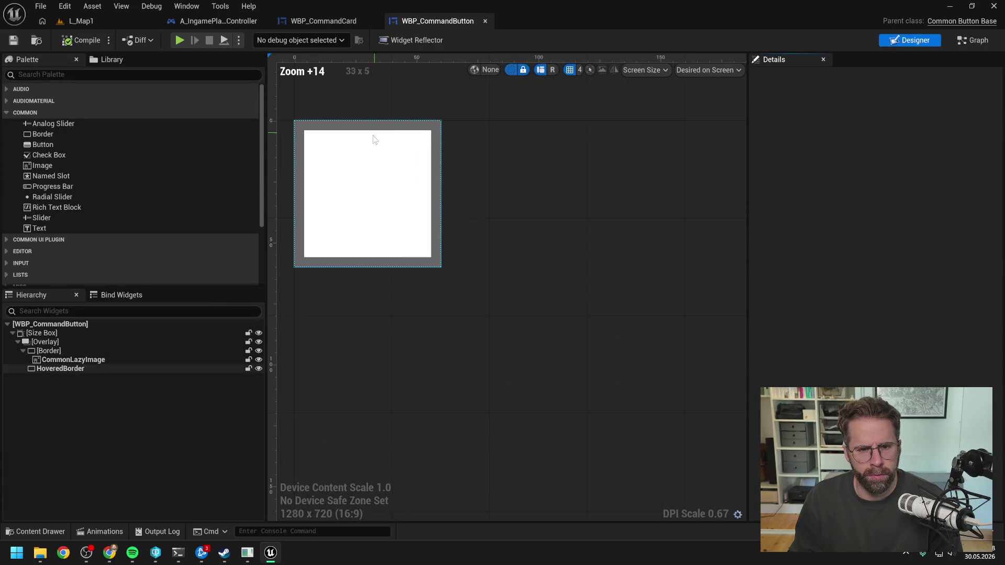
scroll(507, 222, down, 1)
drag(507, 222, 589, 244)
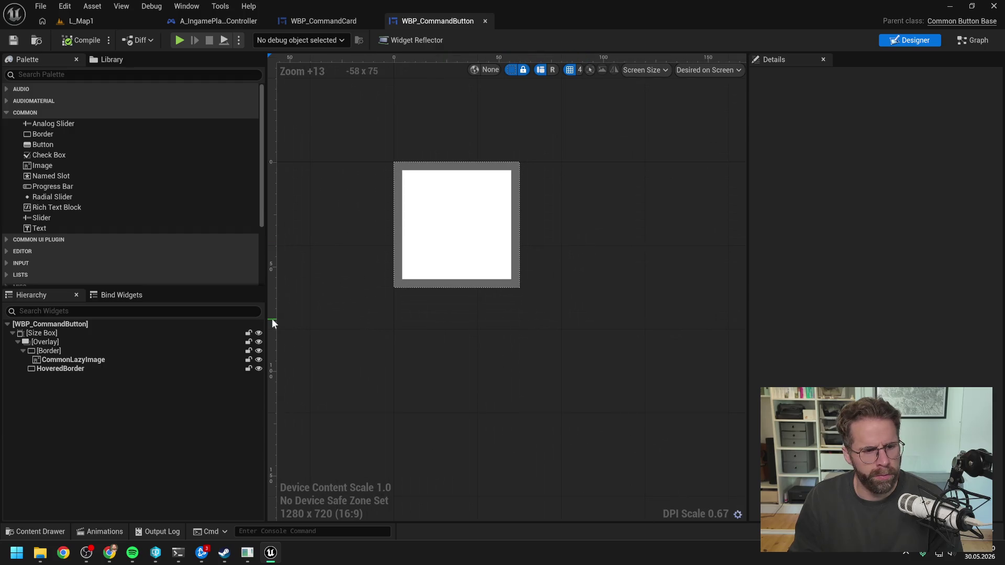
click(31, 74)
text(text)
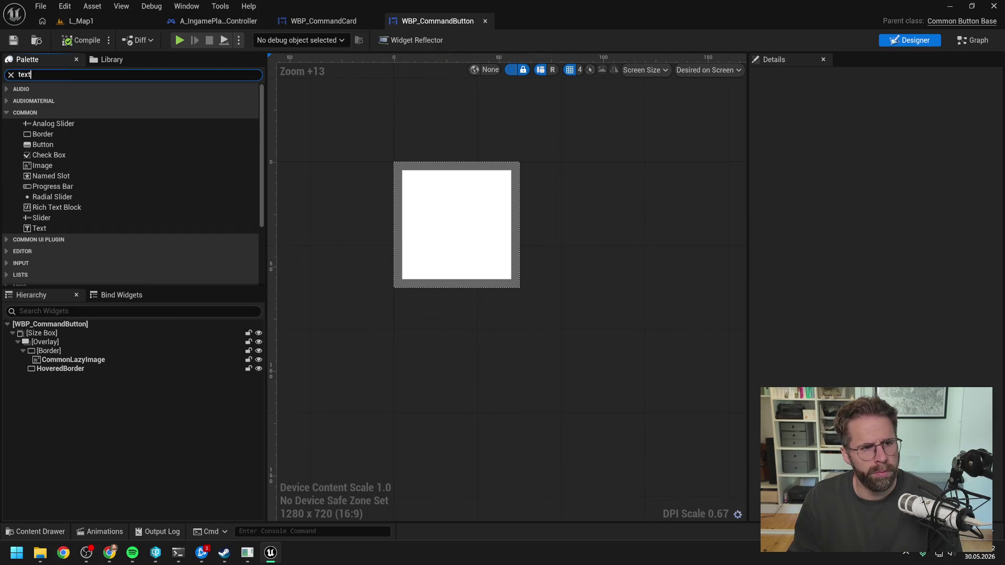
click(35, 111)
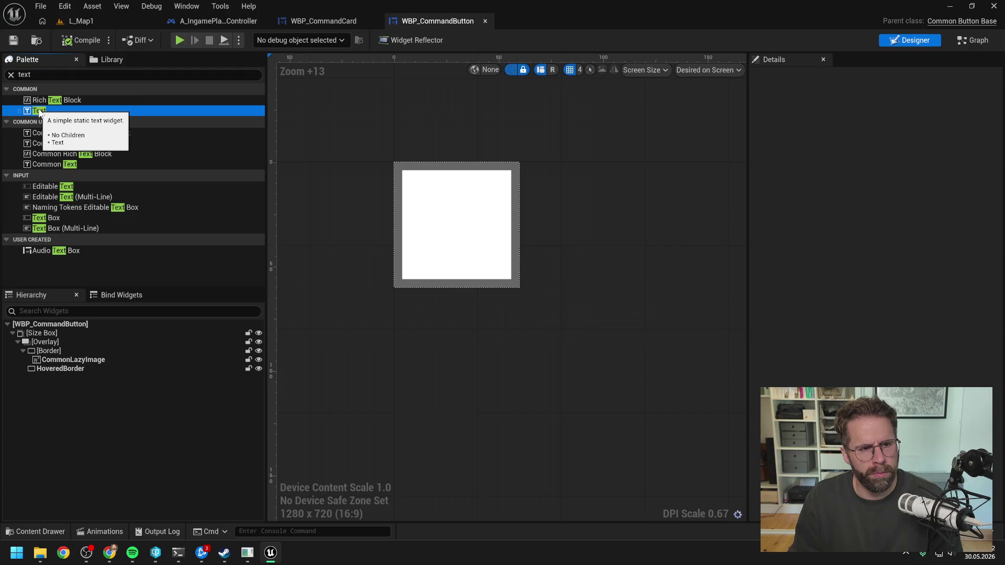
drag(39, 112, 50, 342)
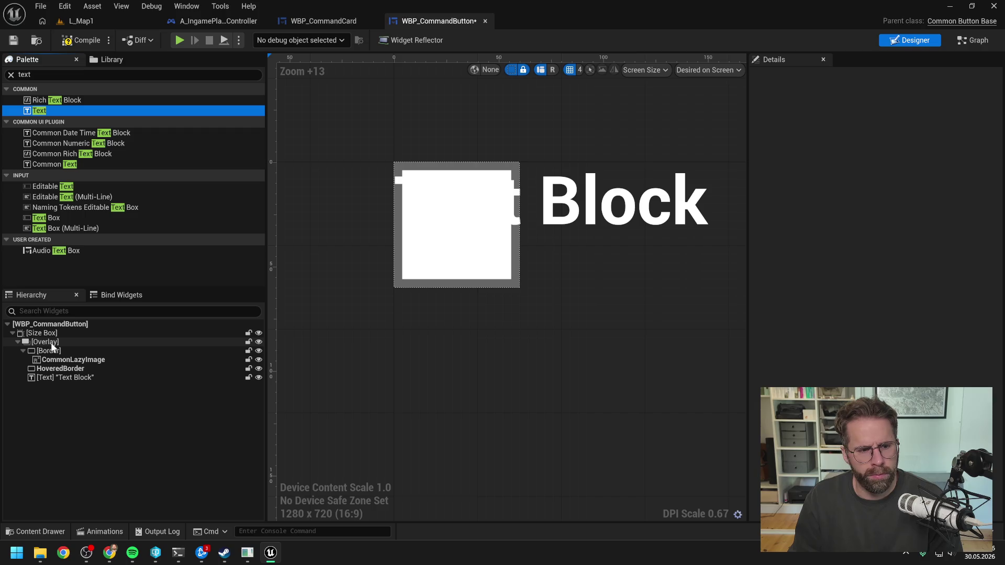
Align the new text bottom-right and set its font to CompositeFont, size 16.
click(70, 378)
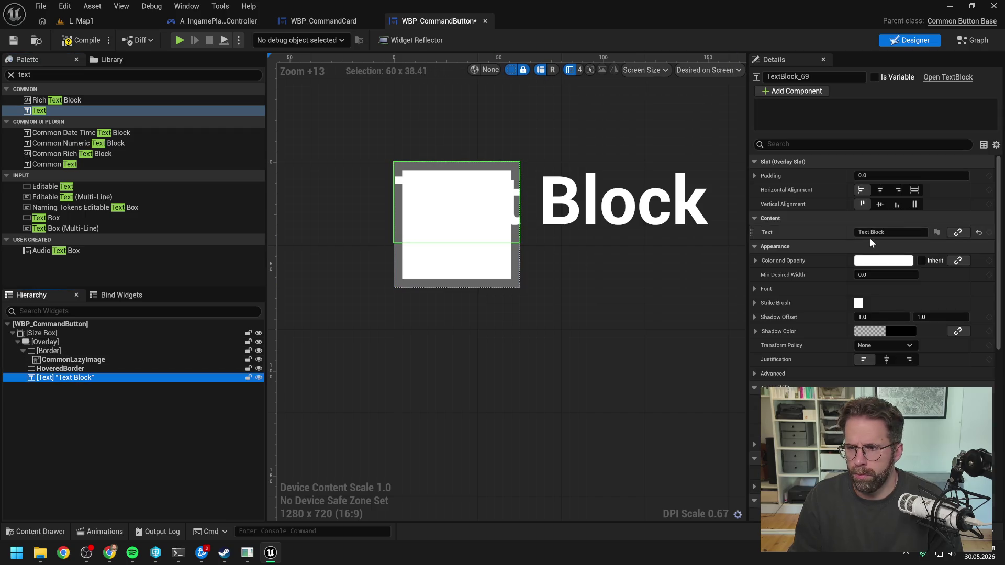
click(896, 205)
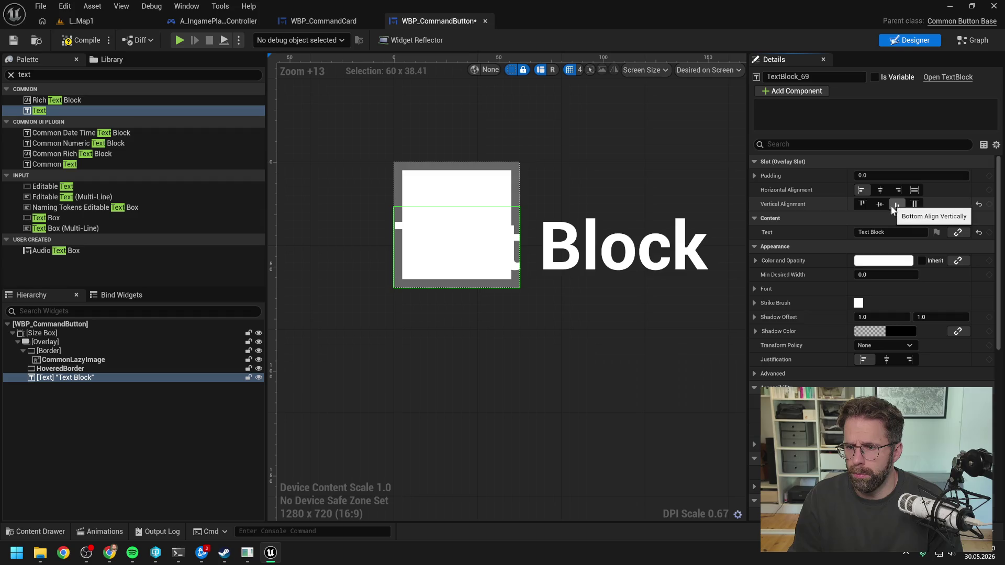
click(899, 190)
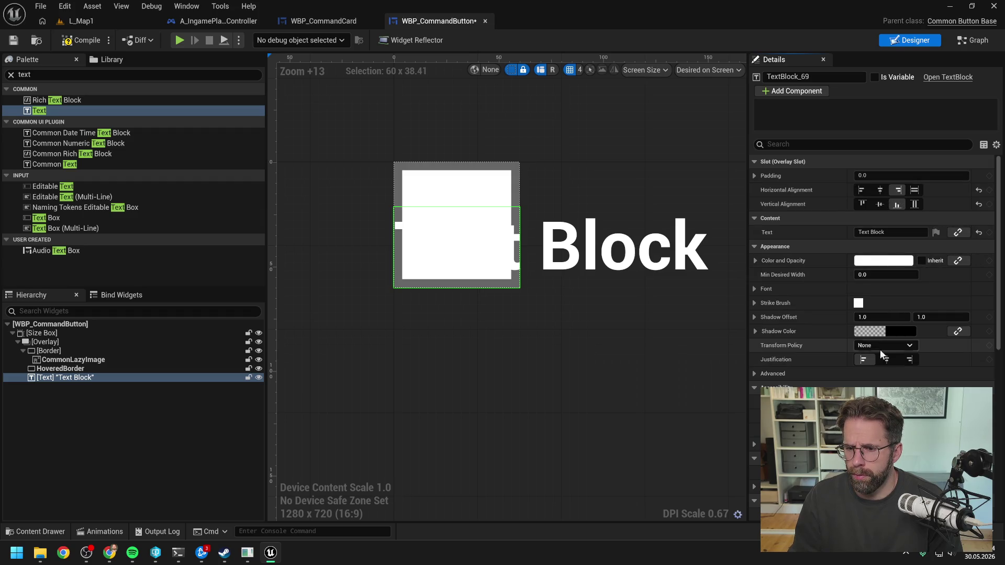
click(752, 291)
click(869, 303)
text(compos)
click(897, 173)
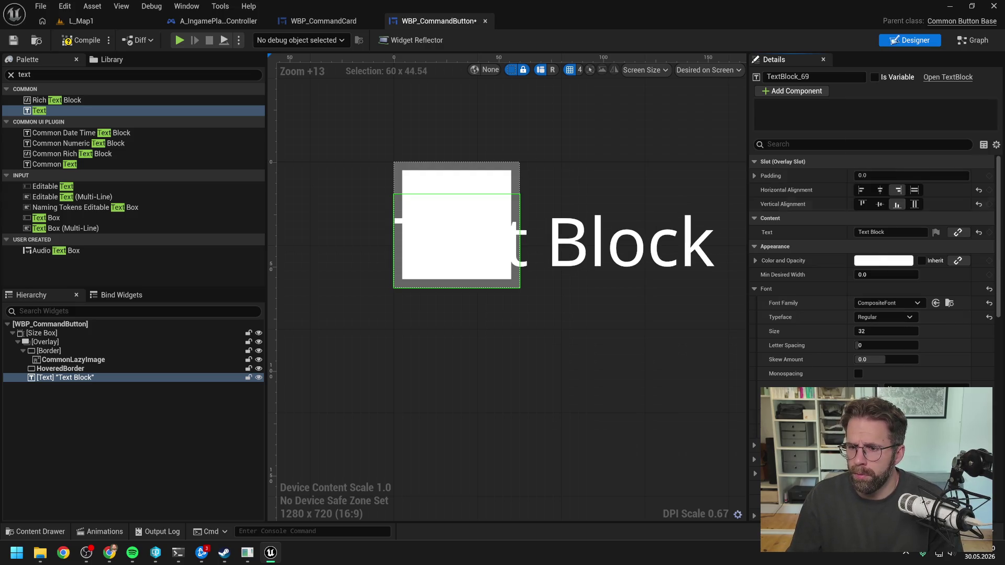
click(880, 331)
text(6)
key(Return)
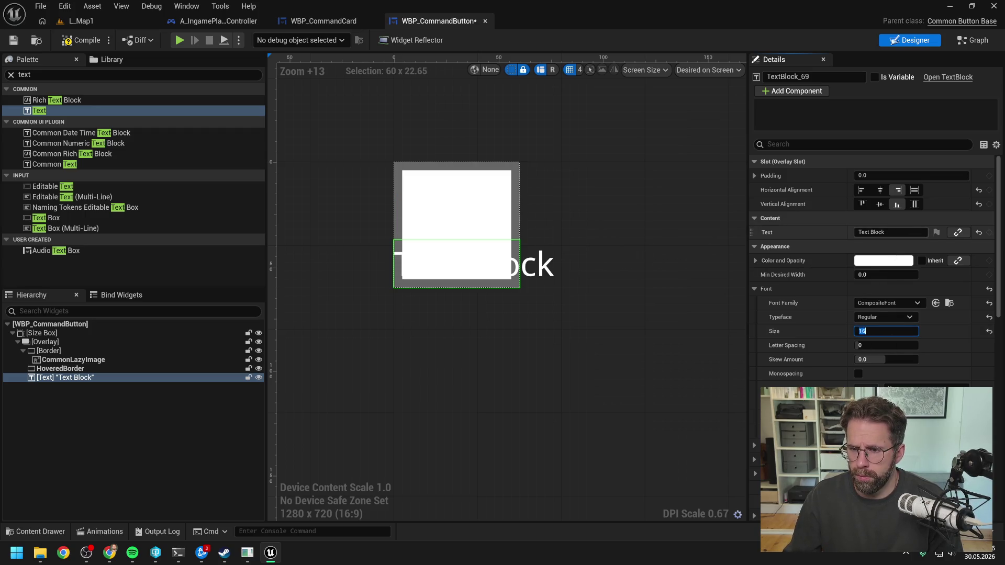
Replace the placeholder text with 999 and compile the widget.
click(884, 232)
drag(879, 231, 797, 237)
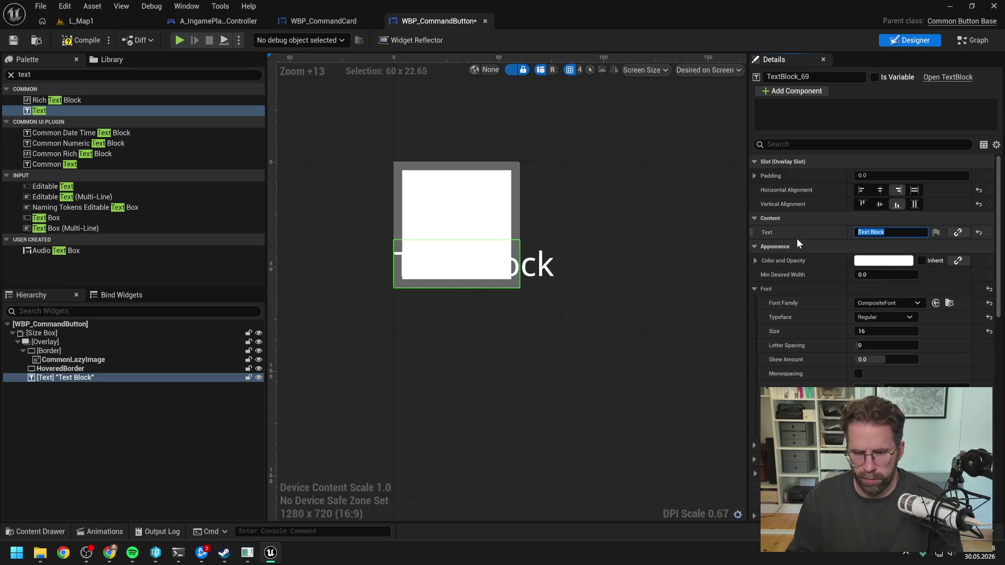
text(999)
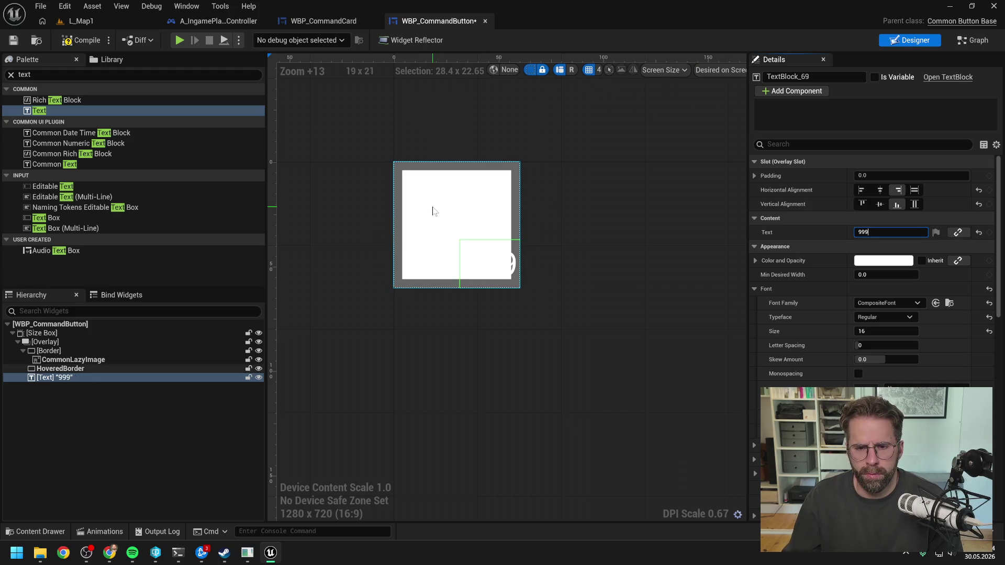
click(82, 41)
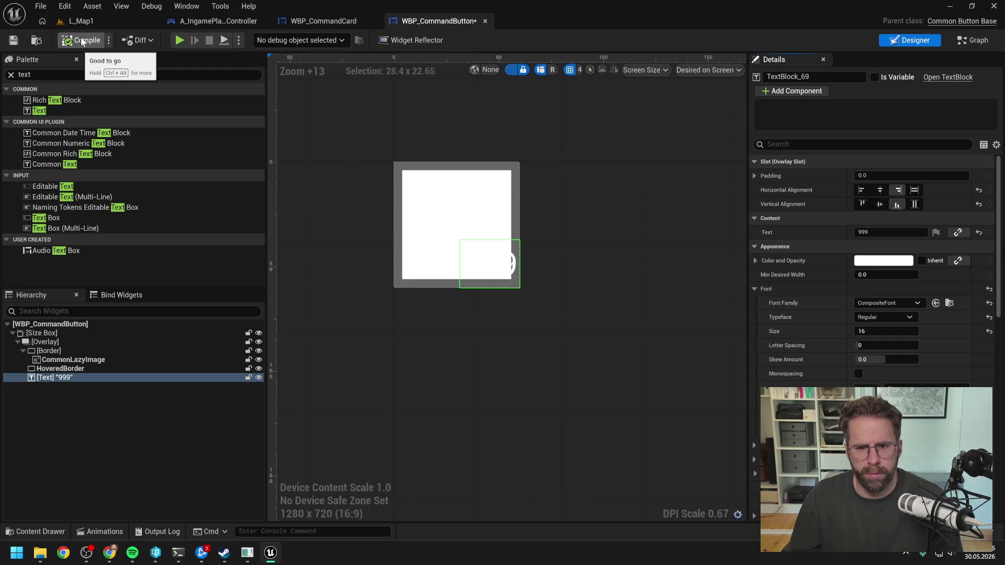
Set the text's right and bottom padding to 2, then playtest L_Map1.
click(754, 176)
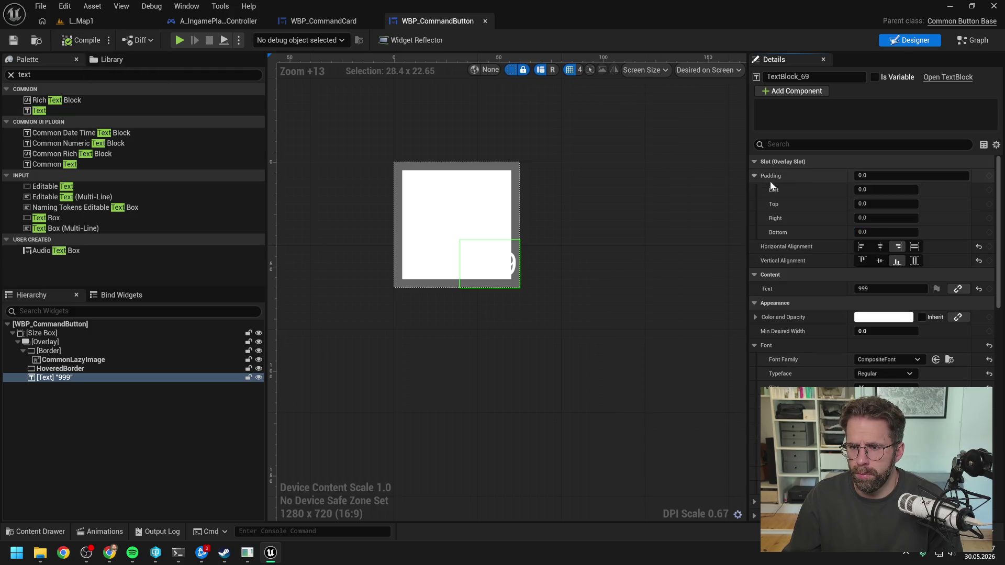
click(886, 218)
text(2)
click(887, 232)
text(2)
key(Return)
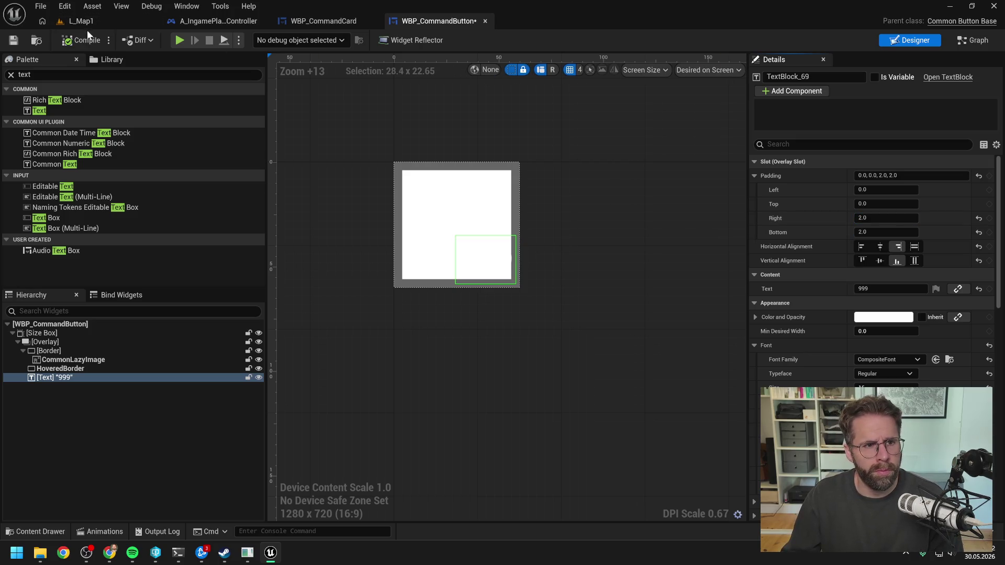
click(88, 20)
click(260, 40)
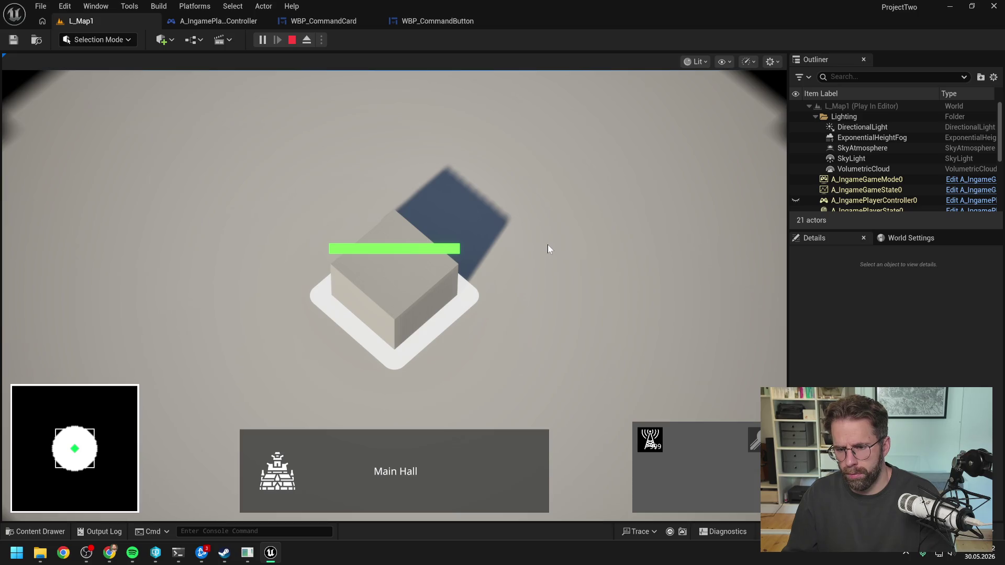
Stop the playtest and change the count text's padding to 0 bottom and 3 right.
key(Escape)
click(339, 22)
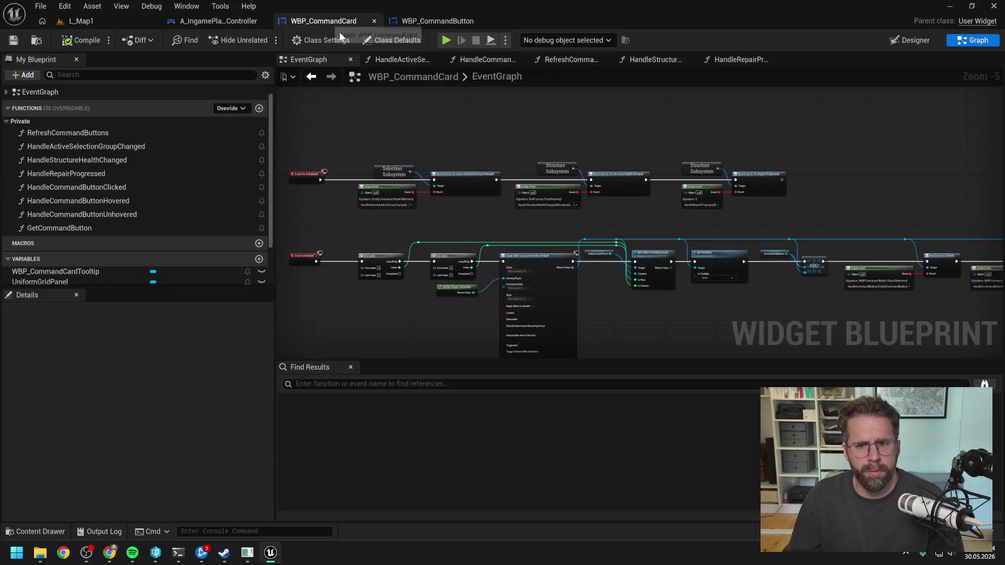
click(438, 21)
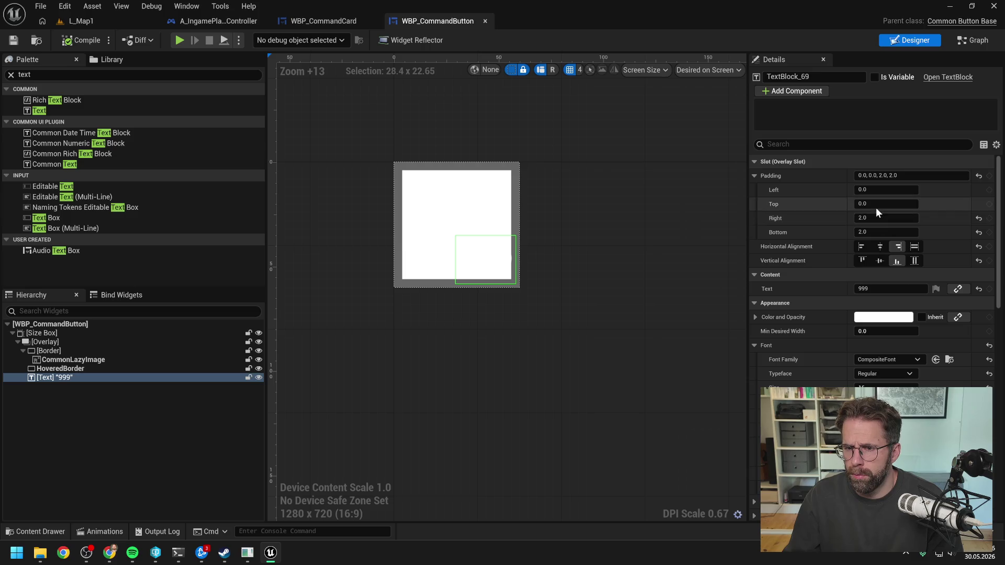
drag(890, 232, 880, 232)
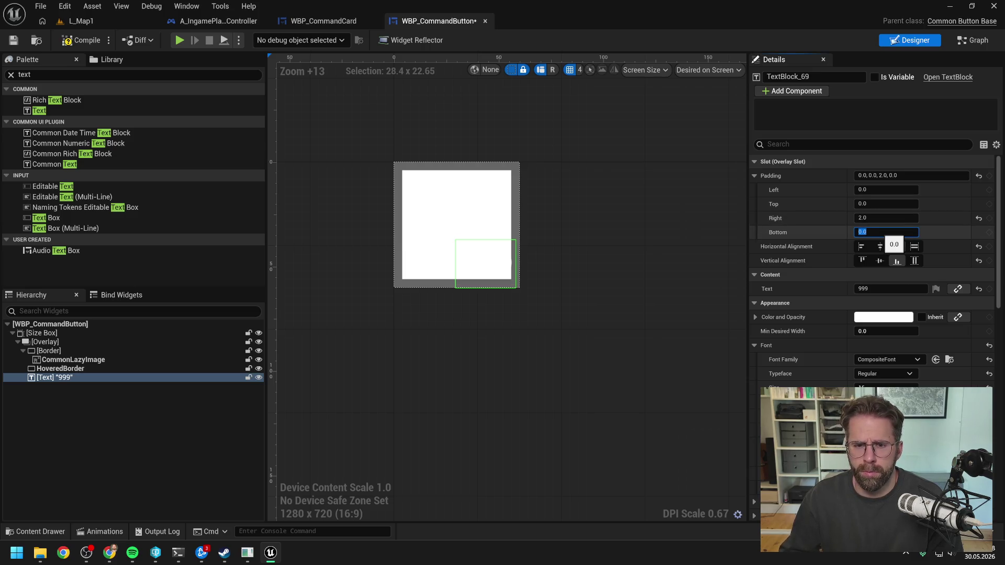
click(884, 218)
text(3)
key(Return)
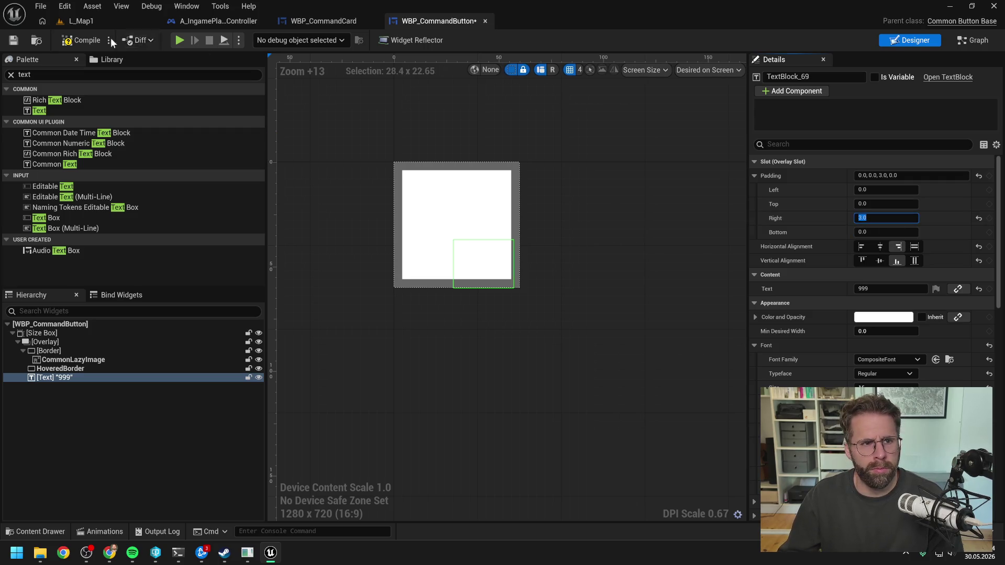
Check the badge in a quick playtest, then flag the 999 text block as a variable.
click(103, 21)
key(alt+p)
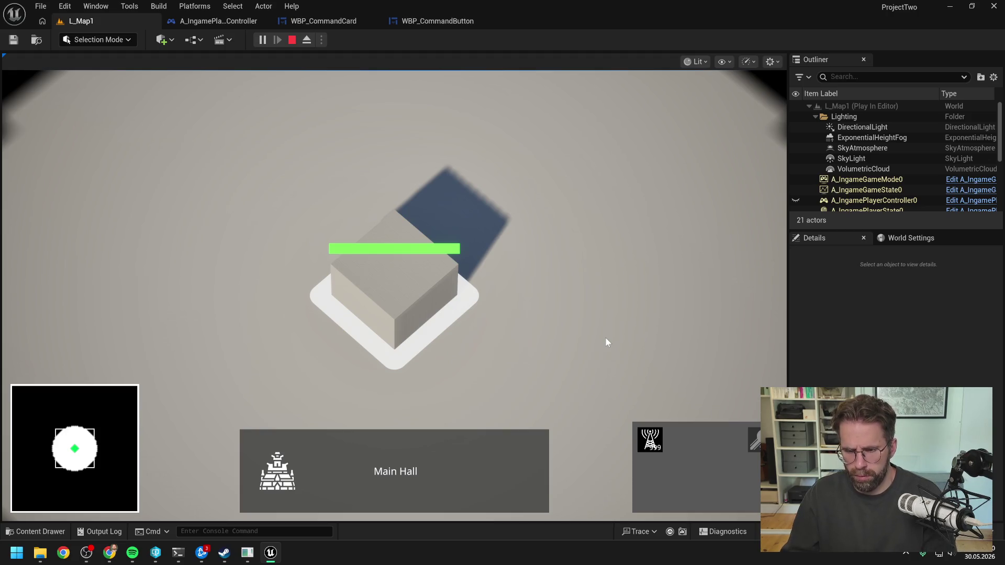
key(Escape)
click(438, 21)
click(332, 20)
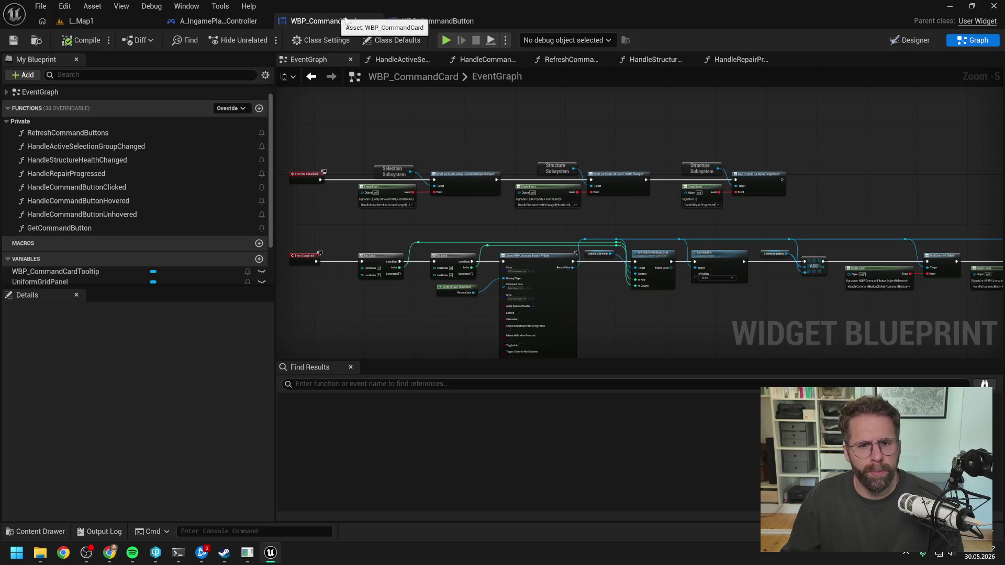
click(425, 22)
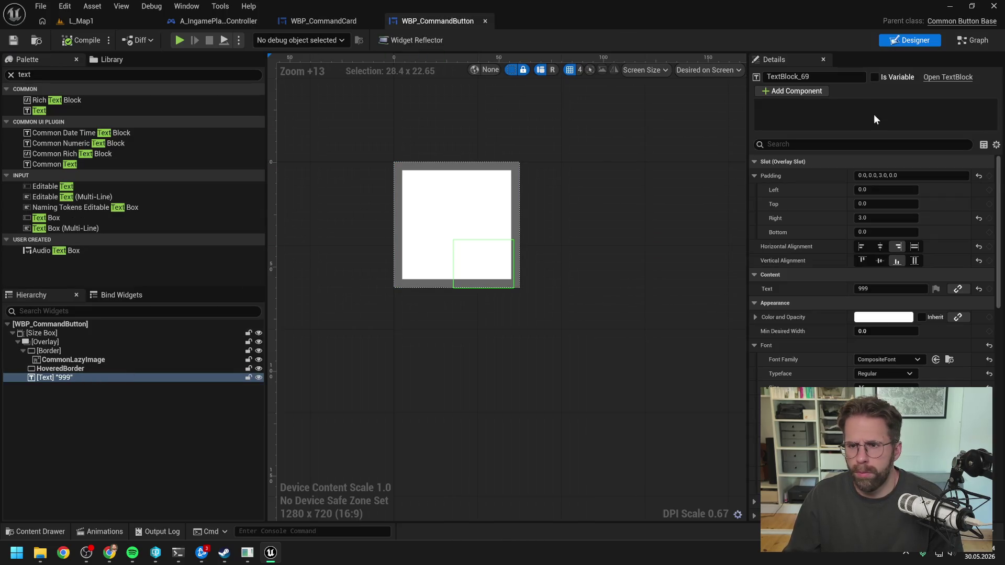
click(874, 77)
click(811, 77)
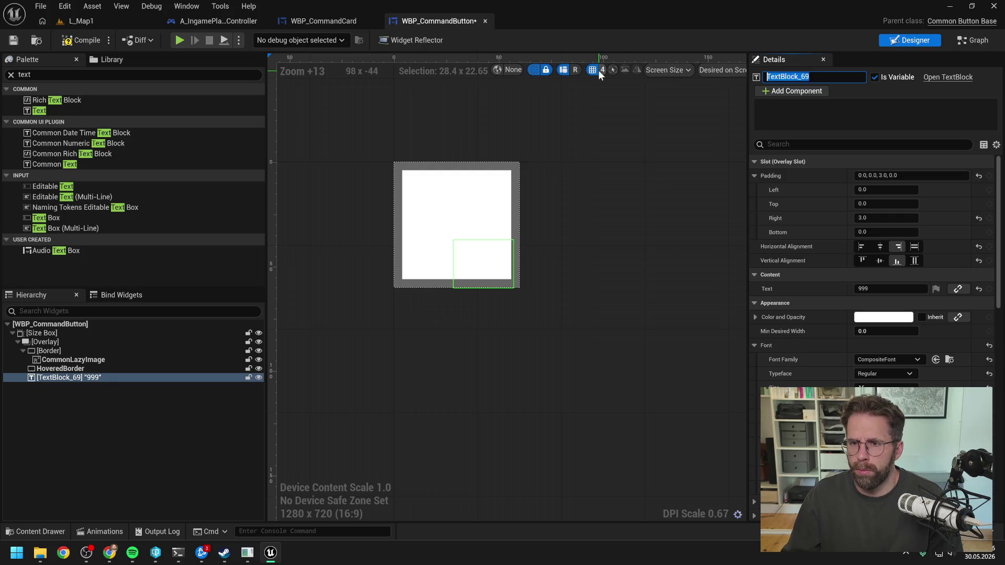
Rename the text block to AmountText and save WBP_CommandButton.
text(AmountText)
key(Return)
key(ctrl+s)
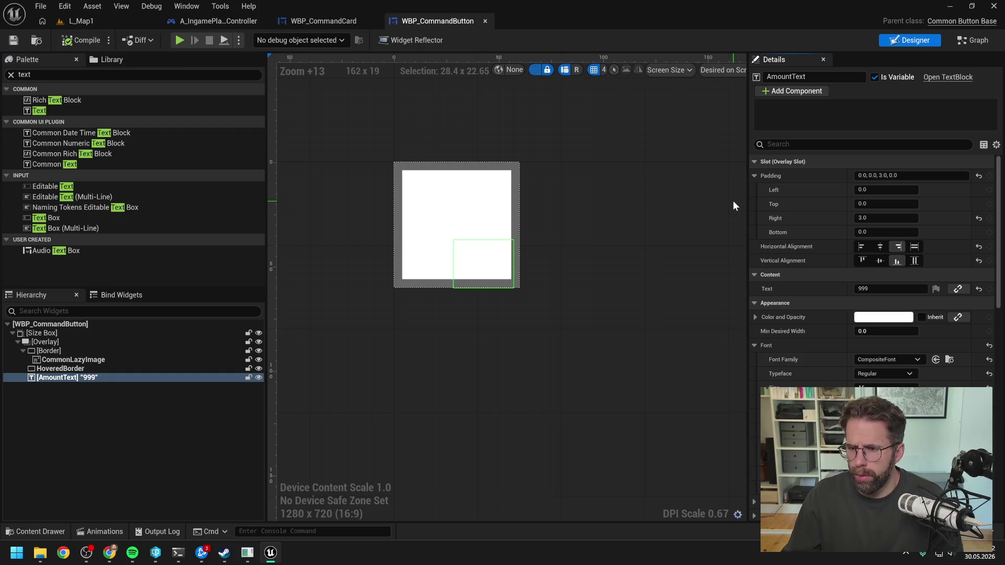
Set AmountText's Visibility to Hidden by default and save the widget.
click(812, 144)
text(vis)
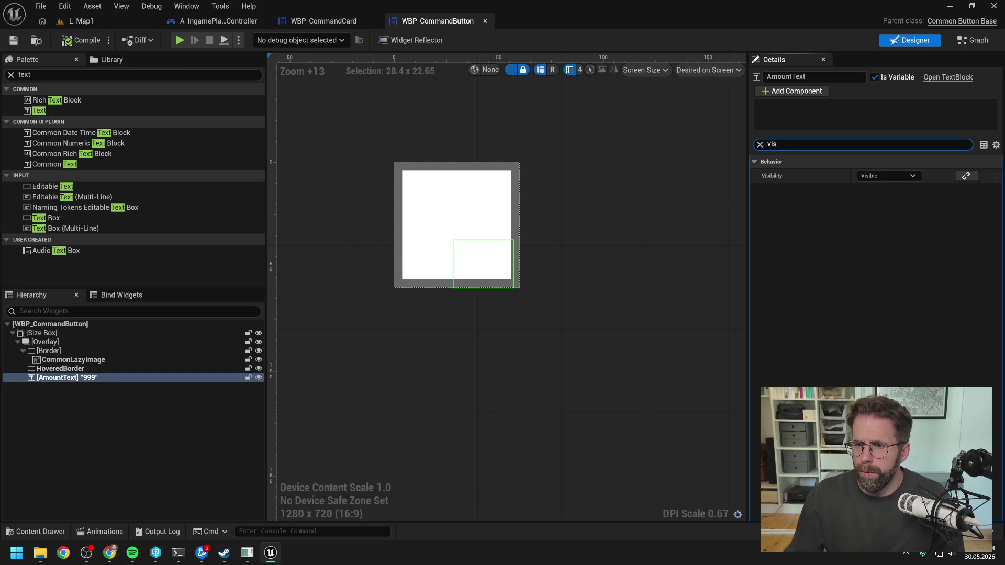
click(862, 175)
click(877, 205)
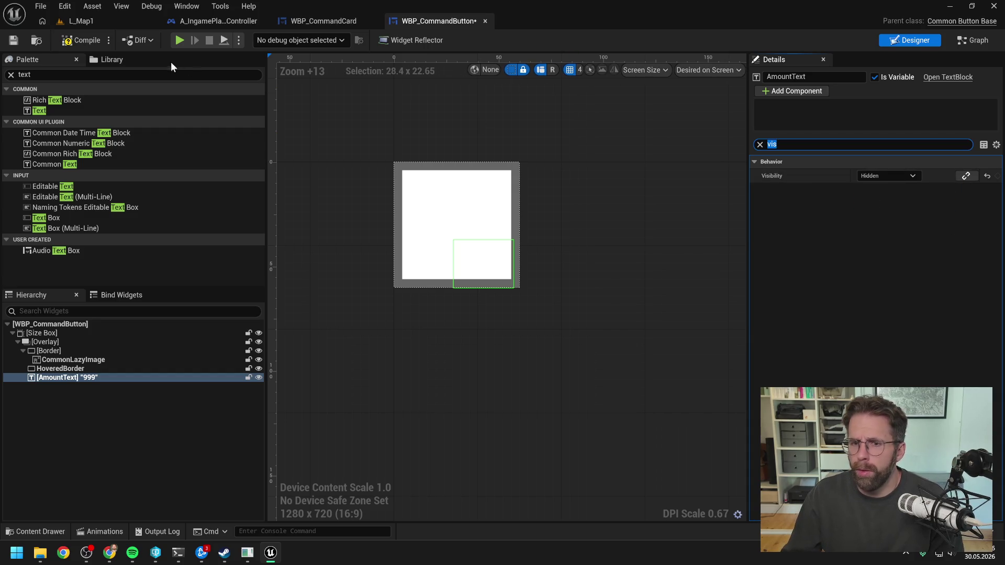
key(ctrl+s)
click(886, 176)
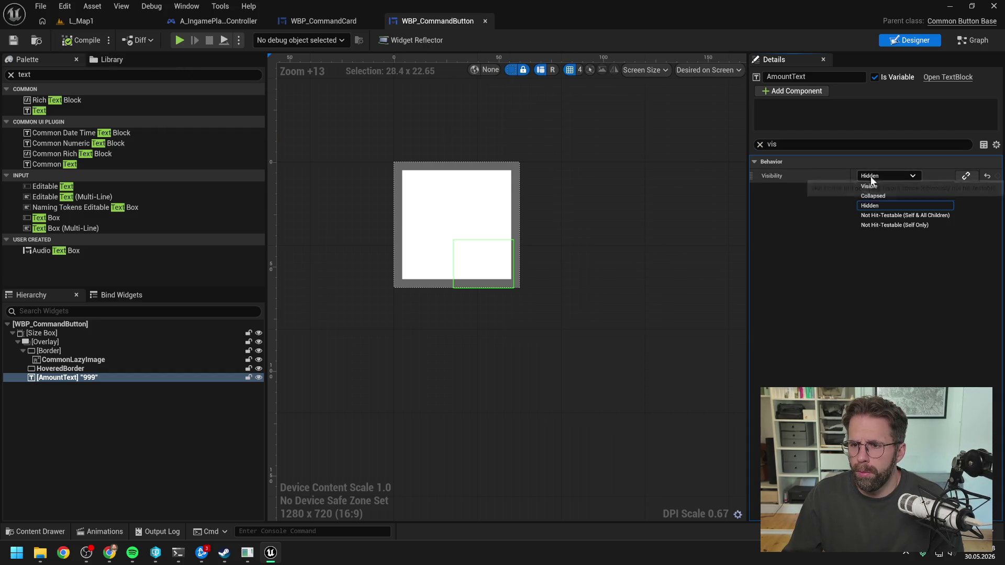
click(884, 205)
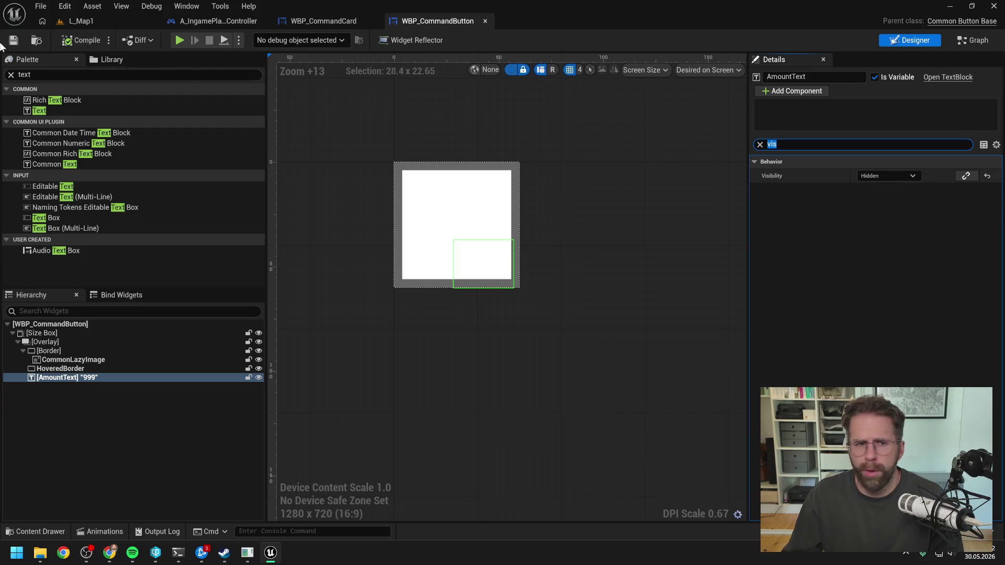
Open the widget's graph, then bring up Claude Code's repair-count proposal.
click(974, 42)
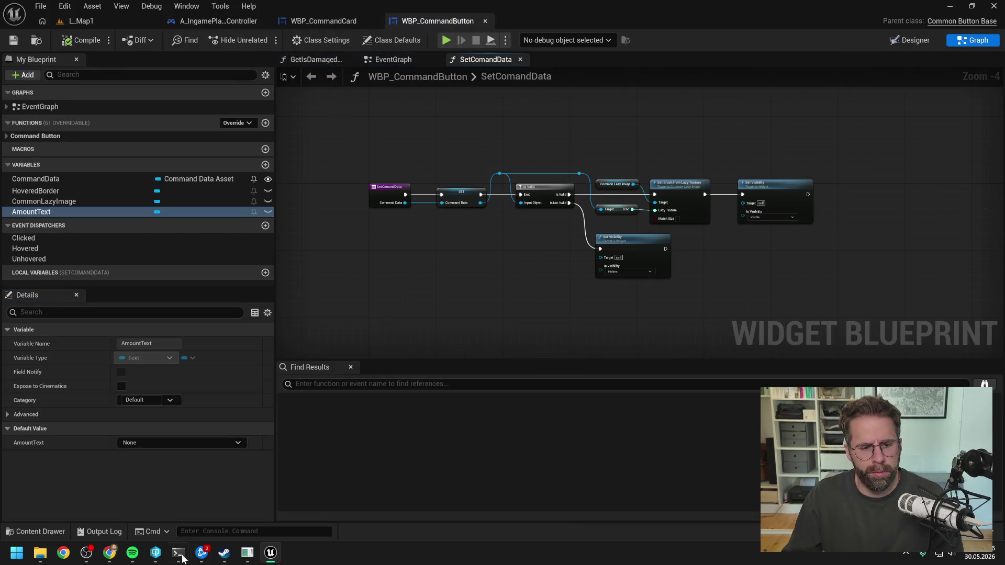
click(178, 553)
scroll(385, 335, up, 5)
scroll(392, 333, up, 12)
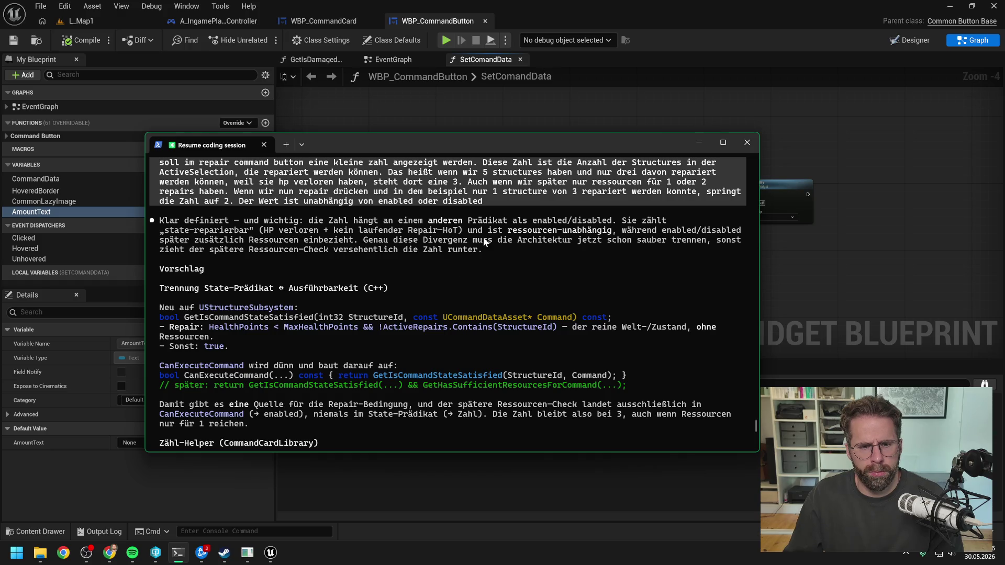
Read through Claude's bShowAffectedEntityCount badge plan, then minimize the Unreal Editor.
scroll(478, 239, down, 2)
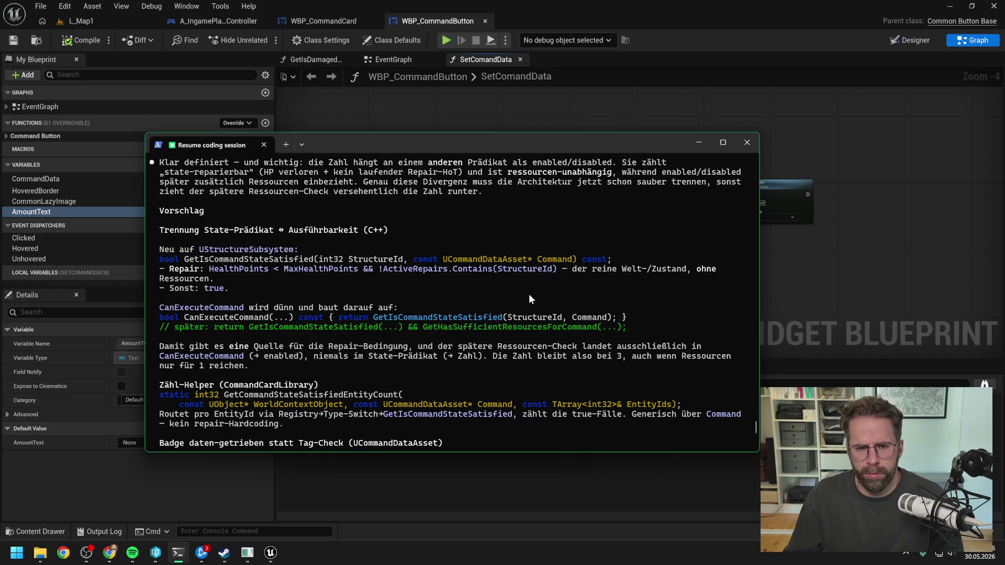
scroll(492, 285, down, 2)
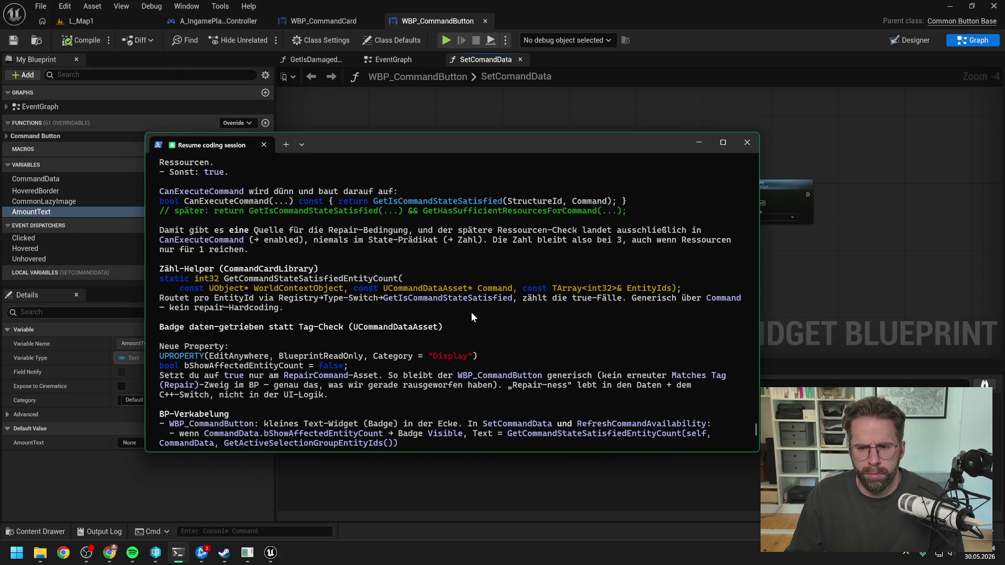
scroll(471, 312, down, 1)
scroll(476, 311, up, 5)
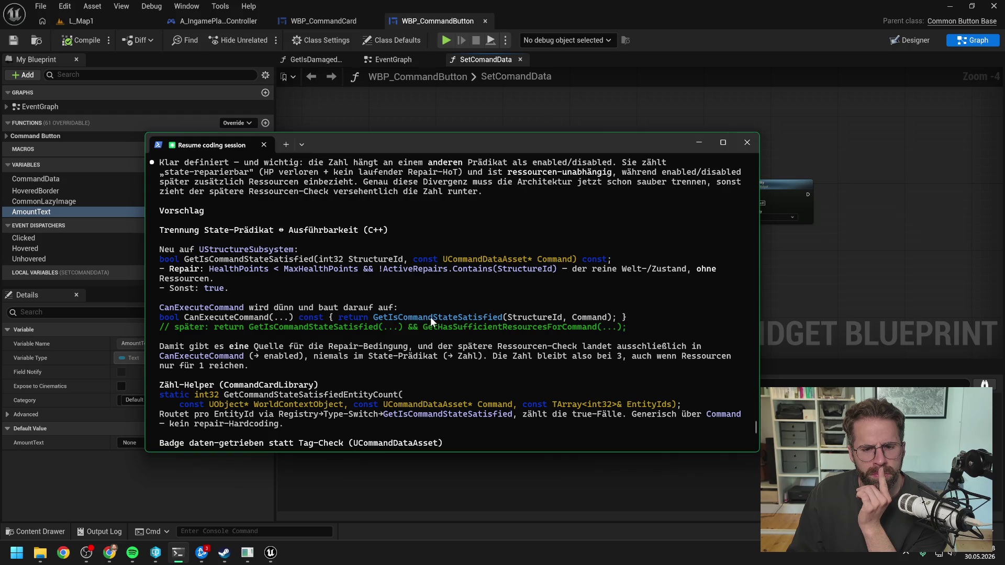
scroll(466, 294, down, 1)
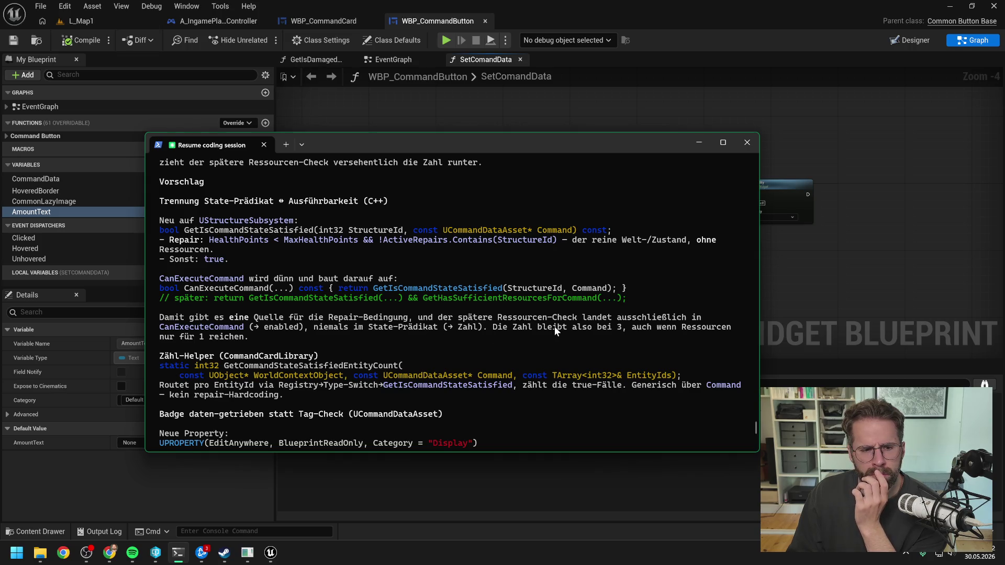
scroll(521, 318, down, 3)
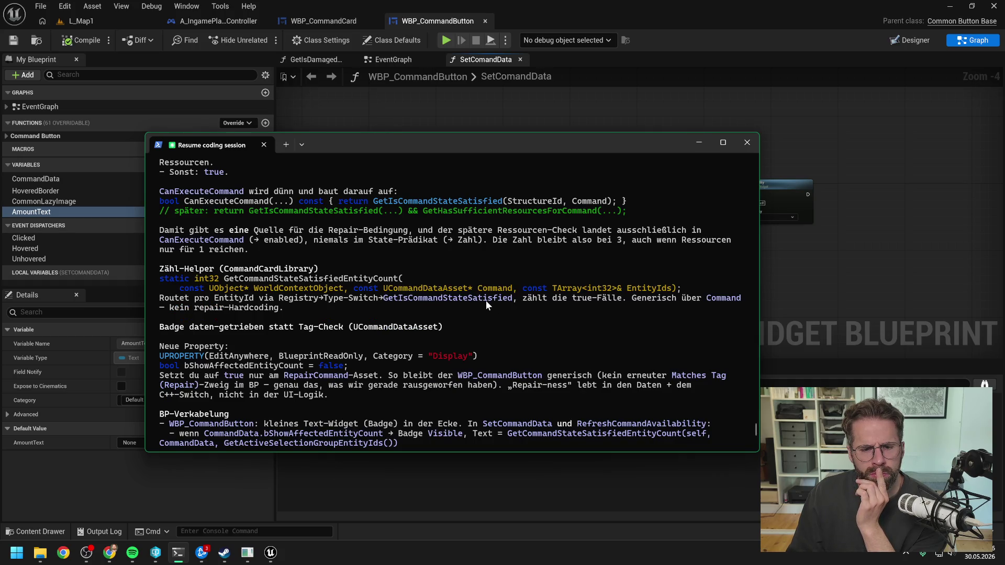
scroll(486, 302, down, 3)
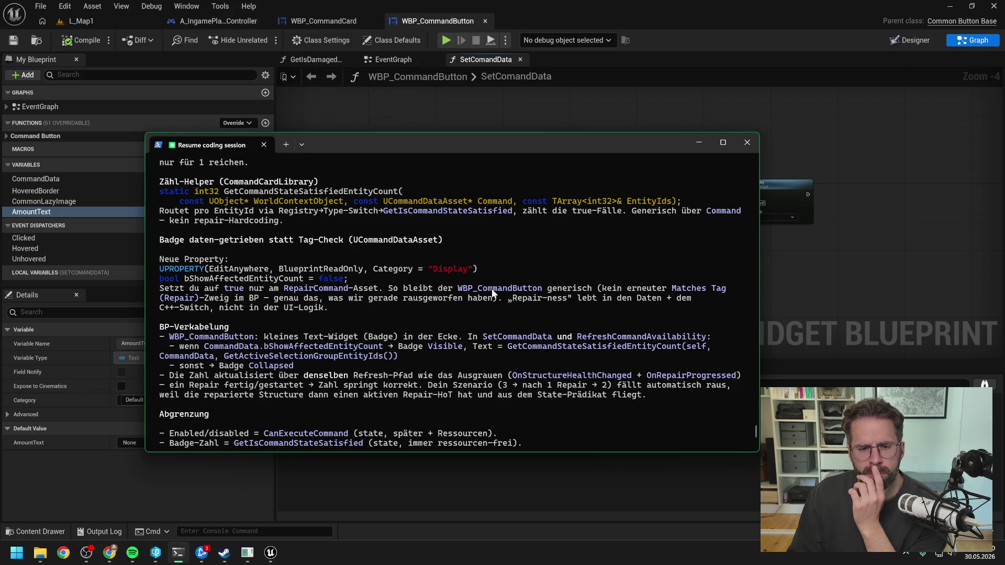
scroll(492, 288, down, 7)
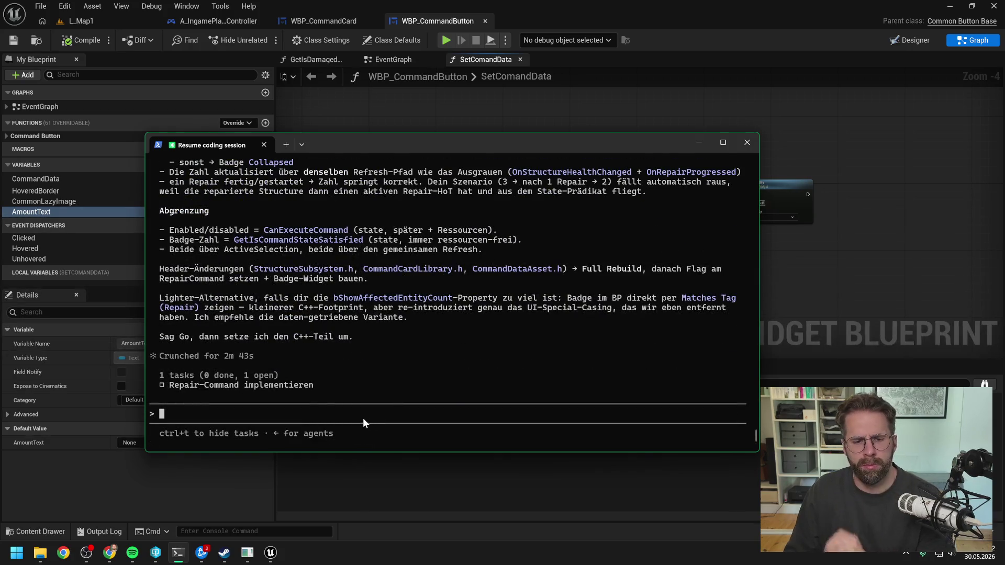
click(993, 6)
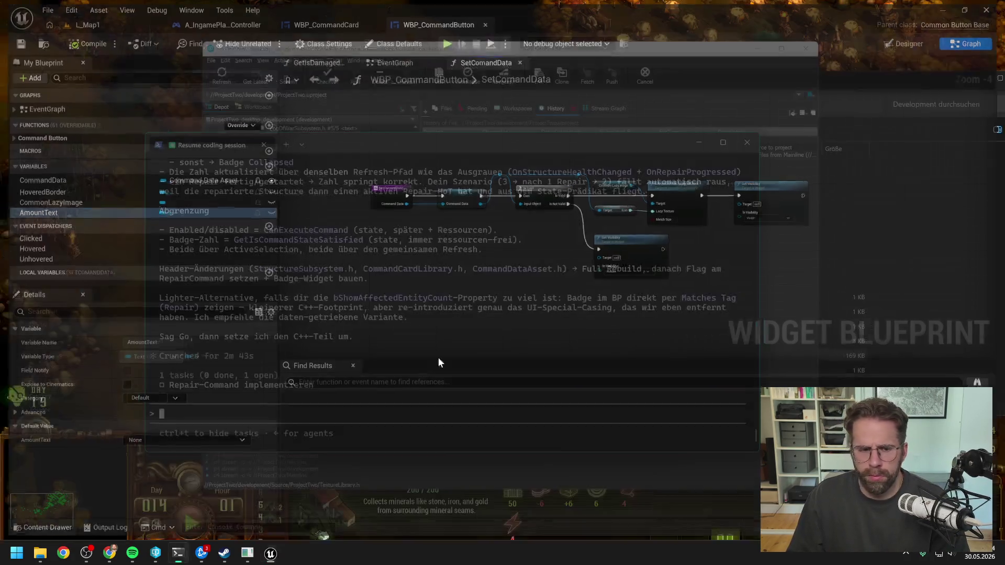
Approve the plan with 'machen wir so auf gehts' and scroll back through it while Claude works.
text(machen)
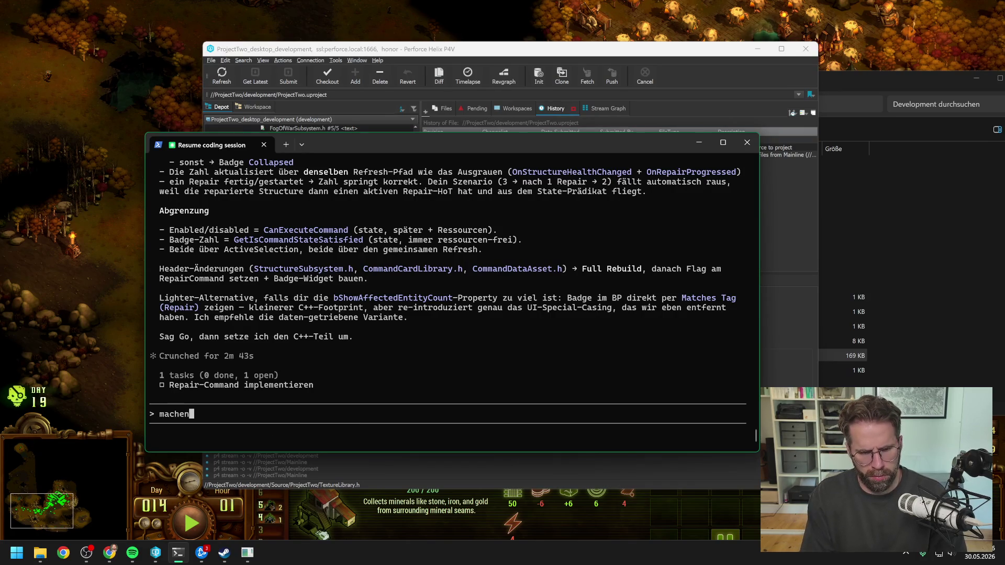
text( wir so auf gehts)
key(Return)
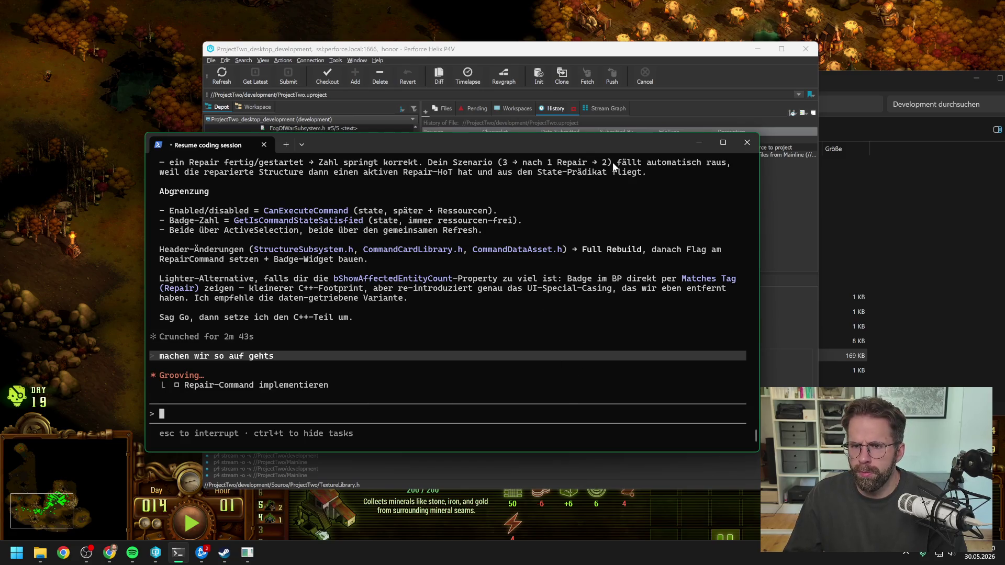
scroll(589, 272, up, 3)
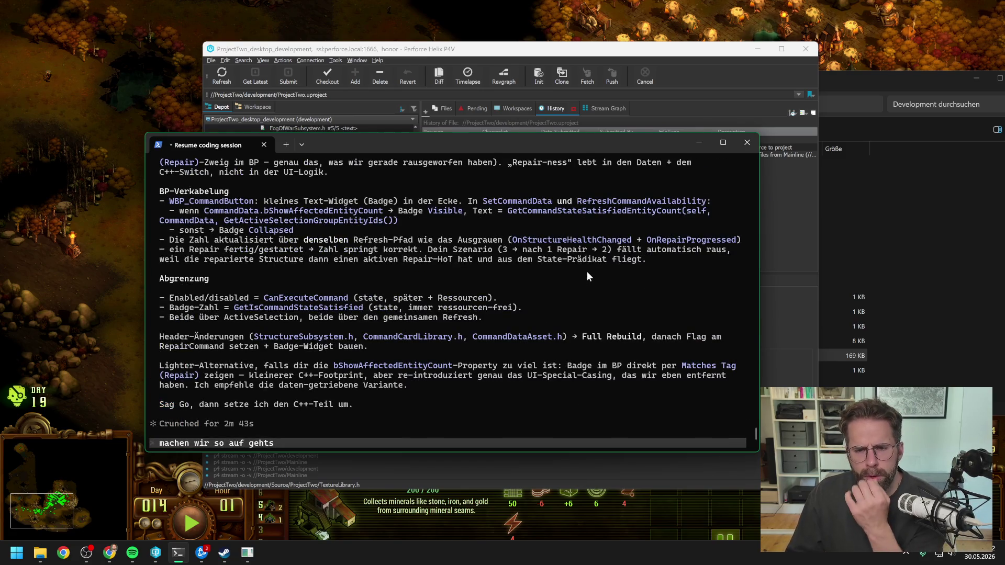
scroll(583, 277, up, 3)
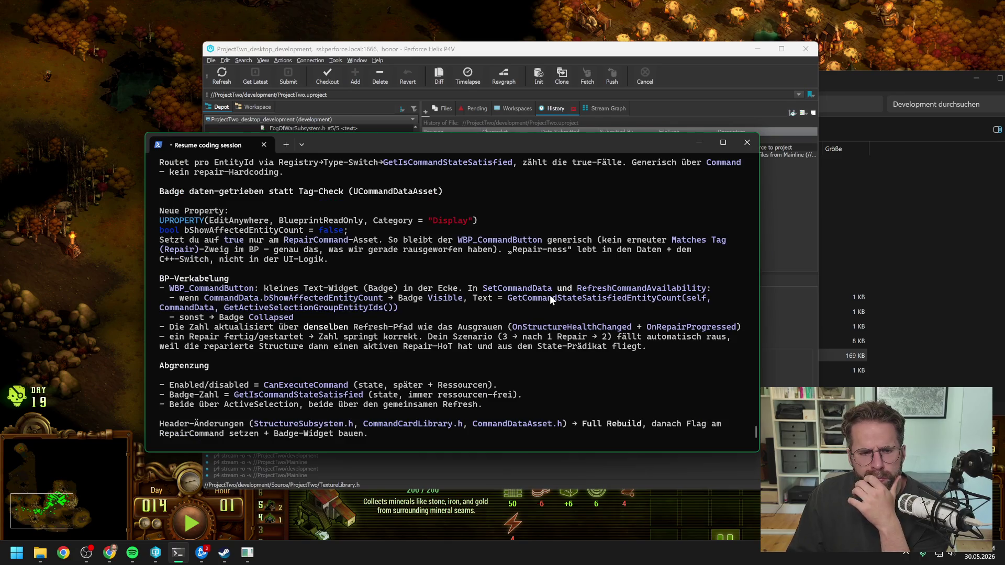
scroll(551, 298, up, 2)
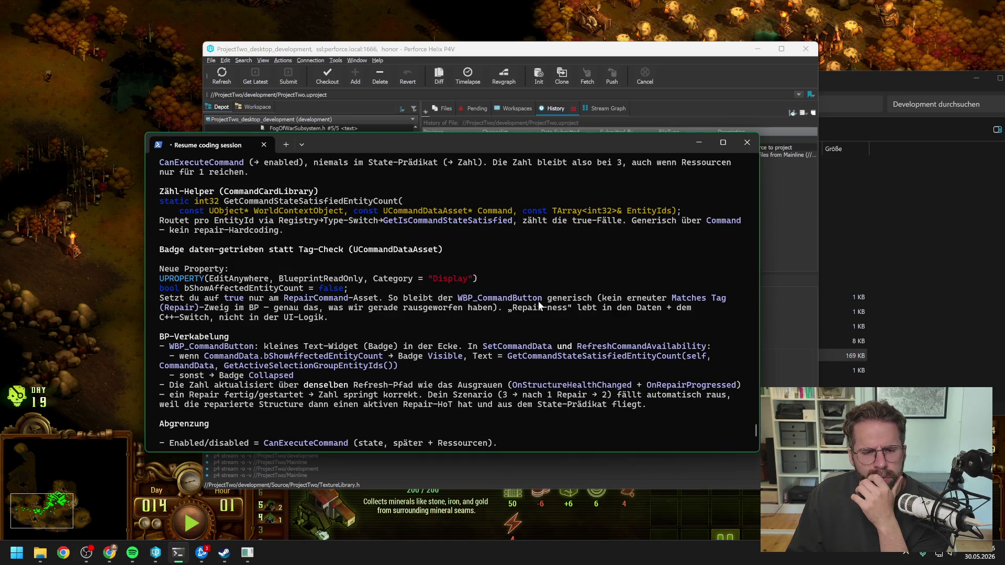
scroll(539, 306, up, 3)
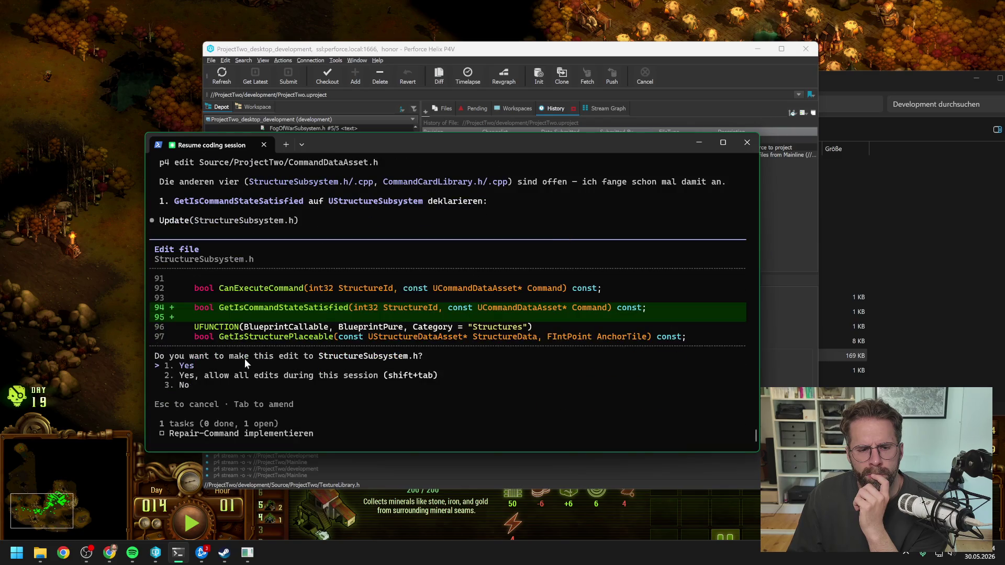
Accept the StructureSubsystem.h/.cpp edits and the CommandCardLibrary.h helper declaration.
key(Return)
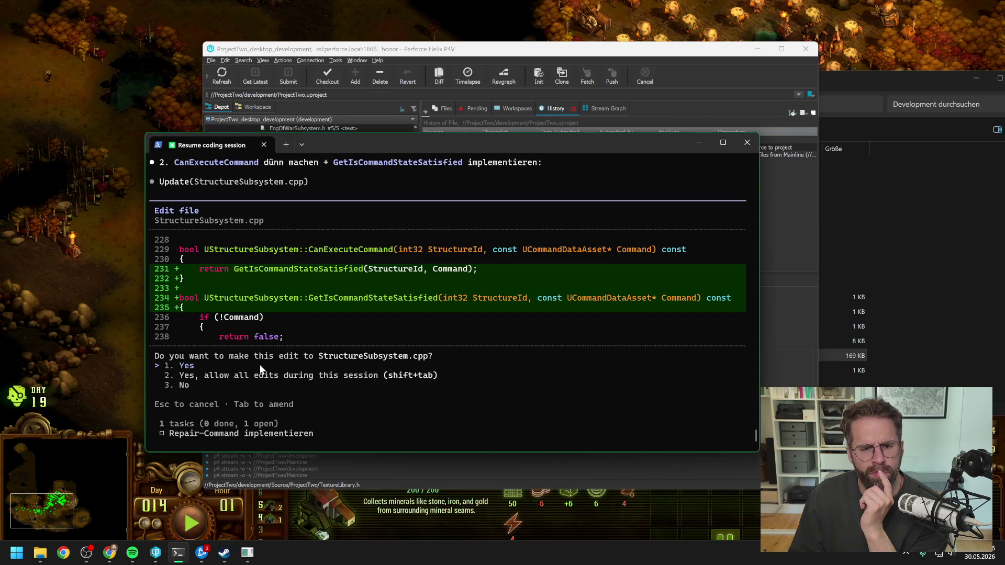
key(Return)
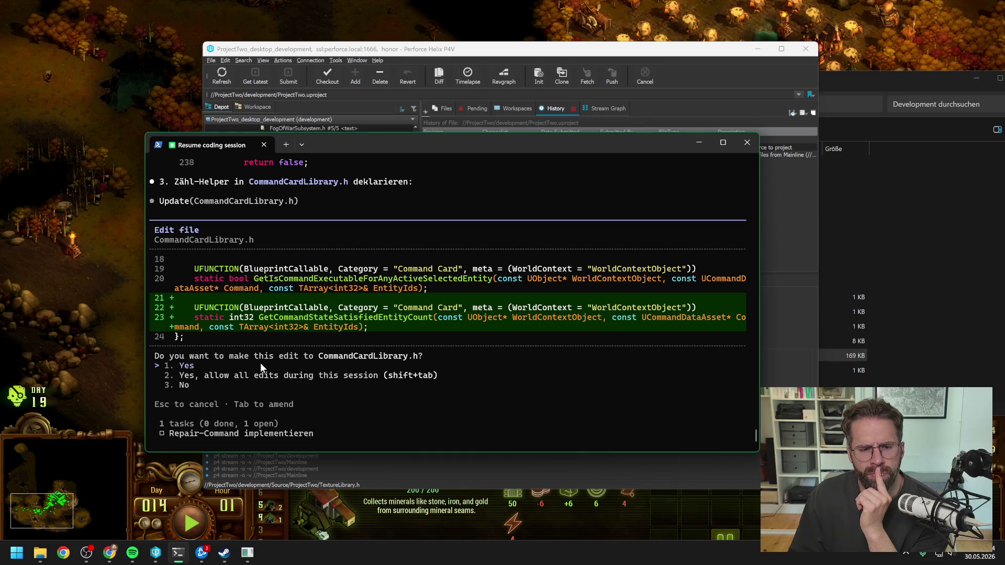
key(Return)
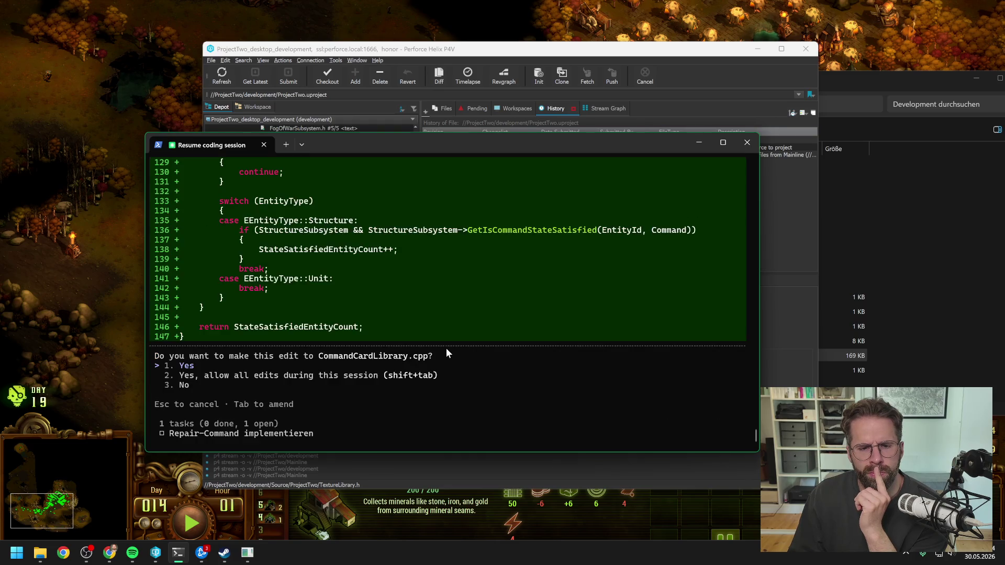
Review the CommandCardLibrary.cpp counting-helper diff and accept it.
scroll(345, 330, up, 10)
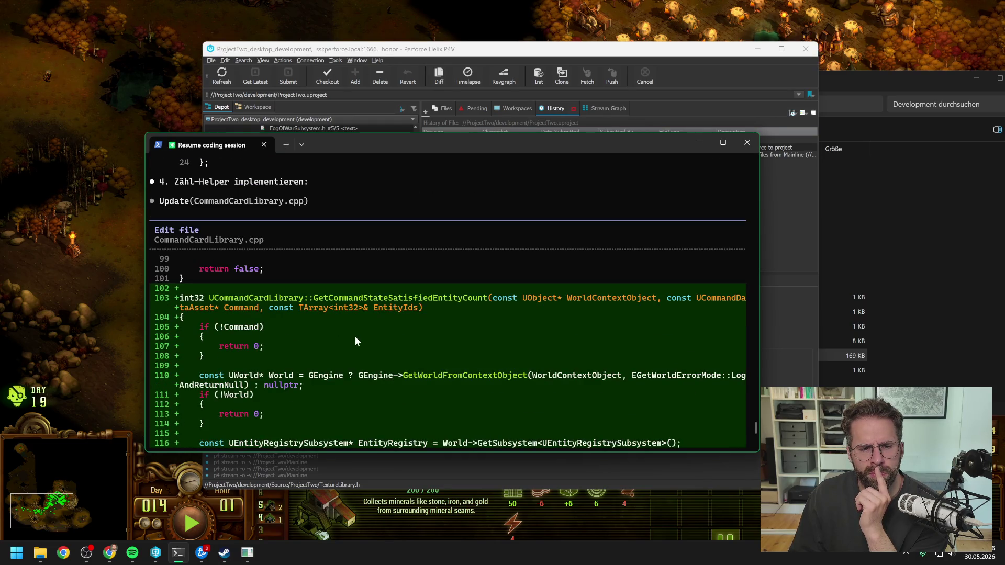
scroll(382, 338, up, 1)
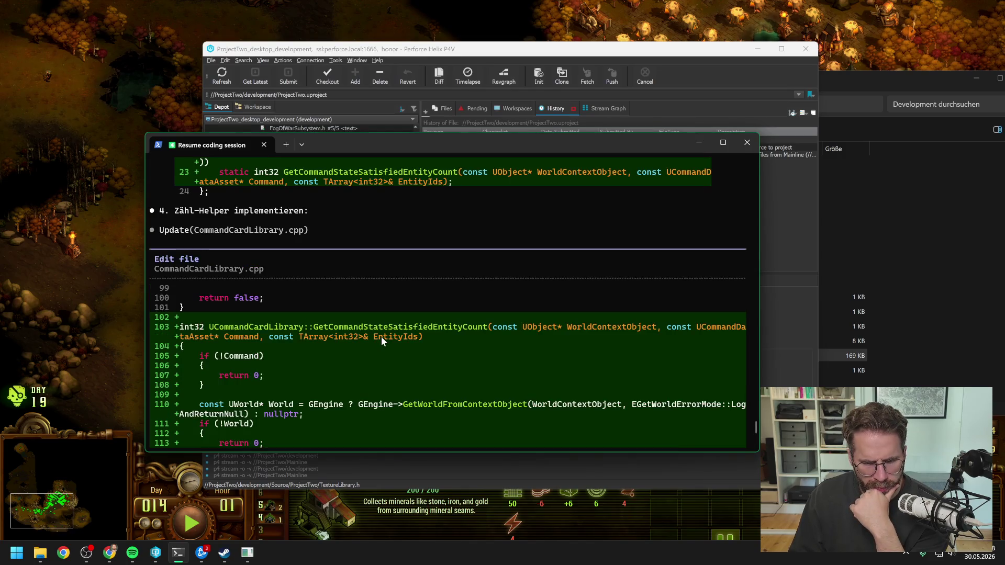
scroll(392, 338, down, 2)
scroll(495, 318, down, 4)
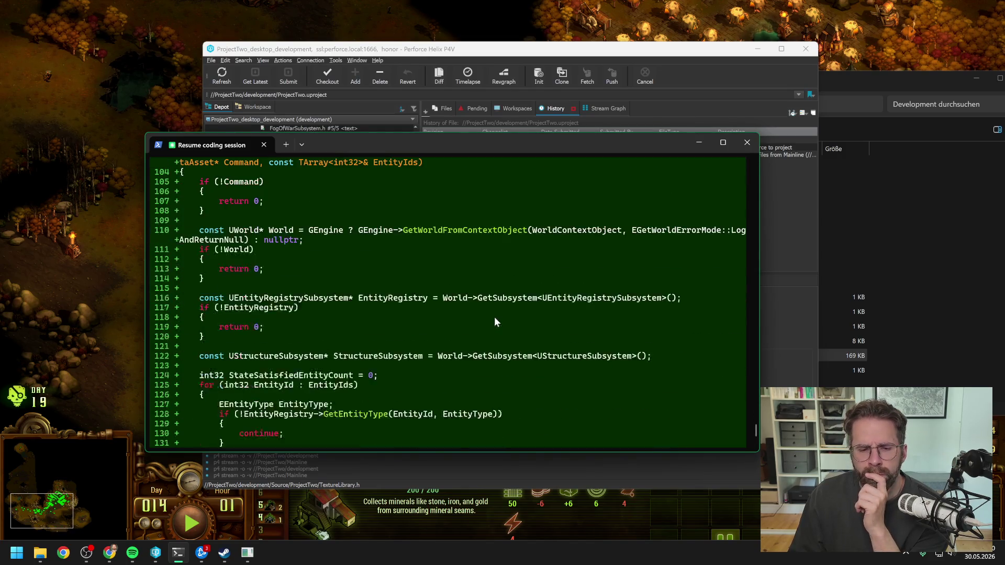
scroll(494, 318, down, 3)
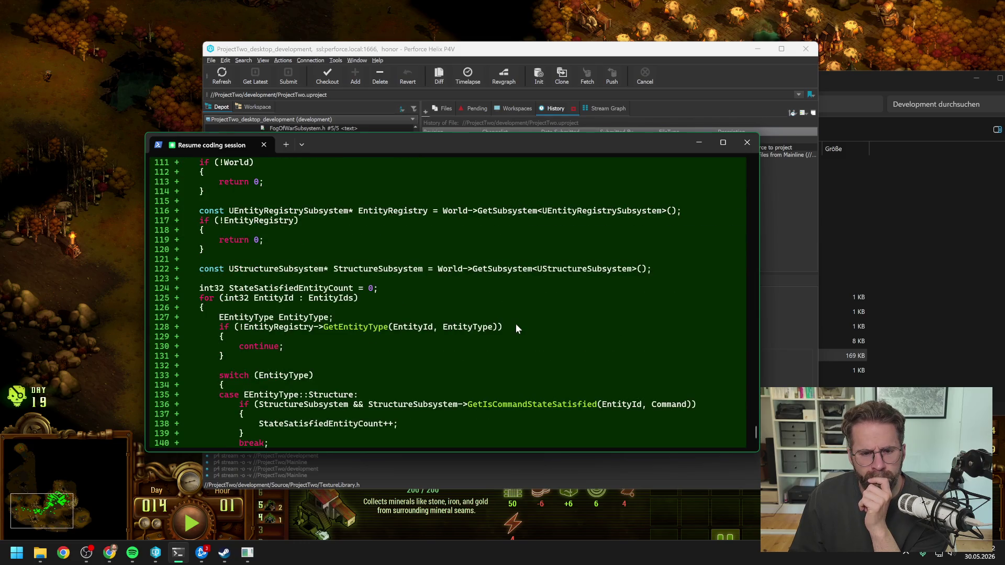
scroll(512, 323, down, 3)
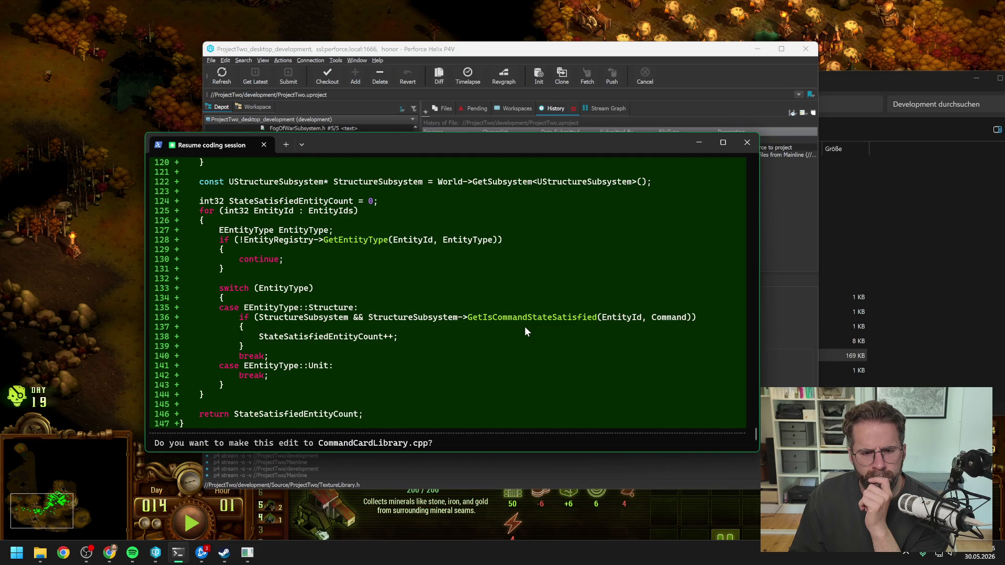
scroll(526, 331, down, 3)
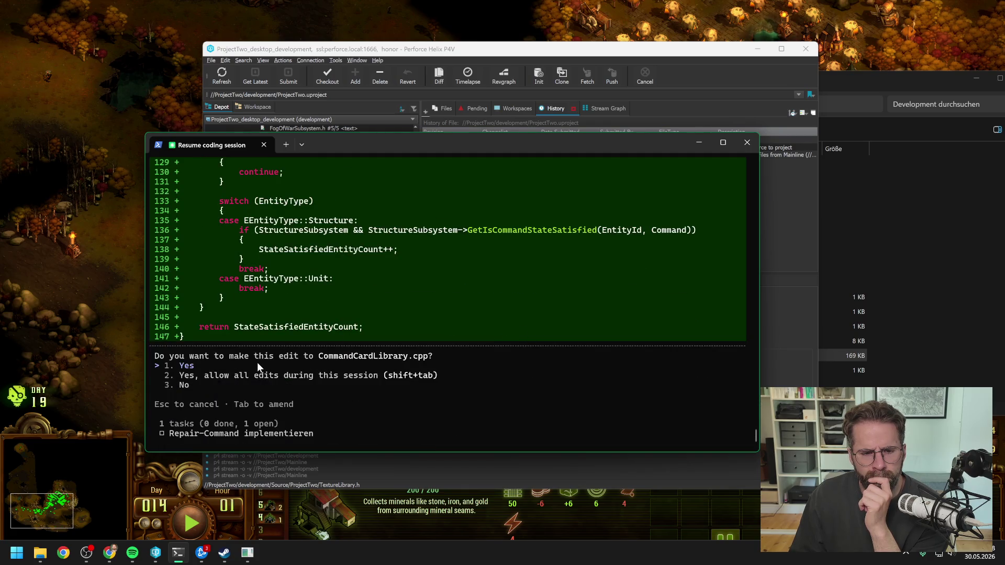
key(Return)
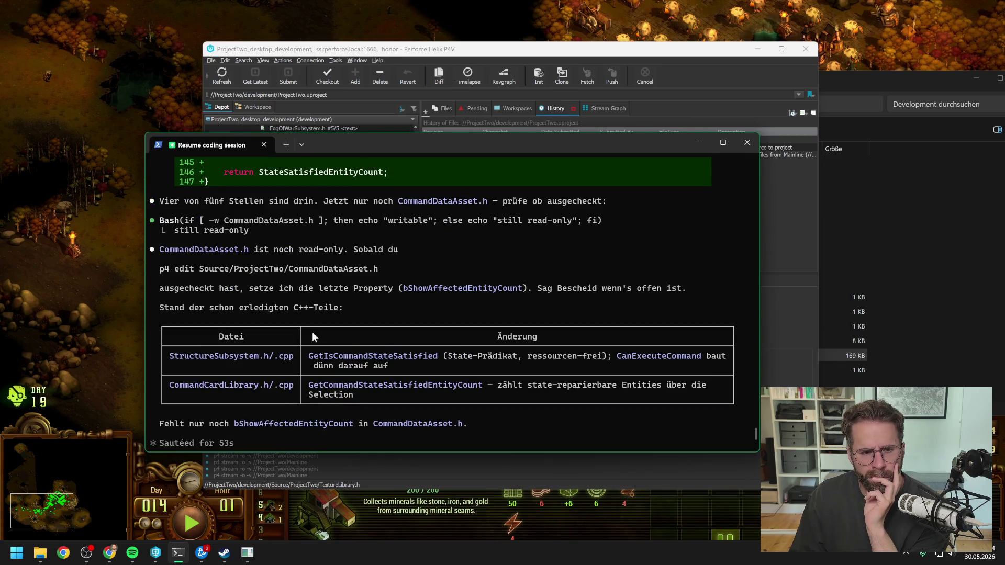
Check out CommandDataAsset.h for edit from the P4V depot tree.
click(430, 52)
scroll(331, 296, up, 6)
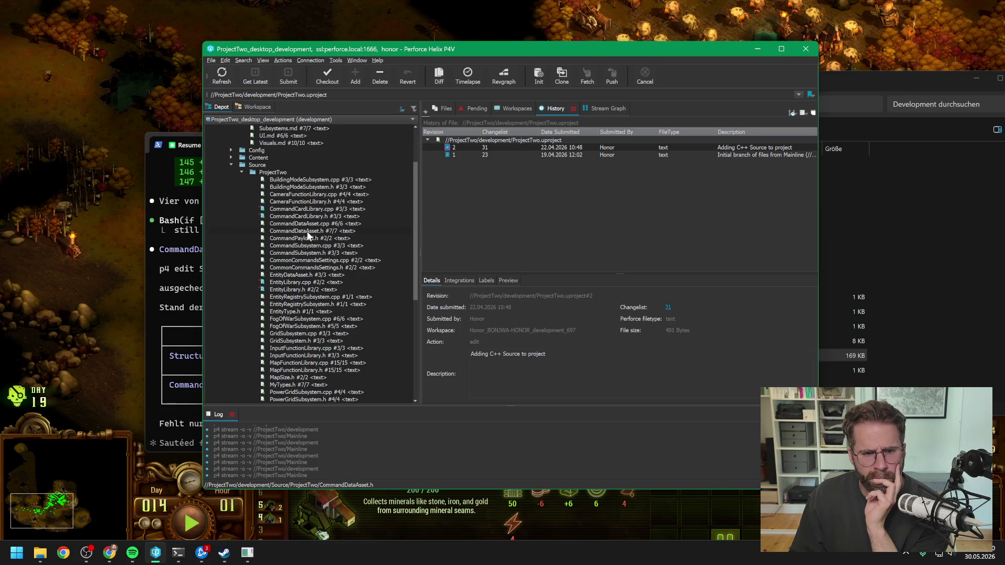
click(312, 231)
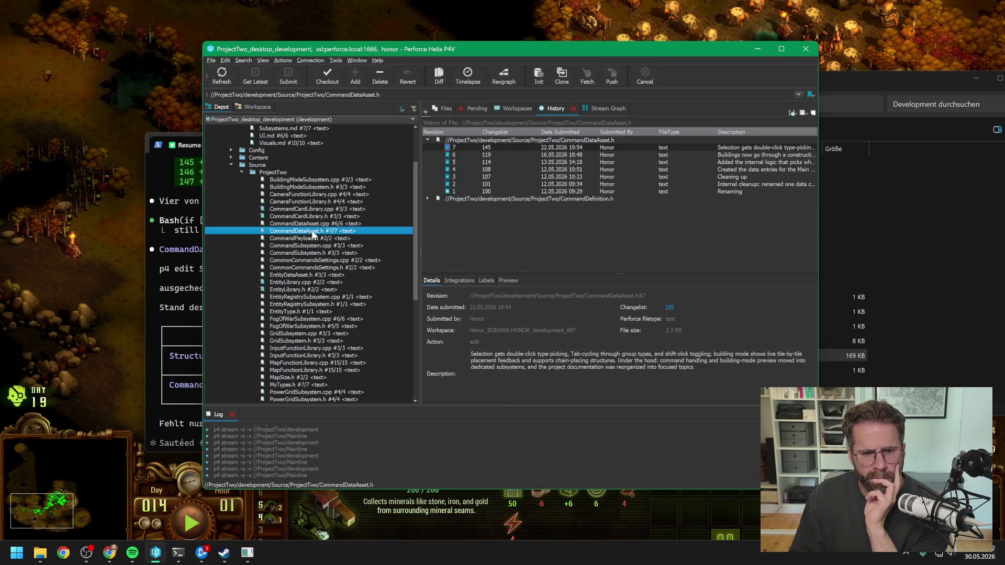
mouse_move(388, 54)
mouse_down()
mouse_move(848, 67)
mouse_move(440, 78)
mouse_up()
click(379, 104)
click(205, 420)
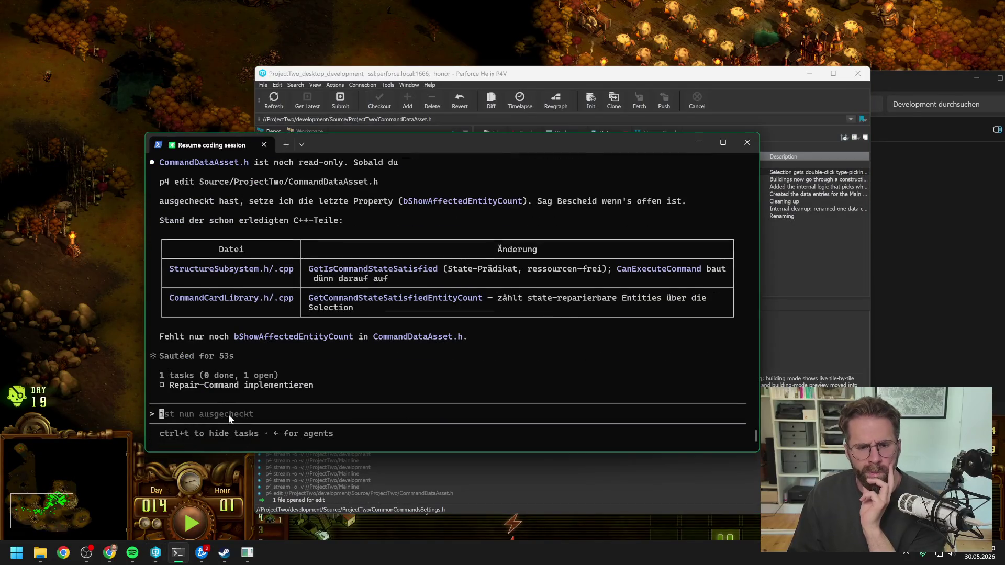
Reply 'jetzt' to confirm the checkout and approve adding bShowAffectedEntityCount (default false) to CommandDataAsset.h.
text(jetzt)
key(Return)
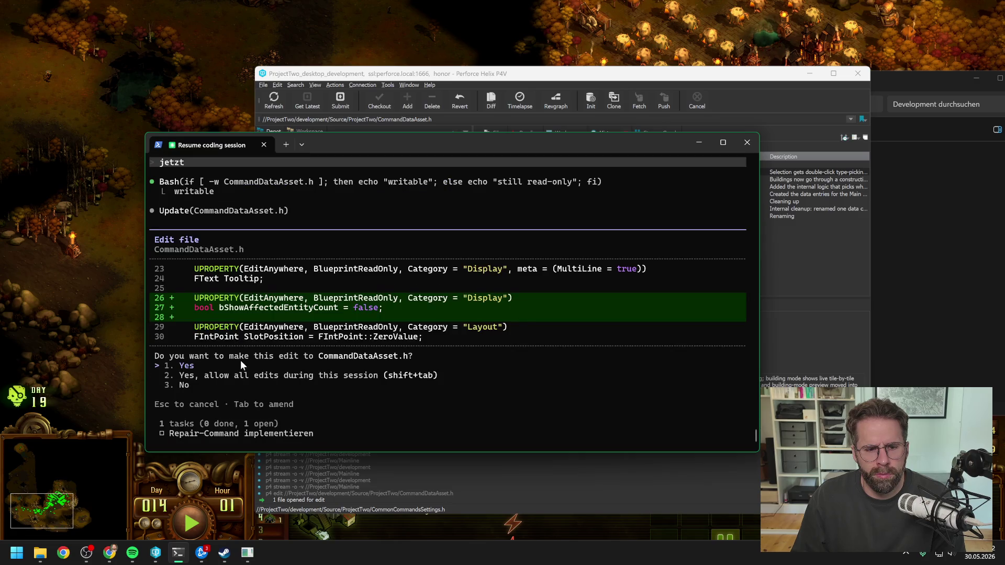
key(Return)
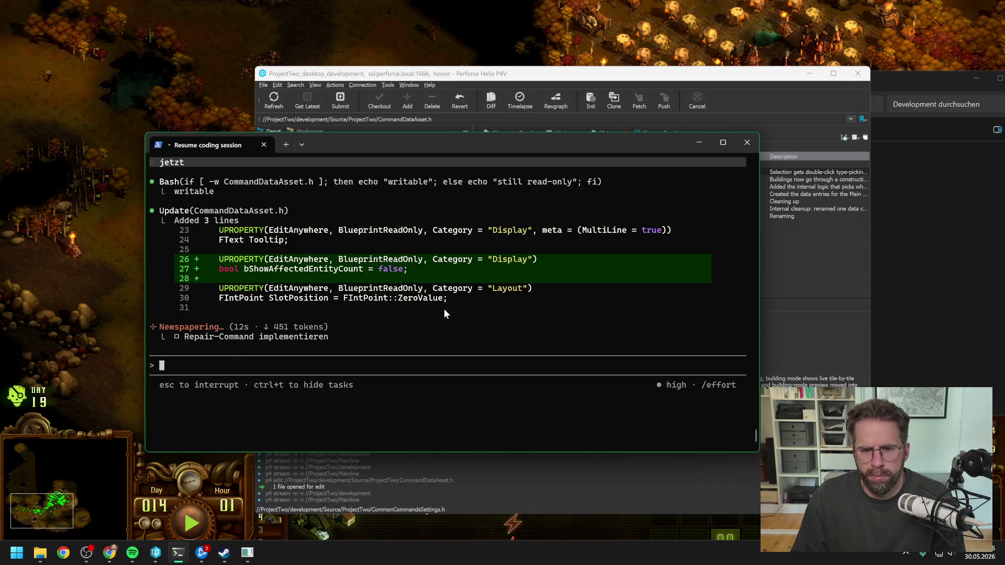
scroll(444, 311, up, 4)
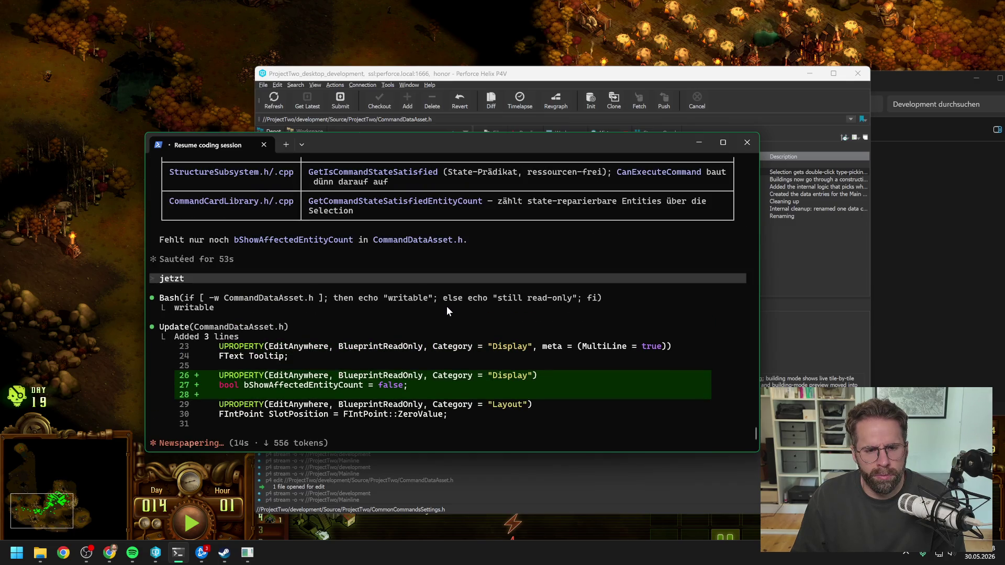
scroll(448, 309, up, 3)
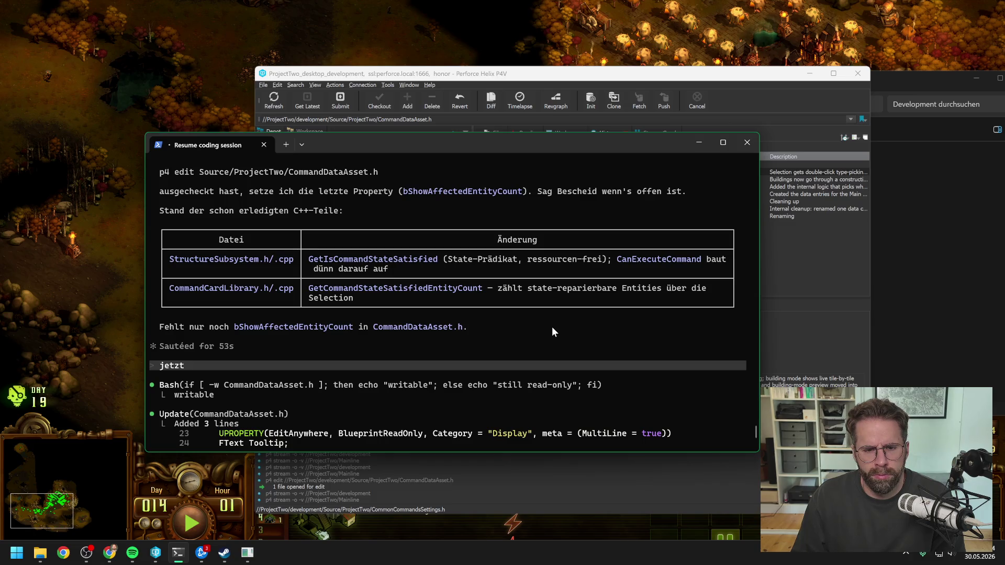
scroll(553, 327, up, 2)
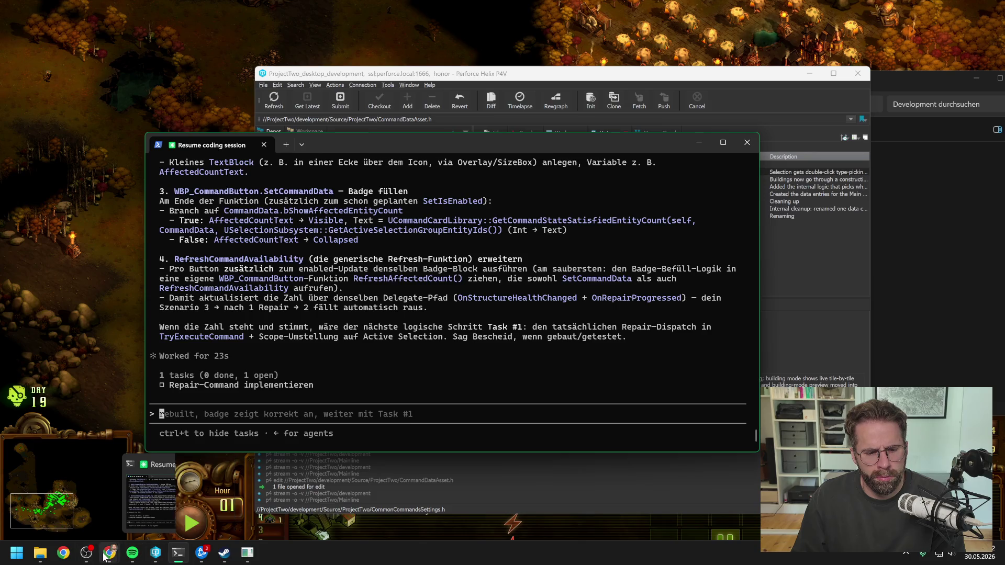
click(41, 553)
Open ProjectTwo.sln, rebuild the ProjectTwo project, and close Visual Studio once it succeeds.
double_click(555, 355)
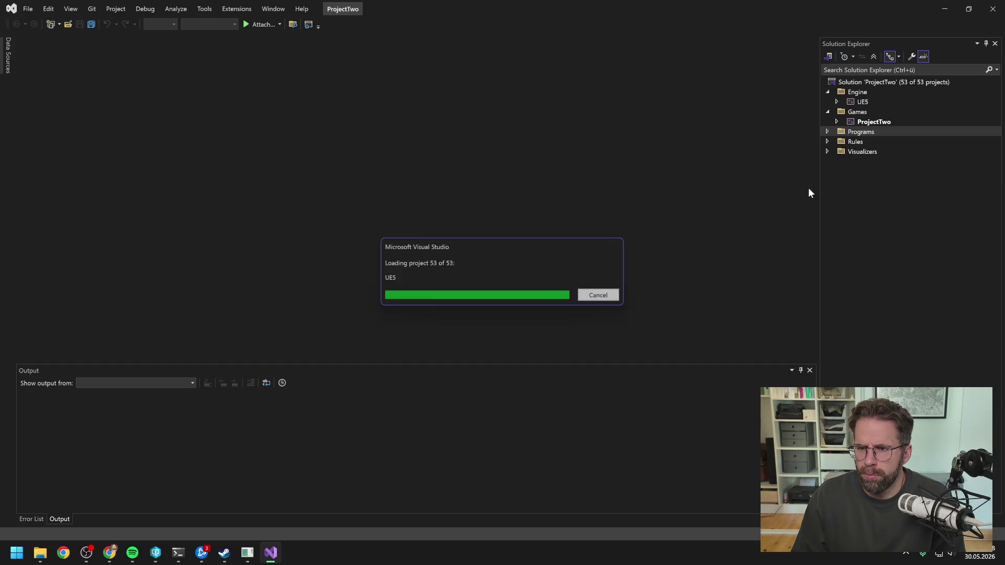
click(870, 125)
right_click(868, 122)
click(869, 135)
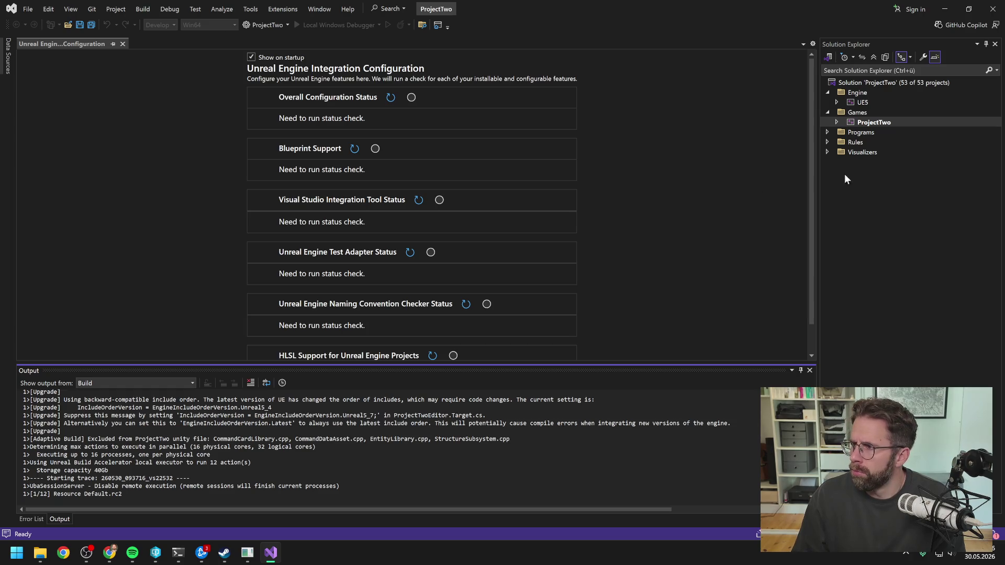
key(alt+Tab)
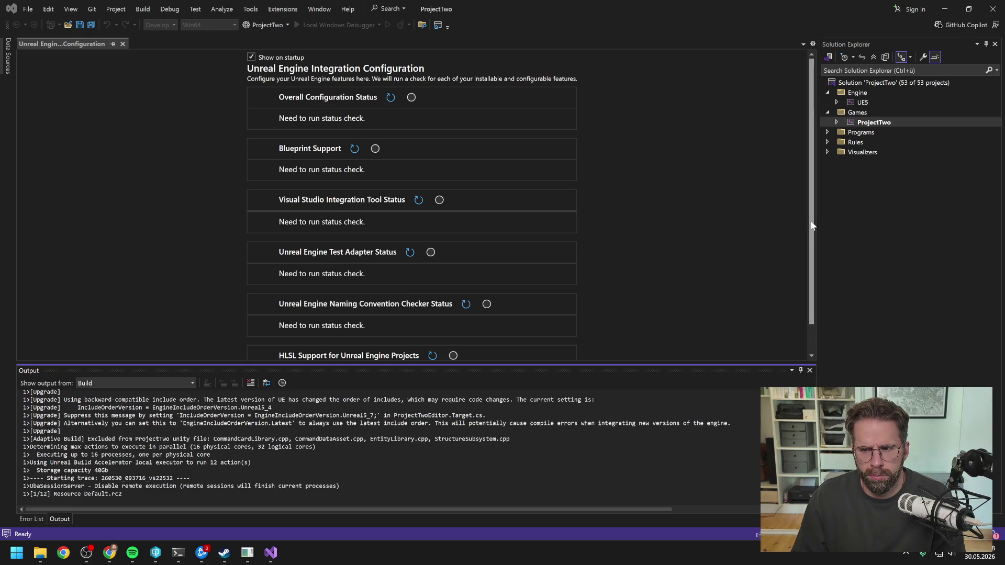
click(272, 408)
scroll(272, 407, down, 2)
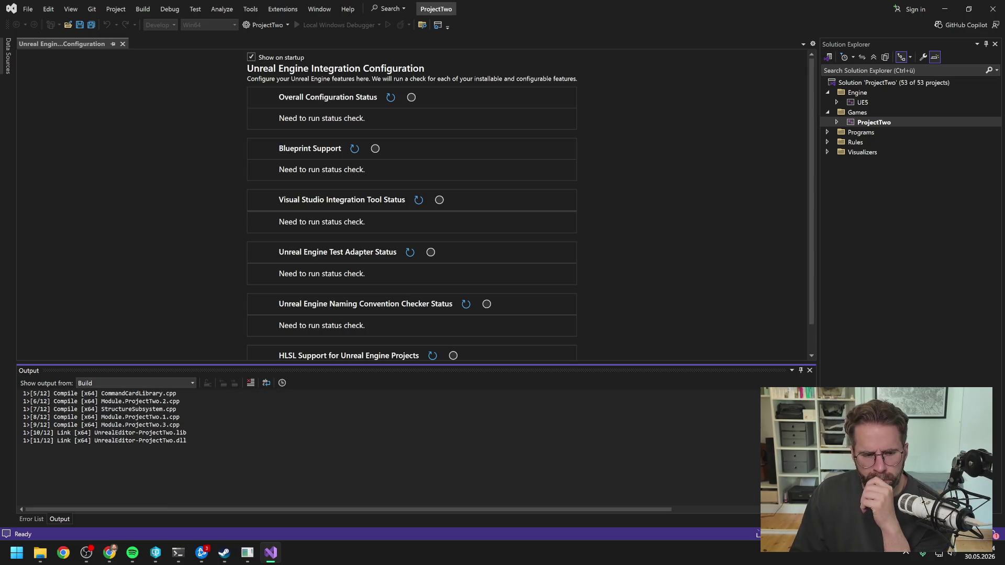
click(995, 9)
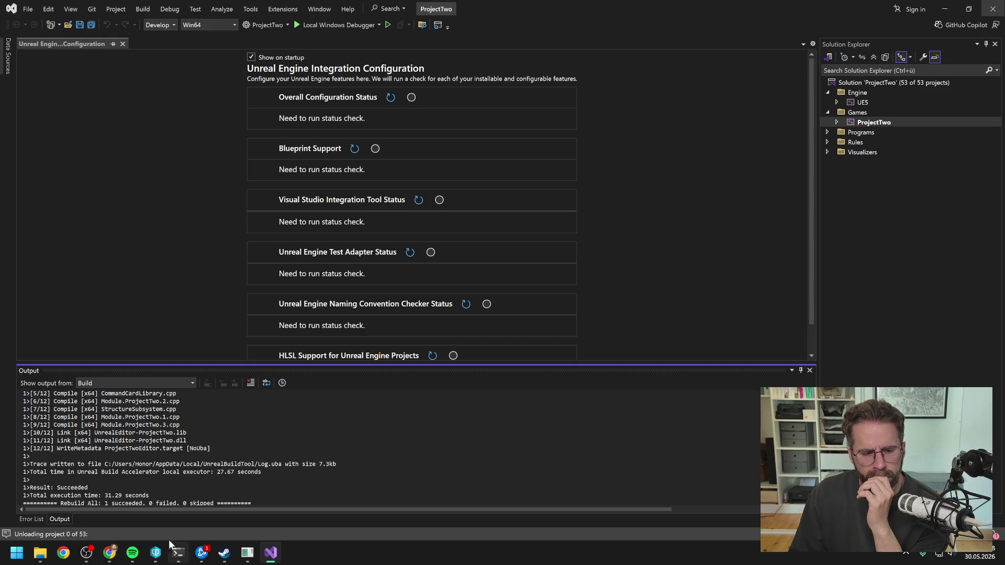
Launch ProjectTwo.uproject from the Perforce depot view in Unreal Editor.
mouse_move(156, 556)
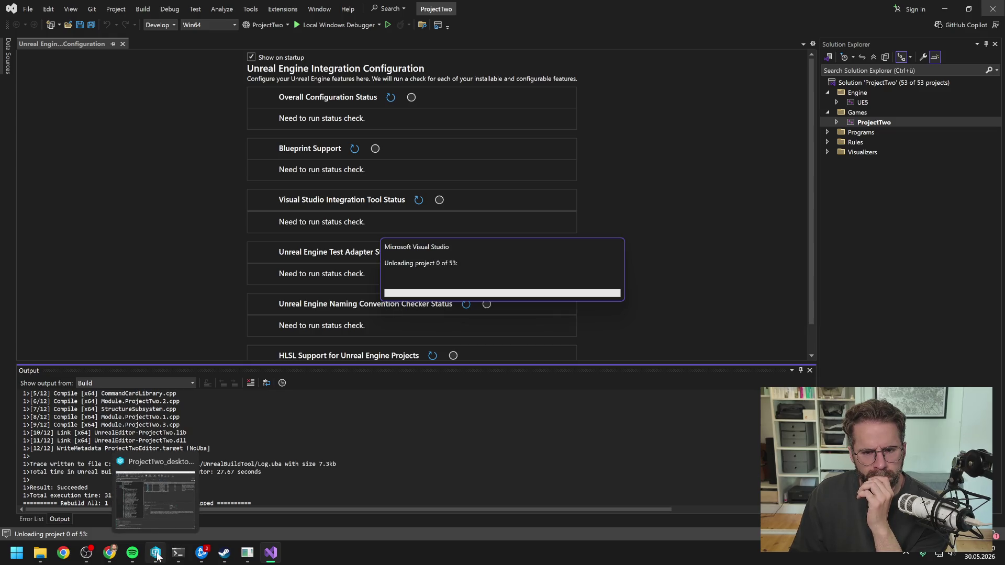
click(156, 555)
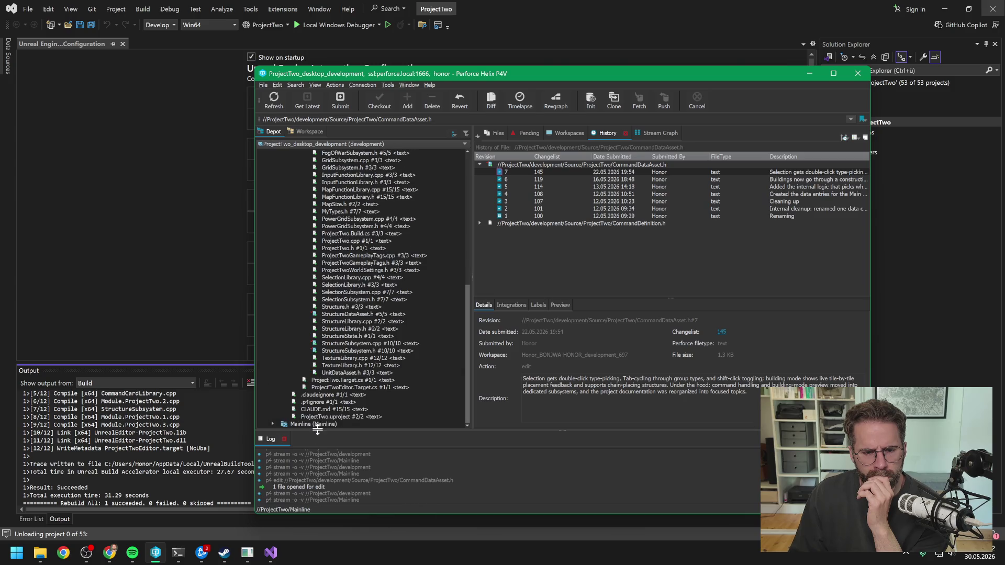
double_click(320, 418)
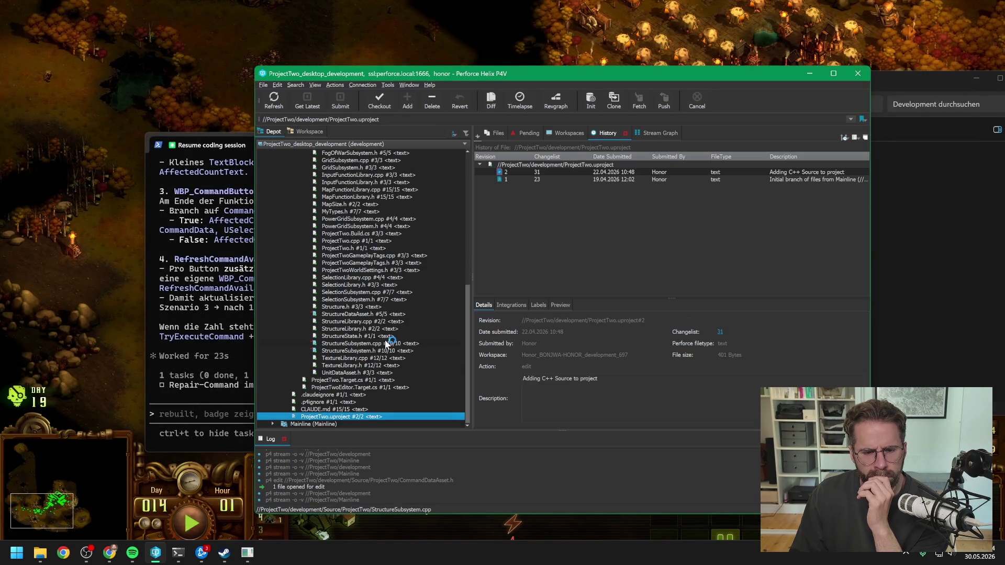